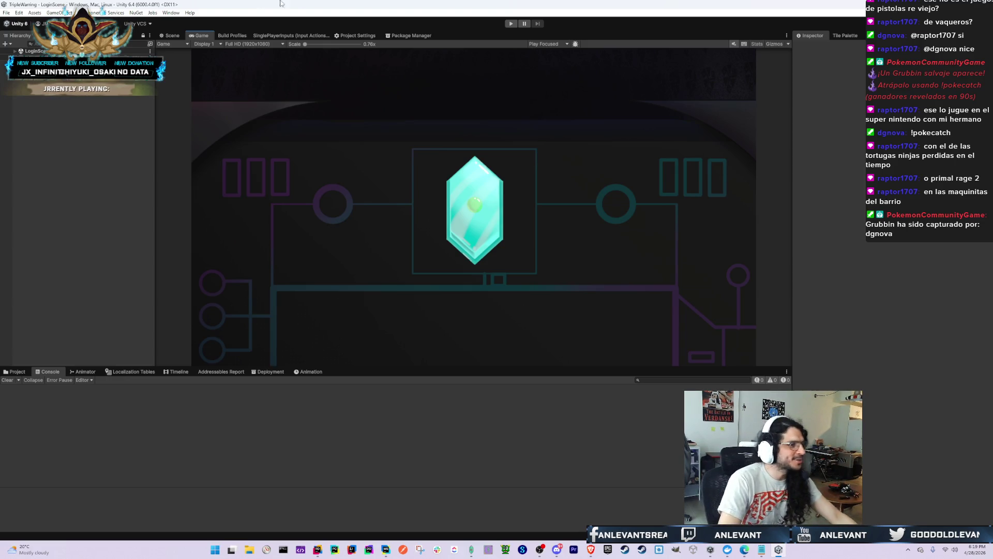
# Show the Project window with the Scriptable Objects folder selected, then bring the game build forward
pyautogui.click(20, 372)
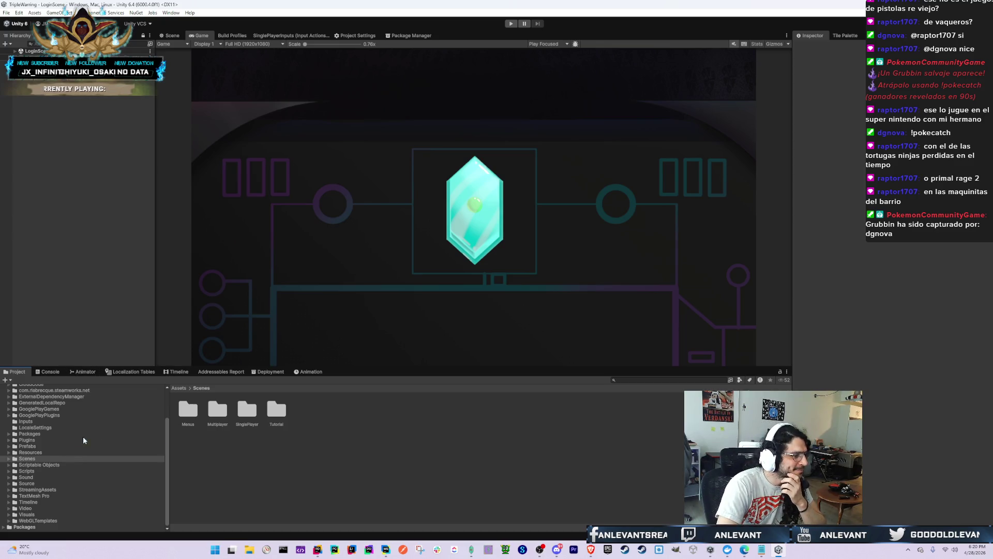
pyautogui.press('Left')
pyautogui.press('Down')
pyautogui.press('Down')
pyautogui.press('Down')
pyautogui.press('Up')
pyautogui.press('Up')
pyautogui.press('Up')
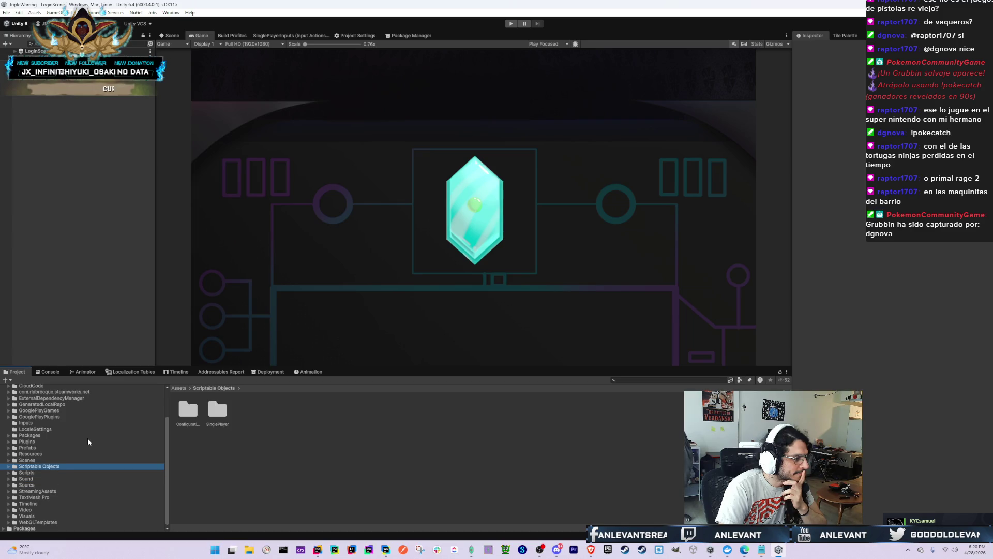
pyautogui.press('Up')
pyautogui.press('Up')
pyautogui.press('Down')
pyautogui.press('Down')
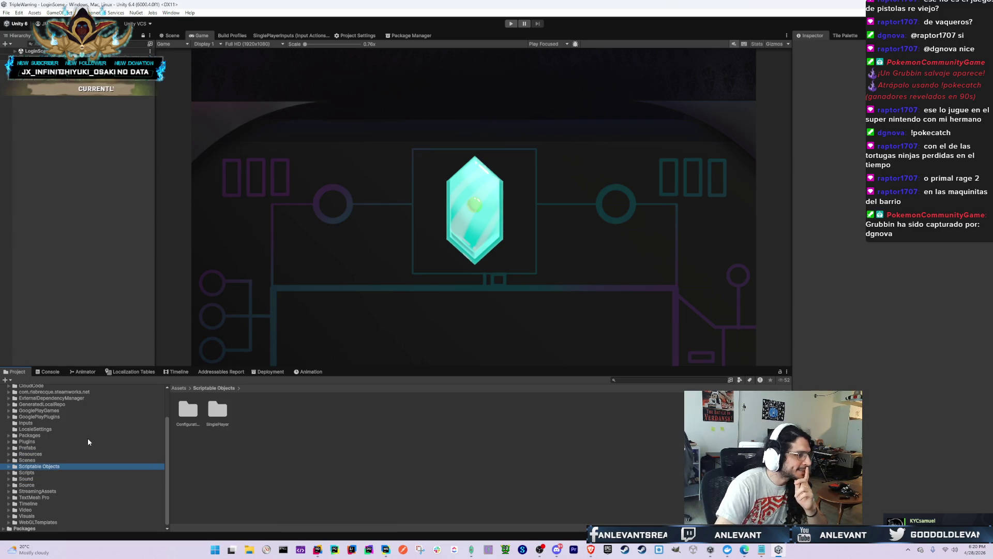
pyautogui.click(126, 141)
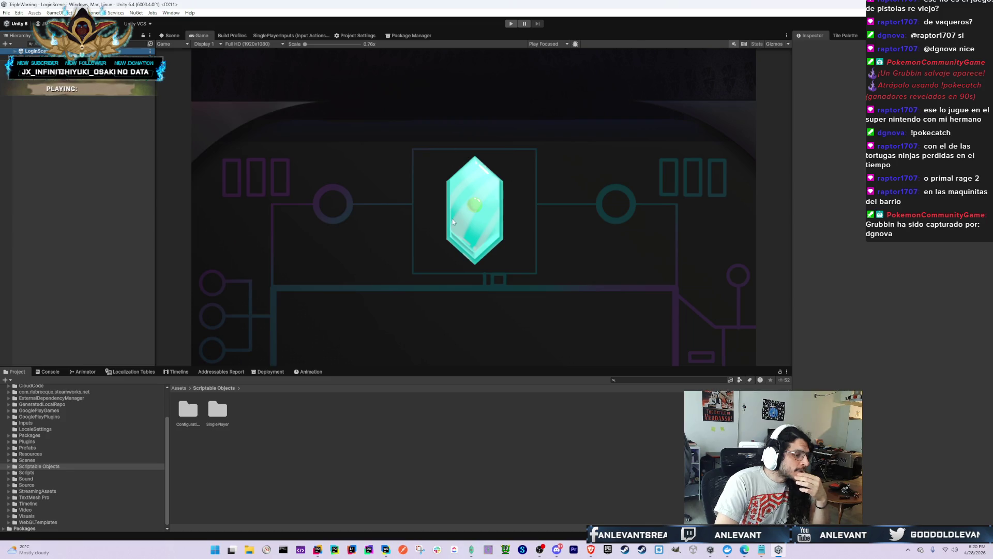
pyautogui.hotkey('alt', 'Tab')
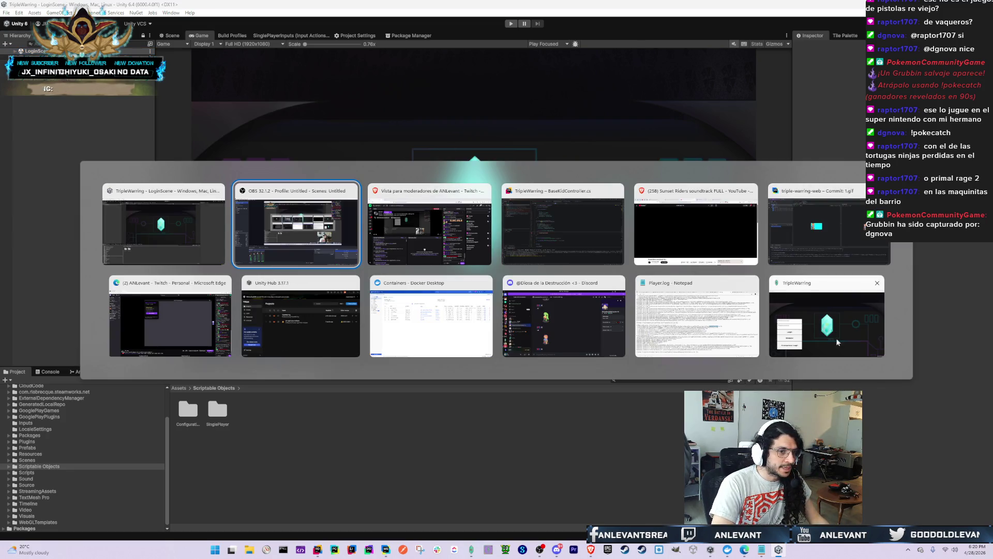
# Close the running game build and restart the debugging session from Rider
pyautogui.hotkey('alt', 'F4')
pyautogui.hotkey('alt', 'Tab')
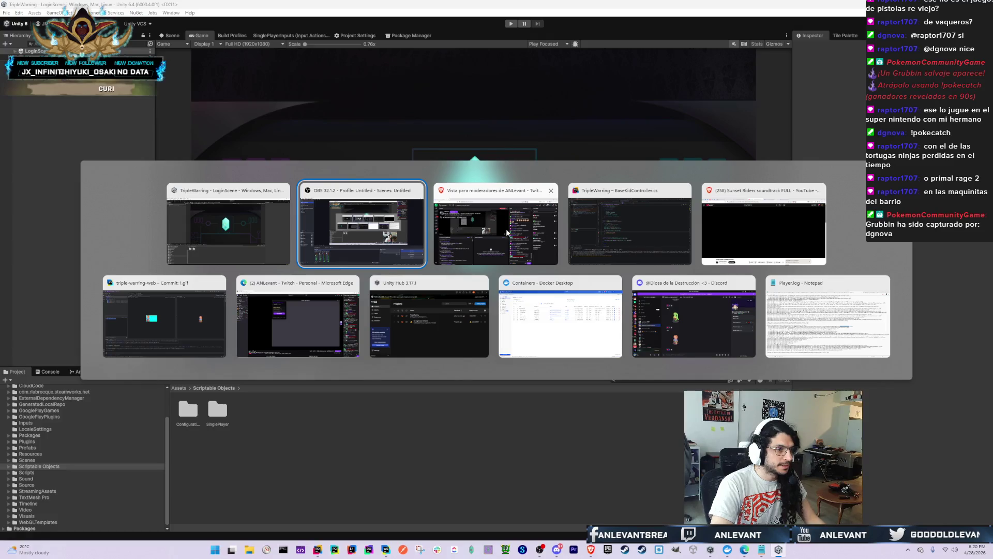
pyautogui.click(643, 232)
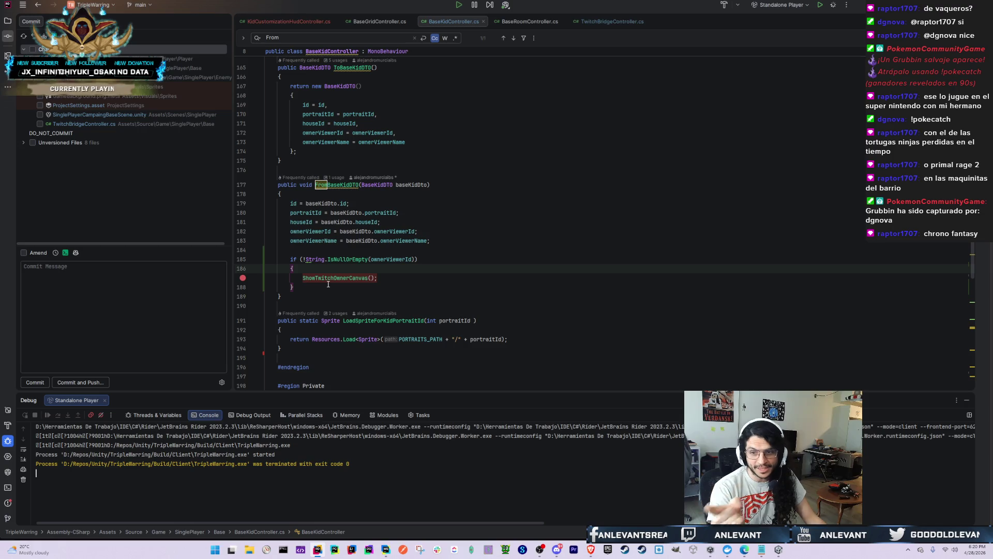
pyautogui.hotkey('shift', 'F9')
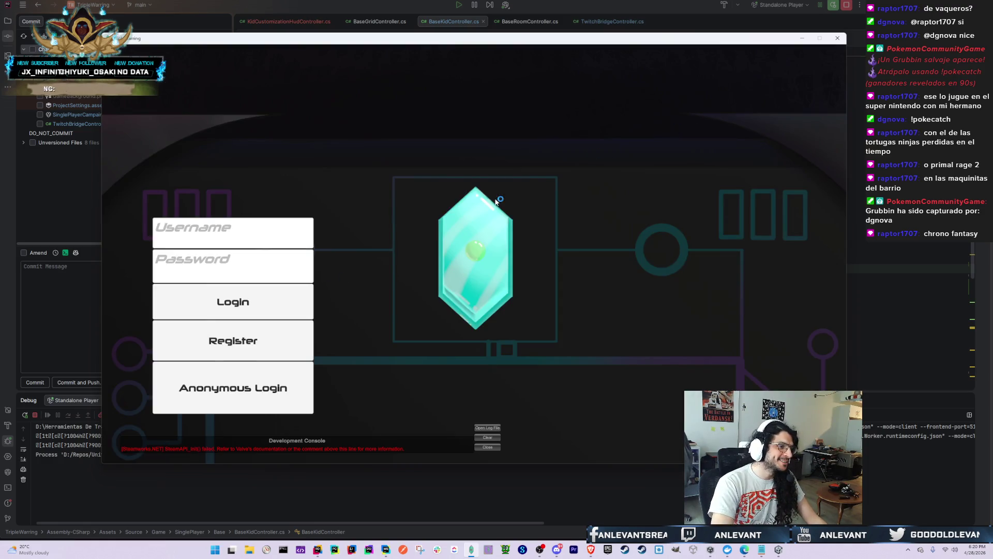
# Log in with the username and password, then start Solo Historia mode until the breakpoint hits
pyautogui.click(212, 221)
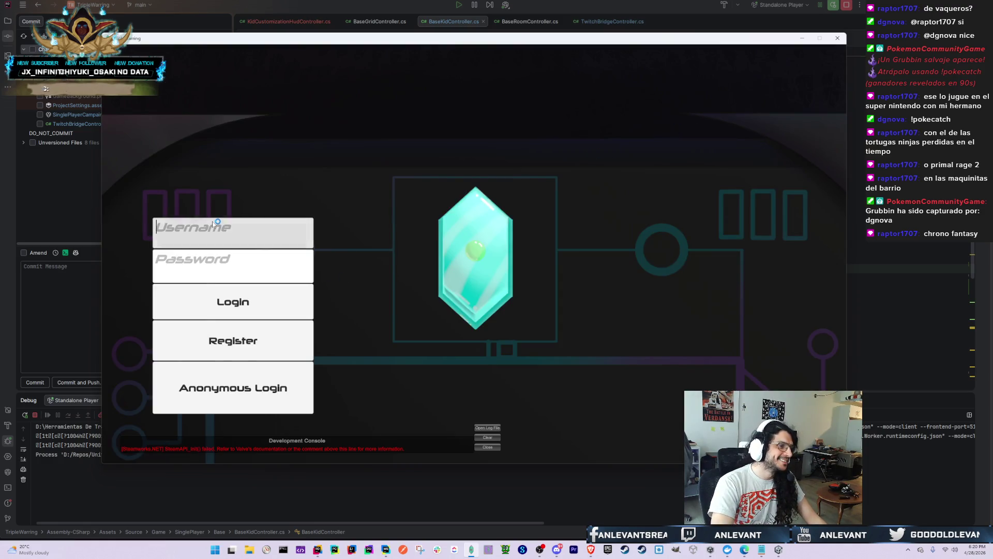
pyautogui.write('admin')
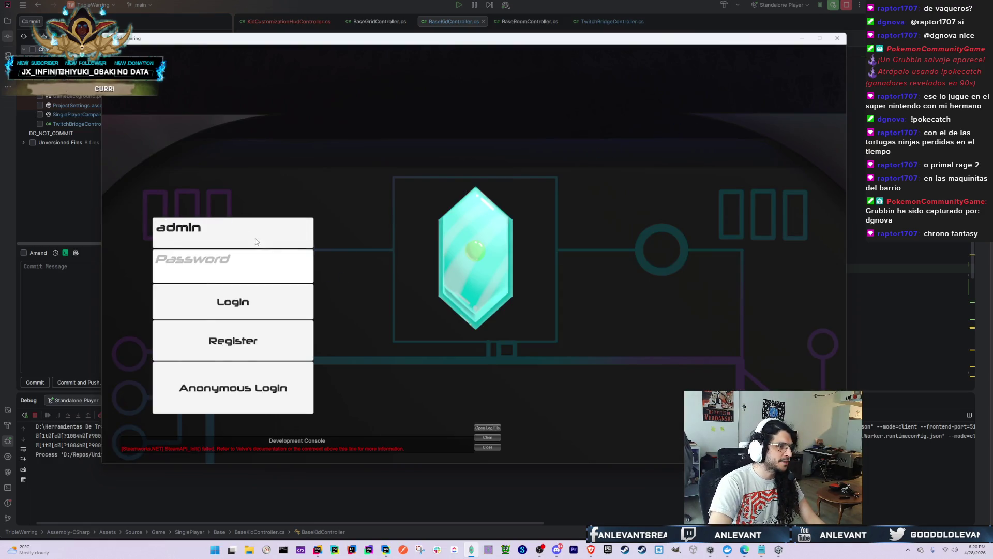
pyautogui.click(282, 255)
pyautogui.write('*********')
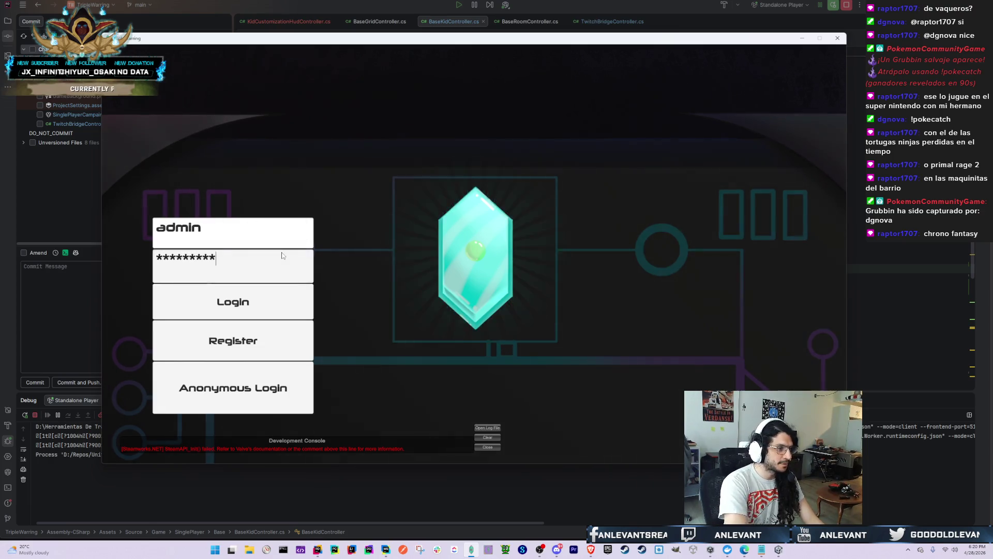
pyautogui.click(487, 447)
pyautogui.click(307, 310)
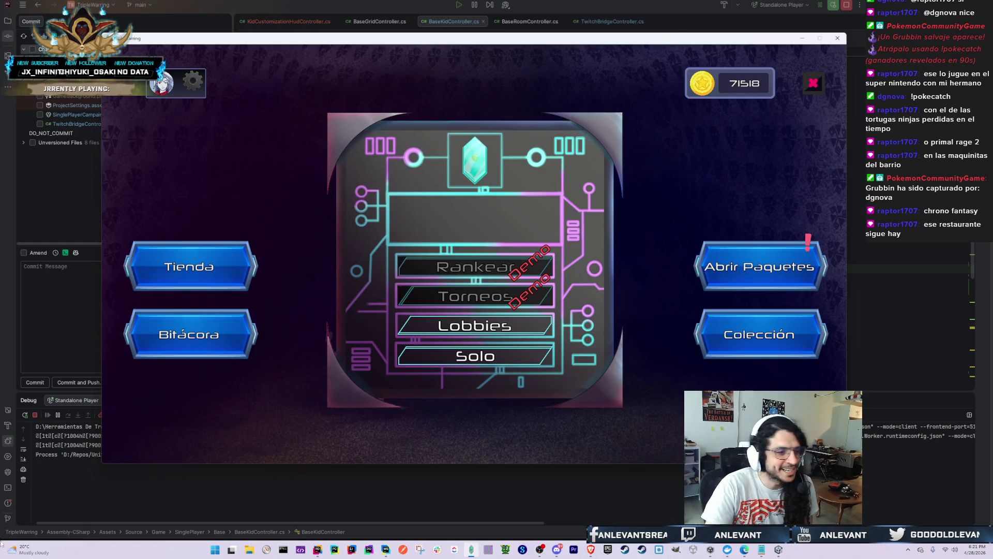
pyautogui.click(408, 358)
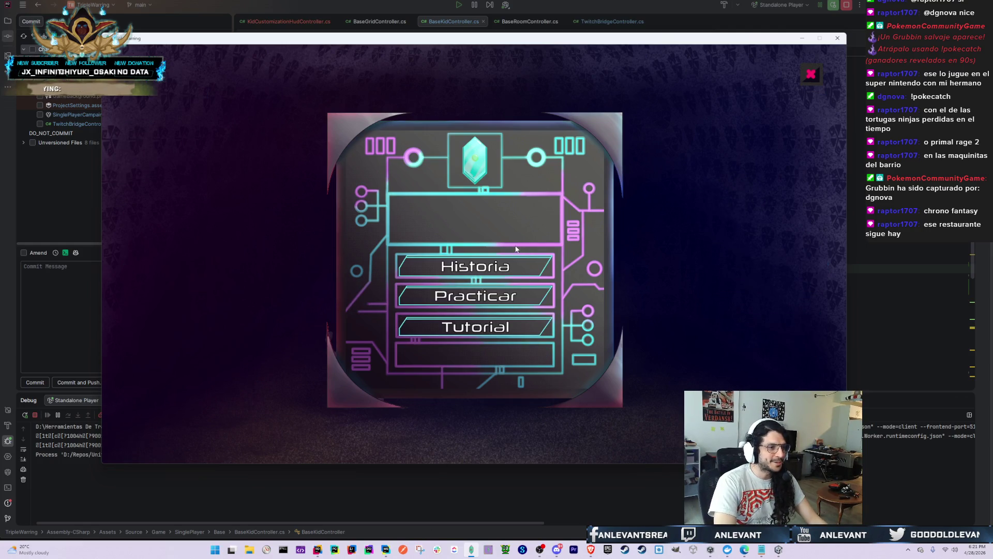
pyautogui.click(522, 263)
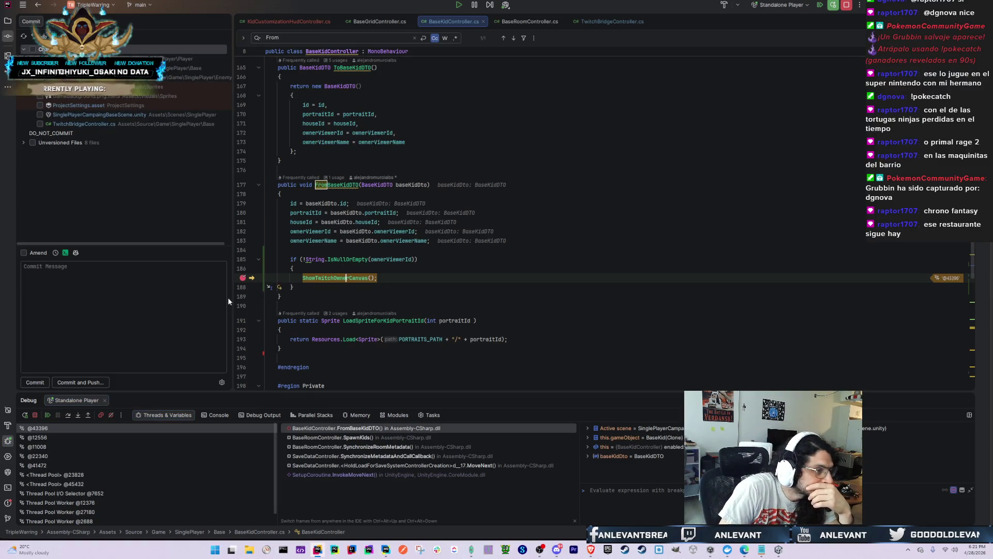
# Resume past the breakpoint, walk the character around the village, then close the game
pyautogui.click(48, 415)
pyautogui.press('s')
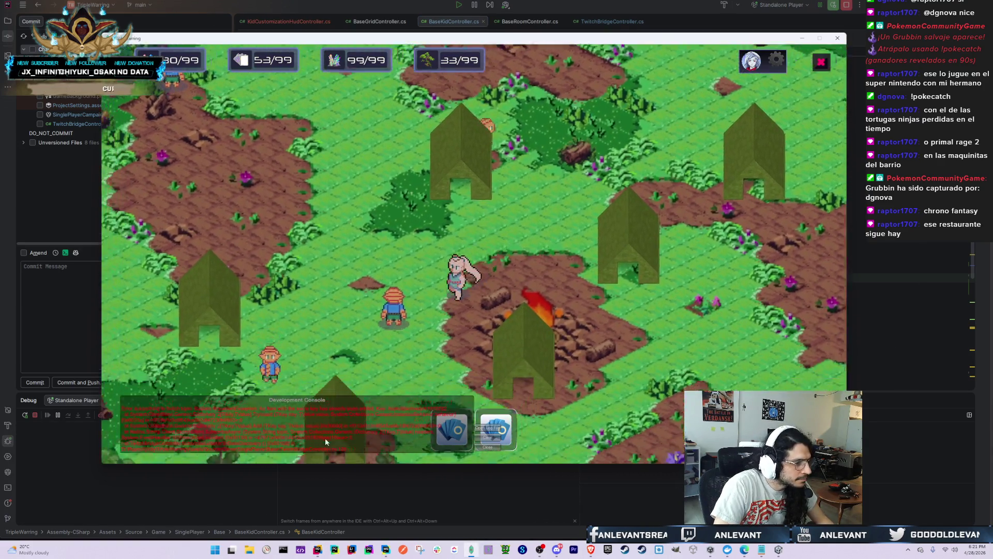
pyautogui.press('s')
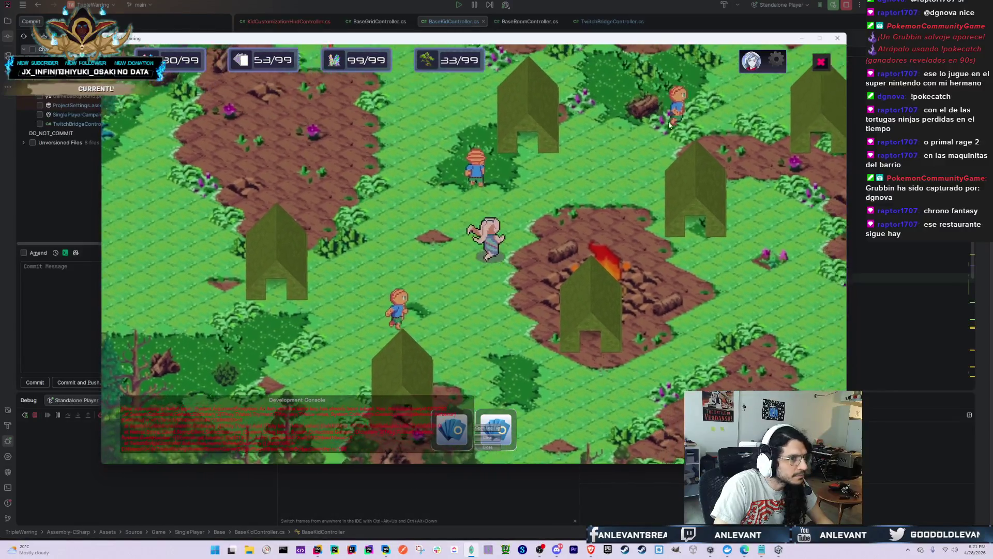
pyautogui.press('w')
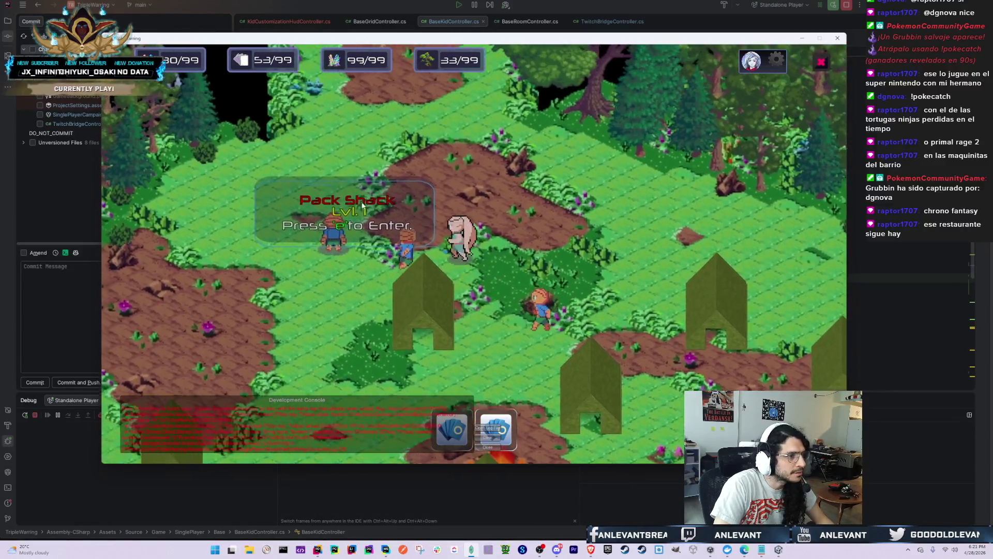
pyautogui.press('s')
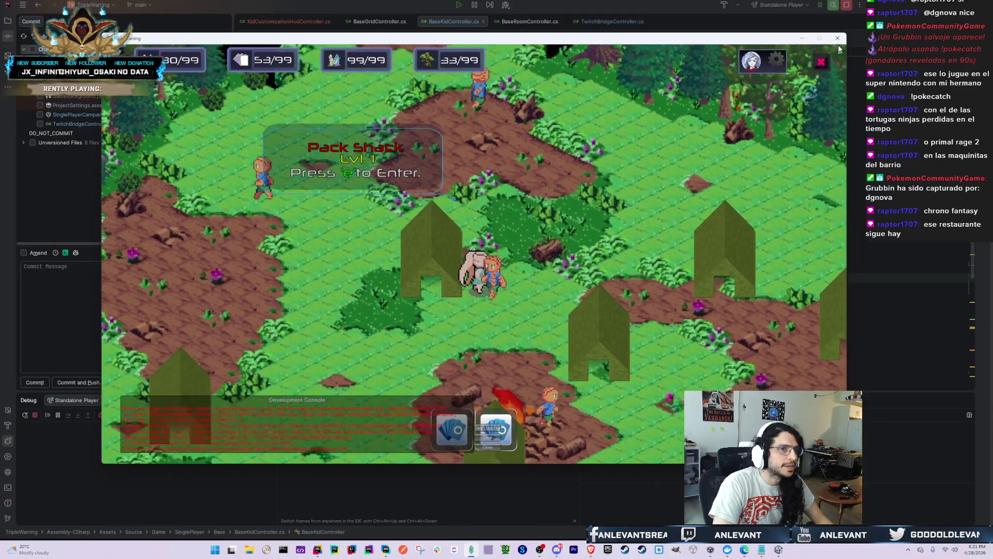
pyautogui.click(837, 38)
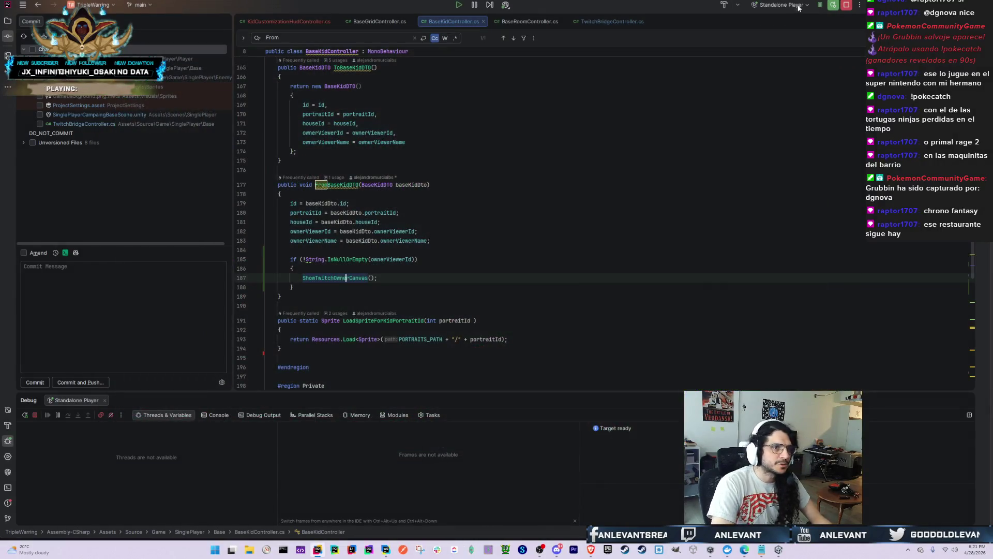
pyautogui.hotkey('alt', 'Tab')
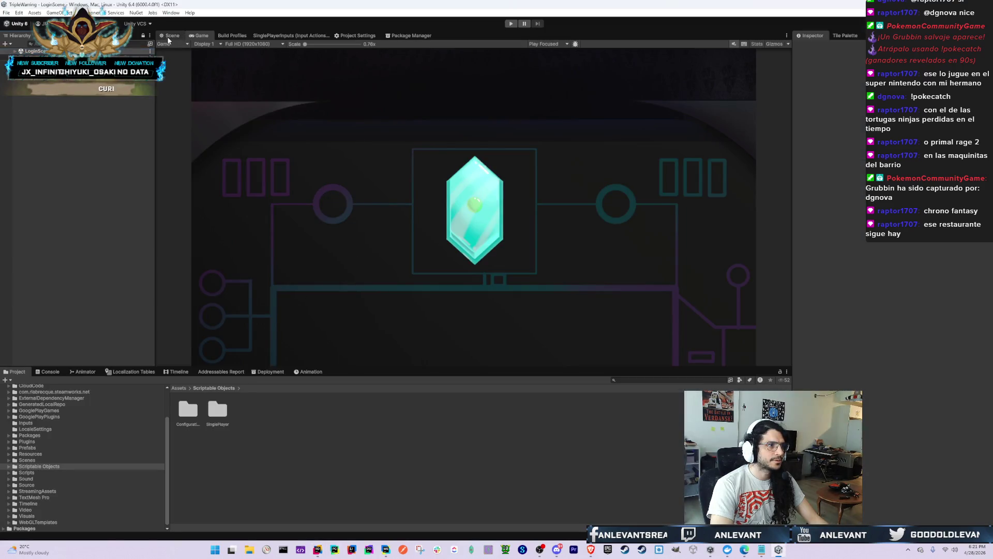
# Restart Play mode after checking the console, then click into the login username field
pyautogui.click(172, 35)
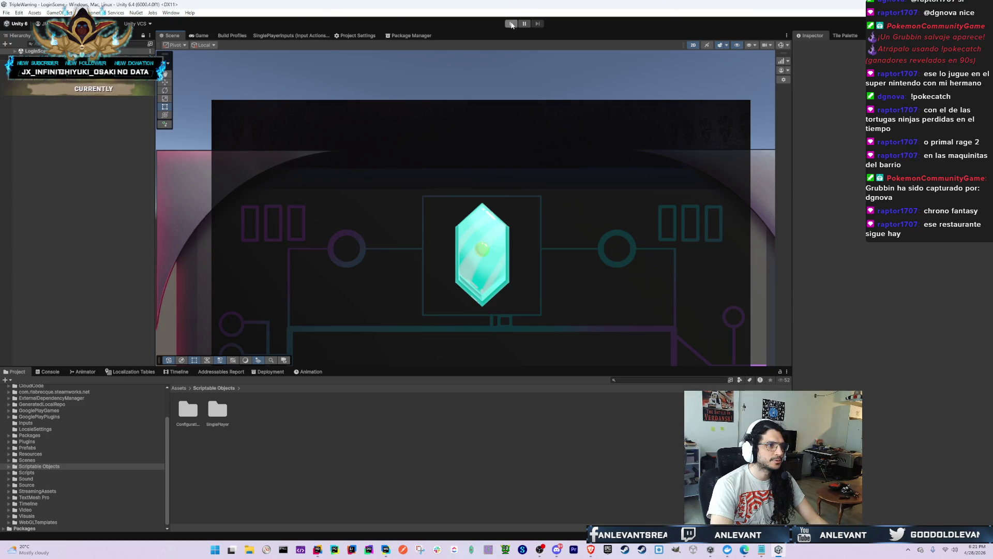
pyautogui.click(207, 37)
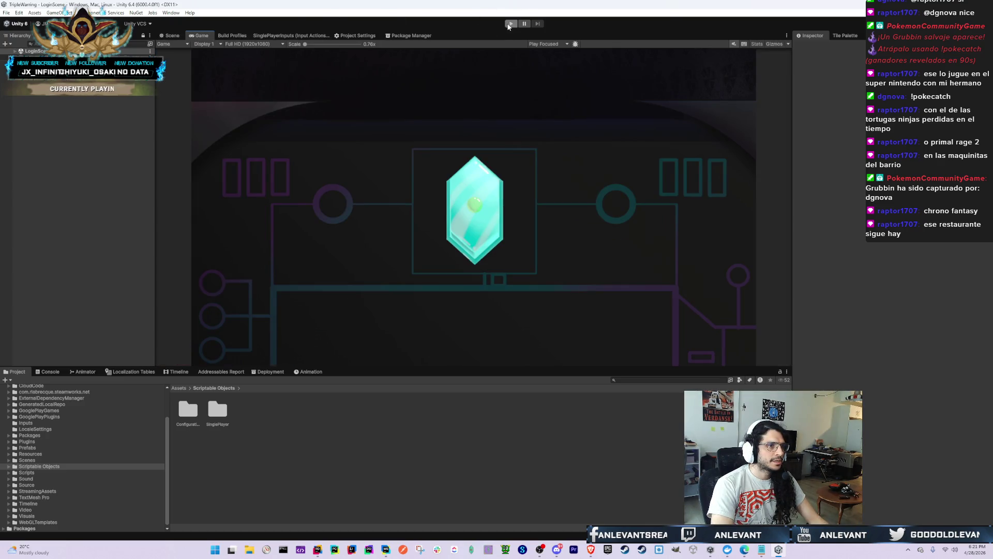
pyautogui.click(509, 24)
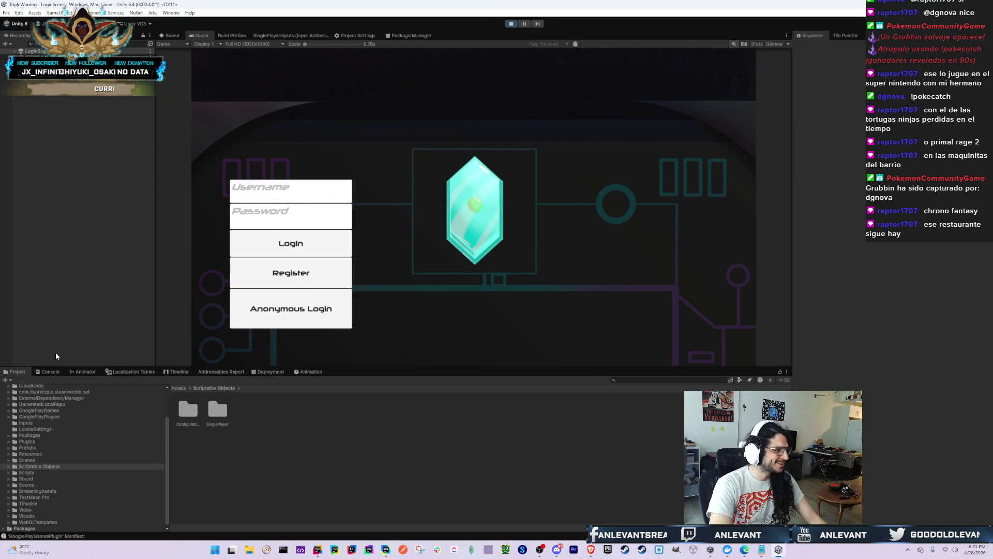
pyautogui.doubleClick(37, 370)
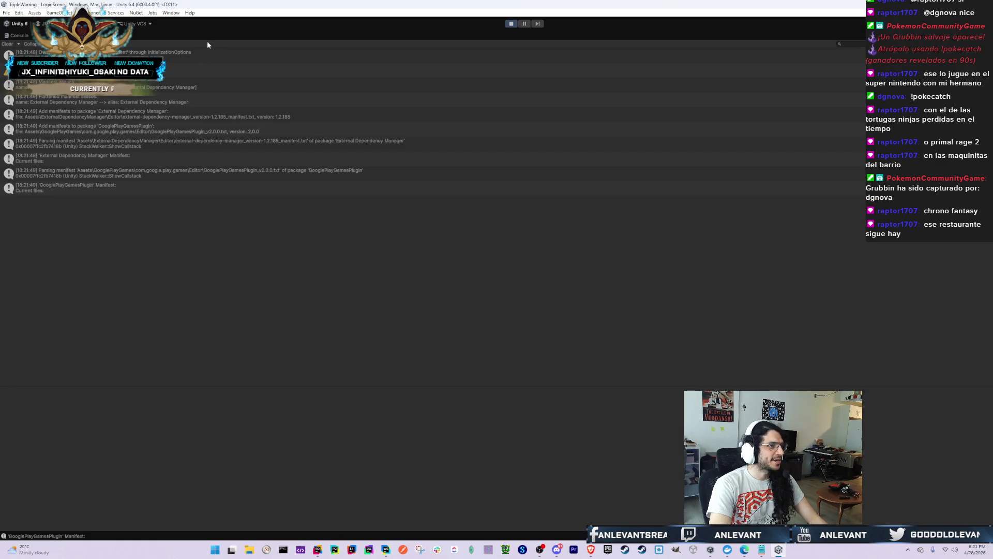
pyautogui.doubleClick(207, 37)
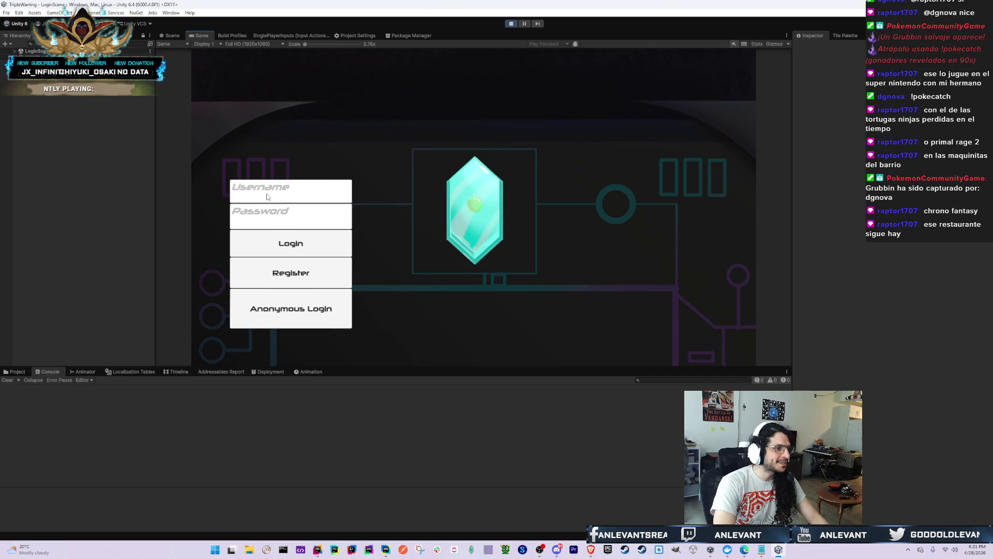
pyautogui.click(507, 25)
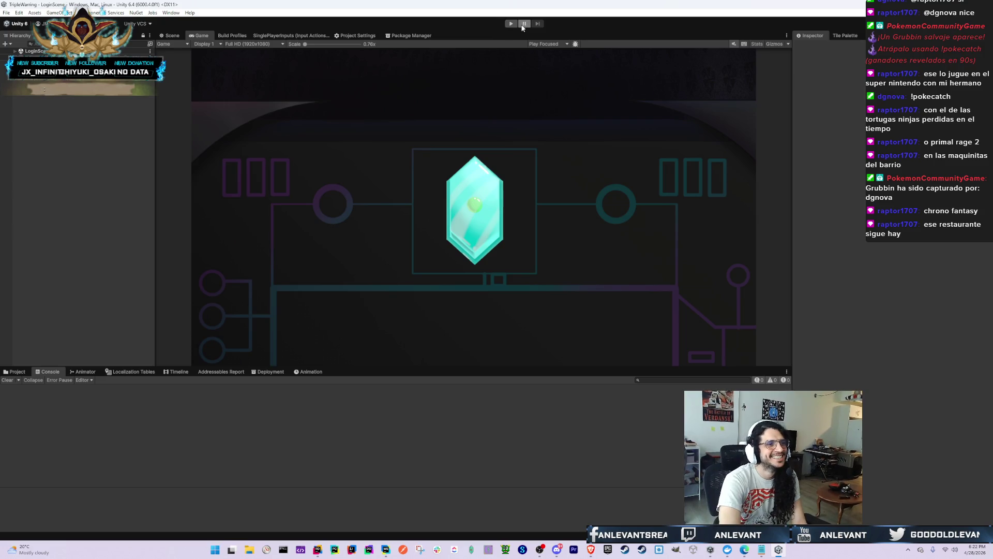
pyautogui.click(512, 24)
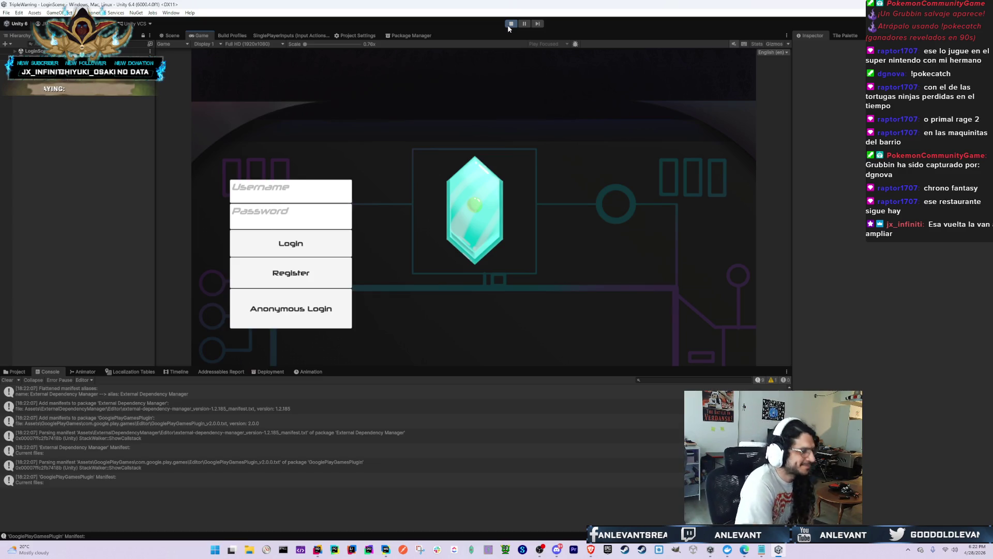
pyautogui.click(319, 191)
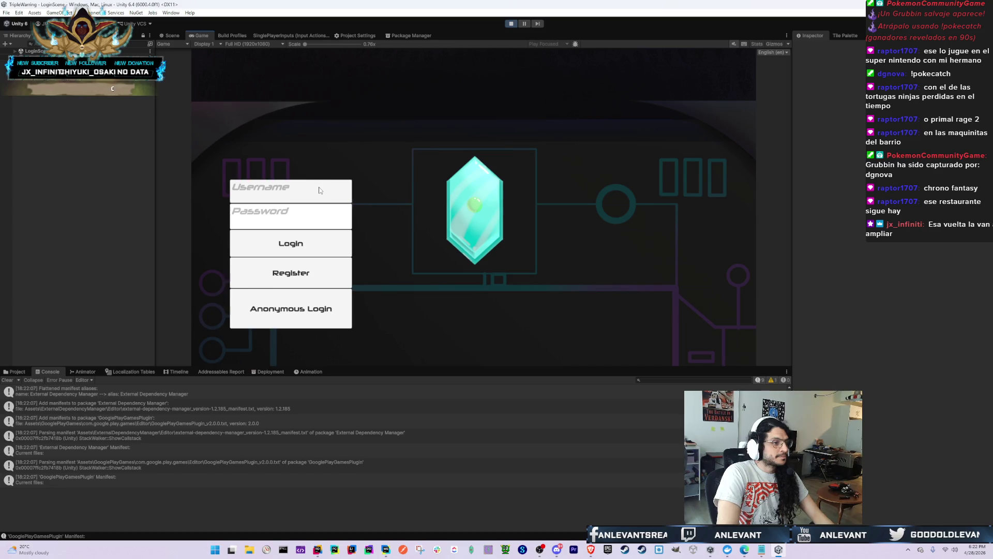
# Log in, clear the console, and start the Story campaign from the Solo menu
pyautogui.write('admin')
pyautogui.click(295, 213)
pyautogui.write('*')
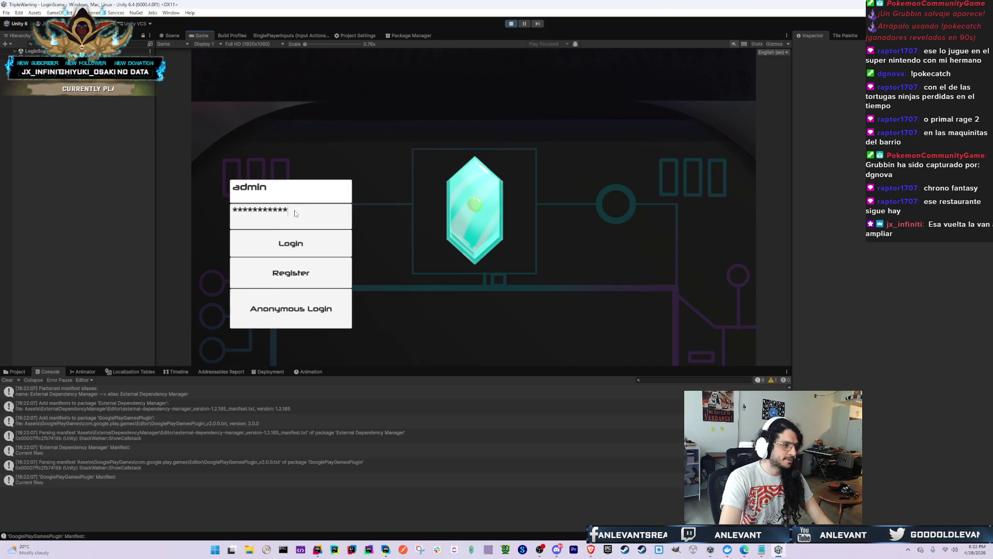
pyautogui.click(332, 253)
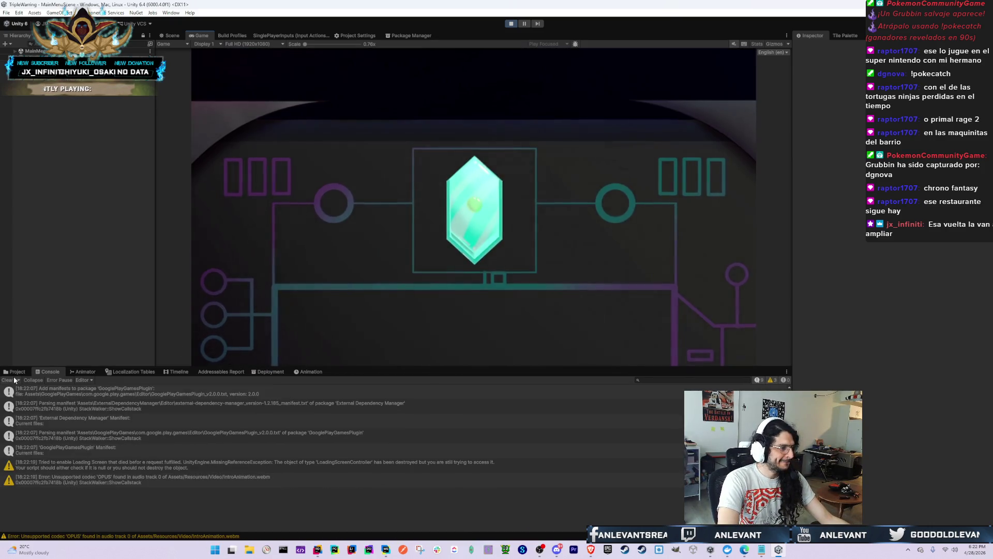
pyautogui.click(7, 381)
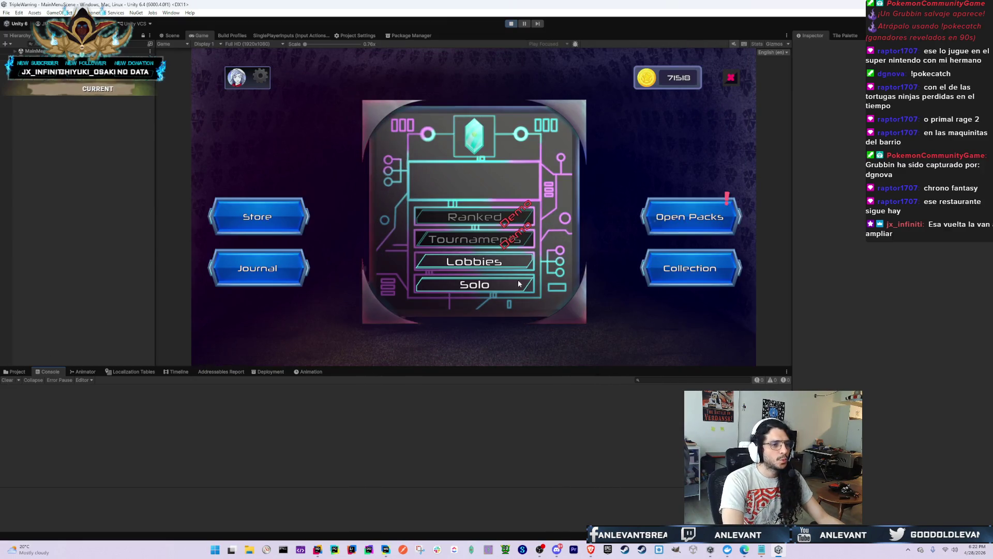
pyautogui.click(520, 283)
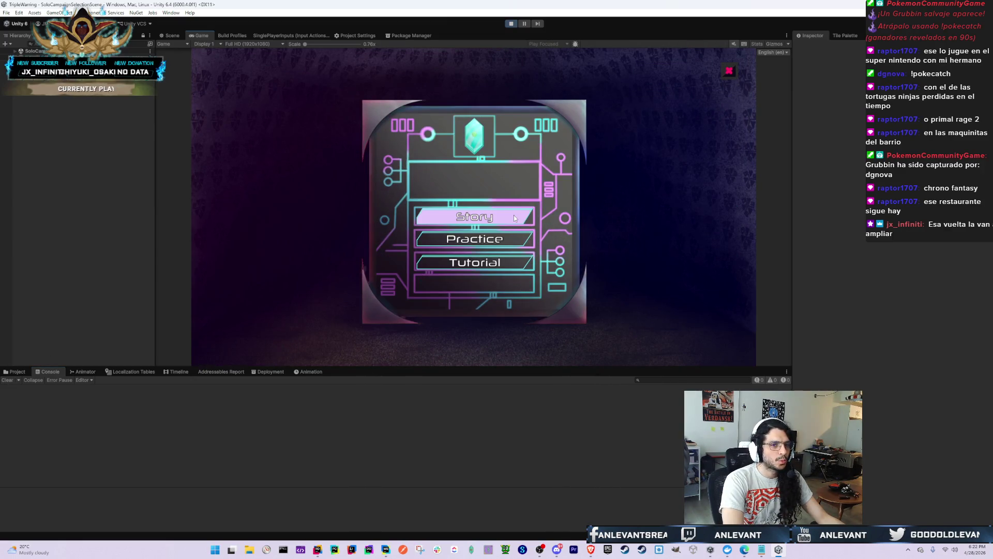
pyautogui.click(514, 217)
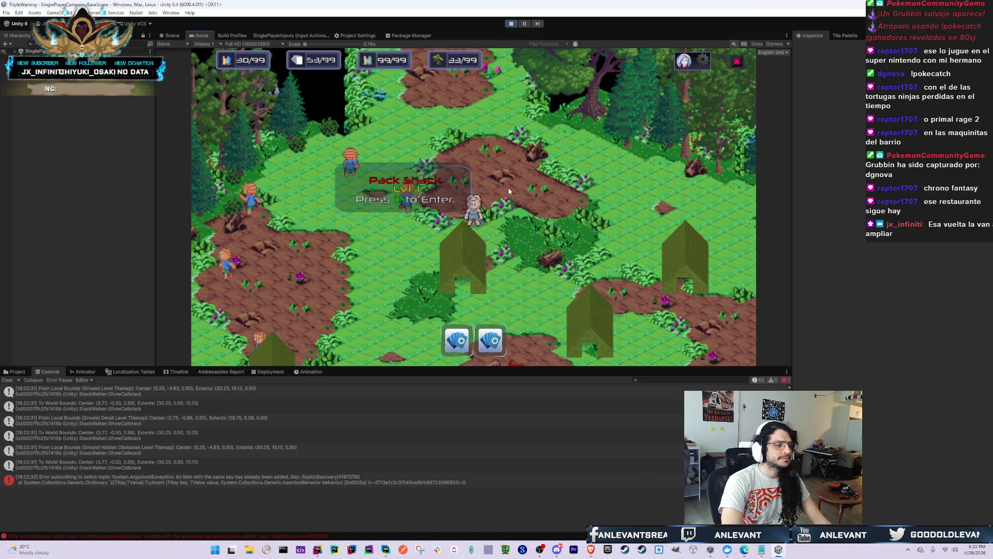
# Walk the character, then frame and zoom the Scene view onto the island map
pyautogui.press('a')
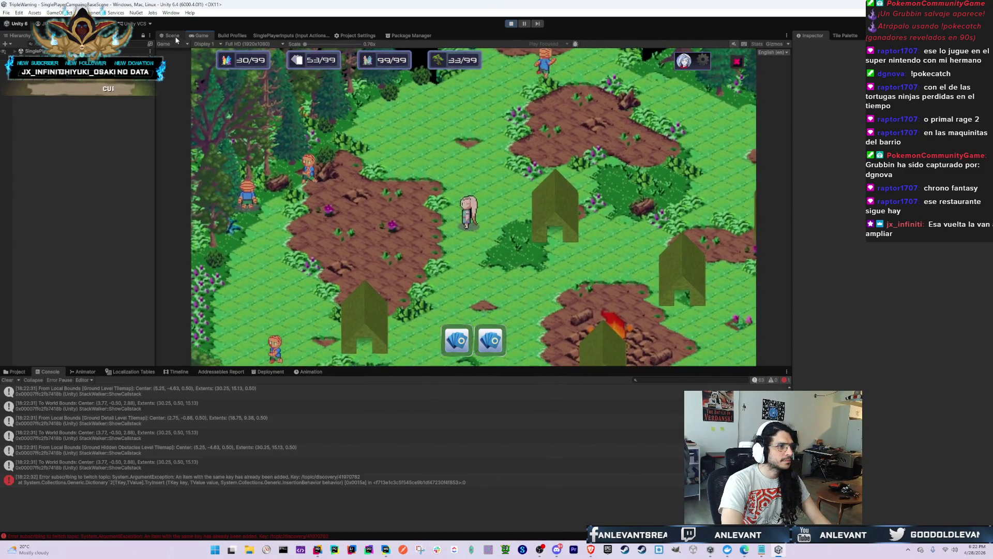
pyautogui.click(172, 36)
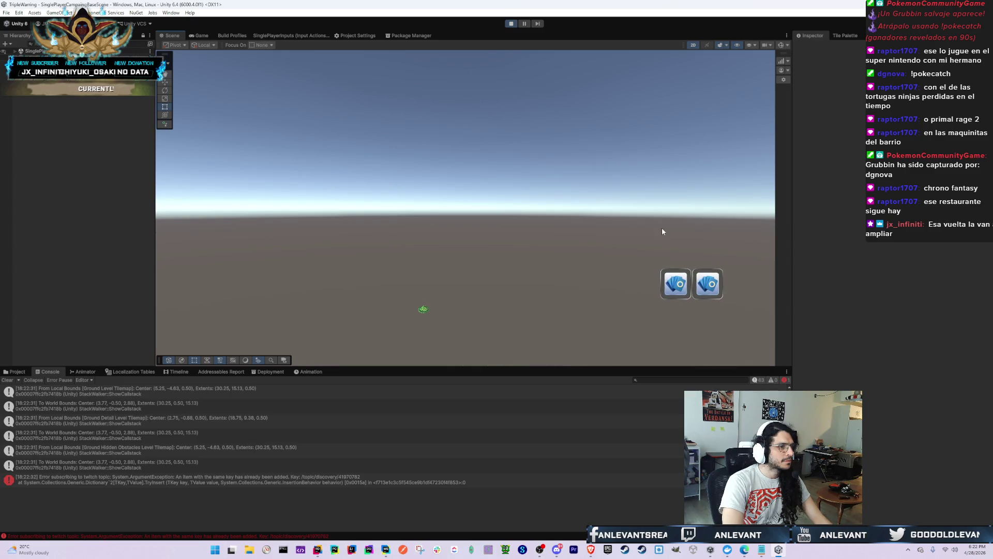
pyautogui.press('f')
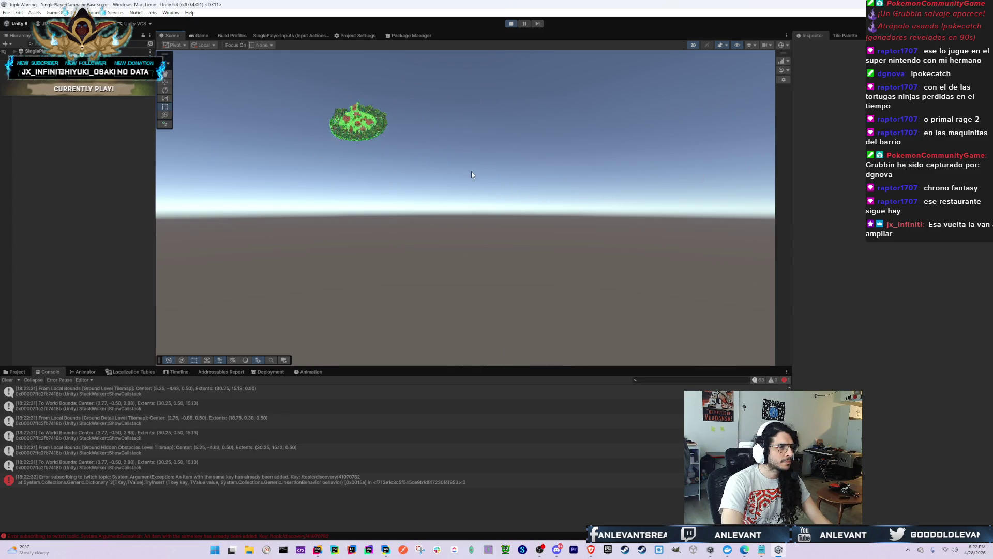
pyautogui.scroll(5, 628, 262)
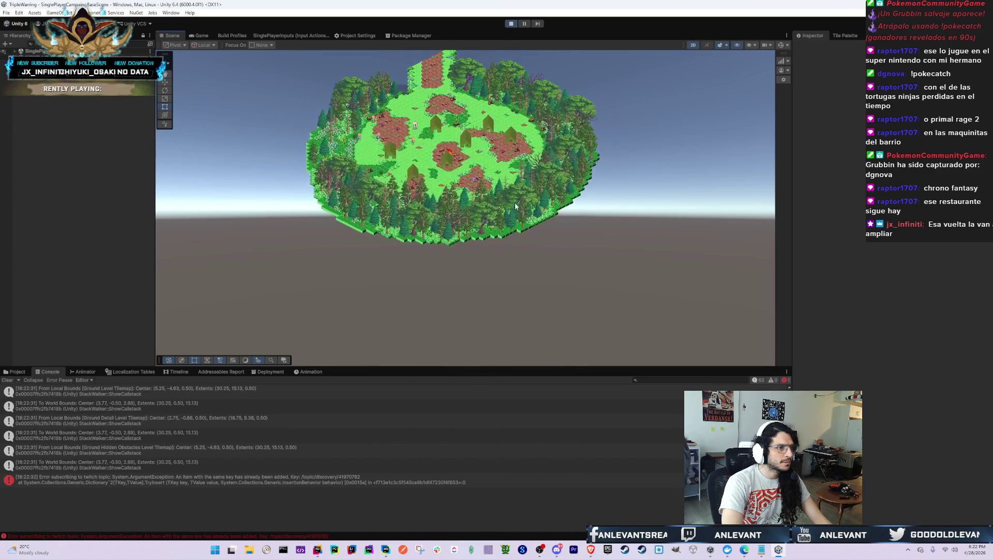
pyautogui.scroll(8, 515, 206)
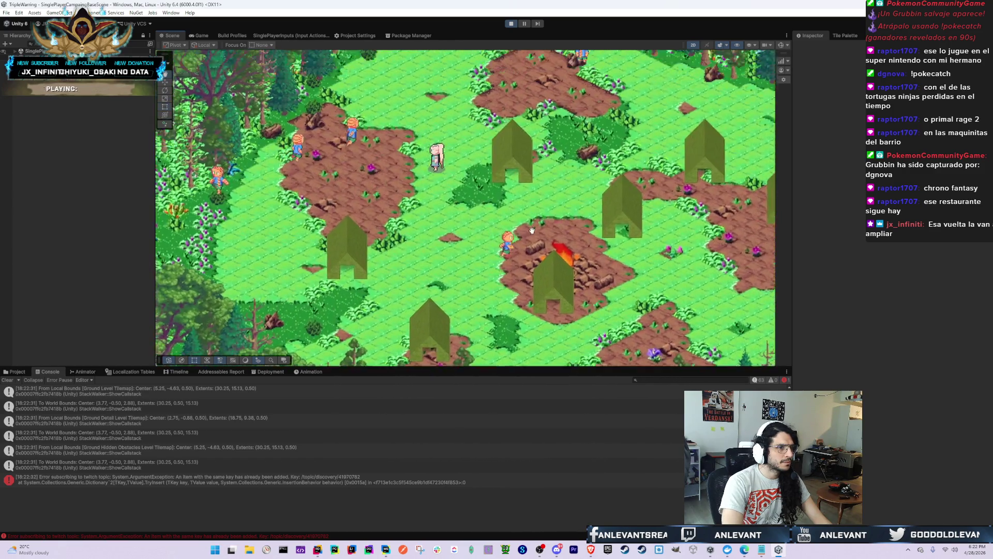
pyautogui.moveTo(531, 230); pyautogui.dragTo(519, 313)
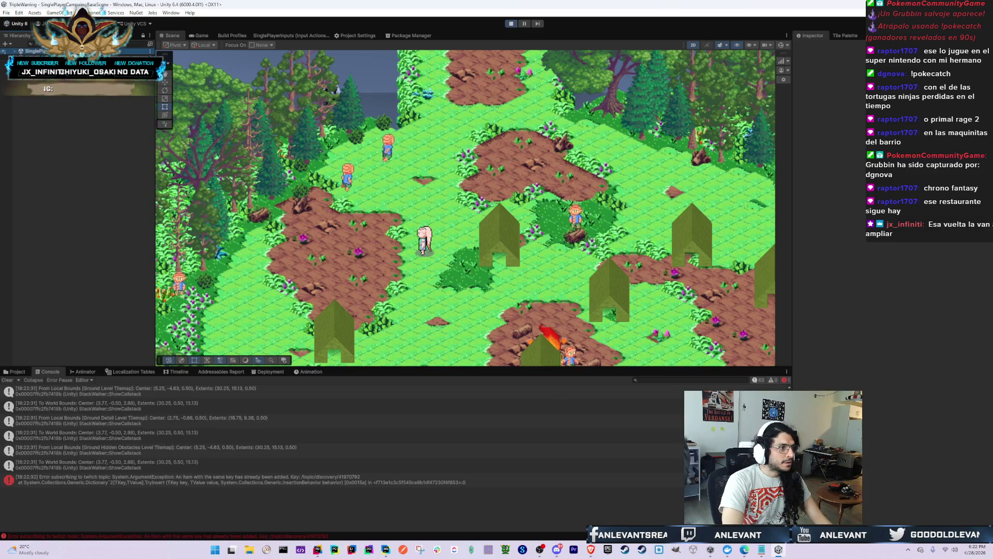
# Select each BaseKid(Clone) in turn, then expand one down to its Canvas
pyautogui.press('Down')
pyautogui.press('Down')
pyautogui.press('Down')
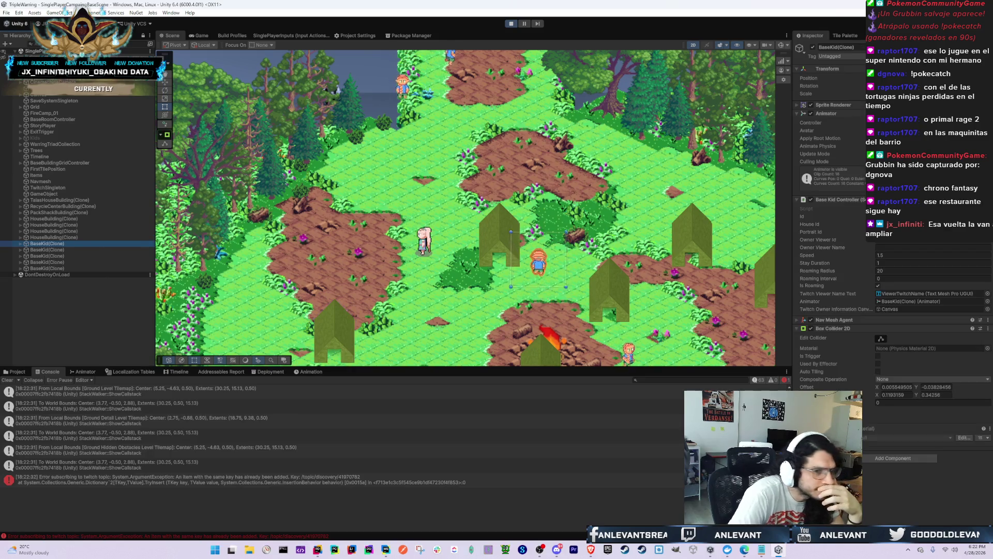
pyautogui.press('Down')
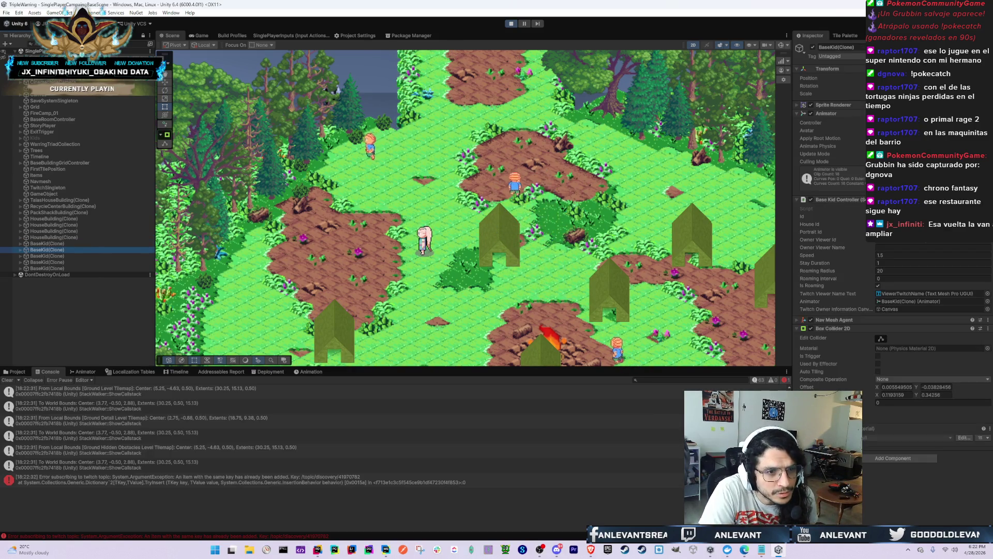
pyautogui.click(47, 243)
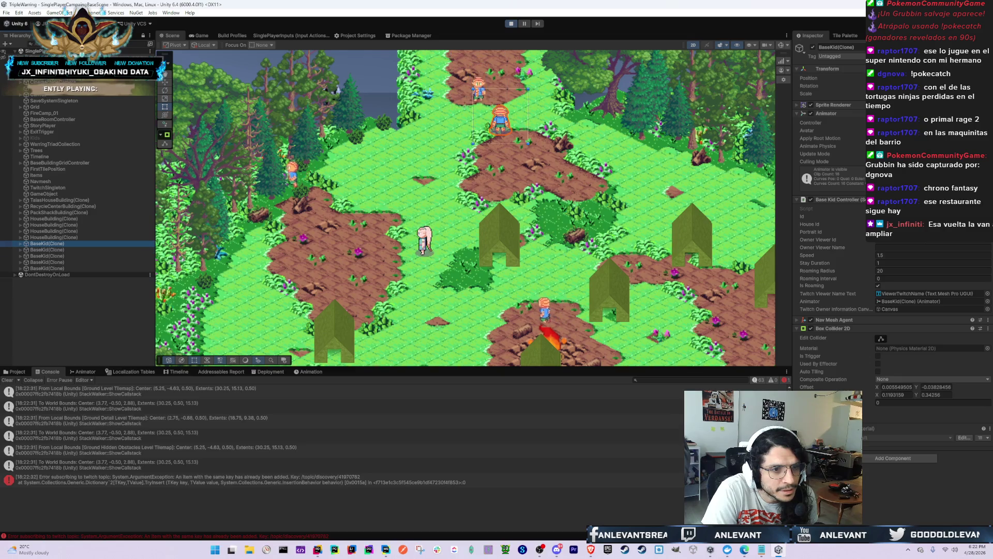
pyautogui.click(46, 255)
pyautogui.click(47, 268)
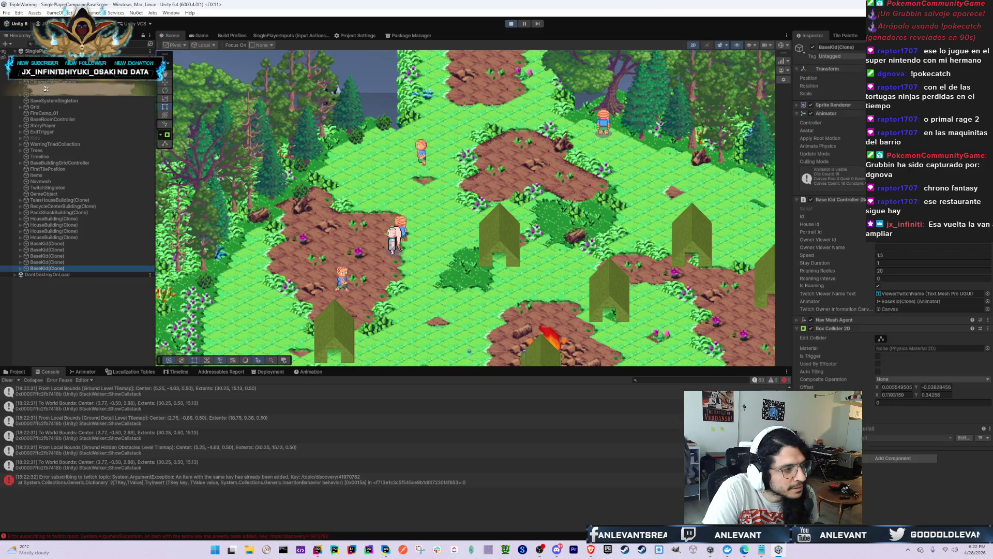
pyautogui.click(46, 250)
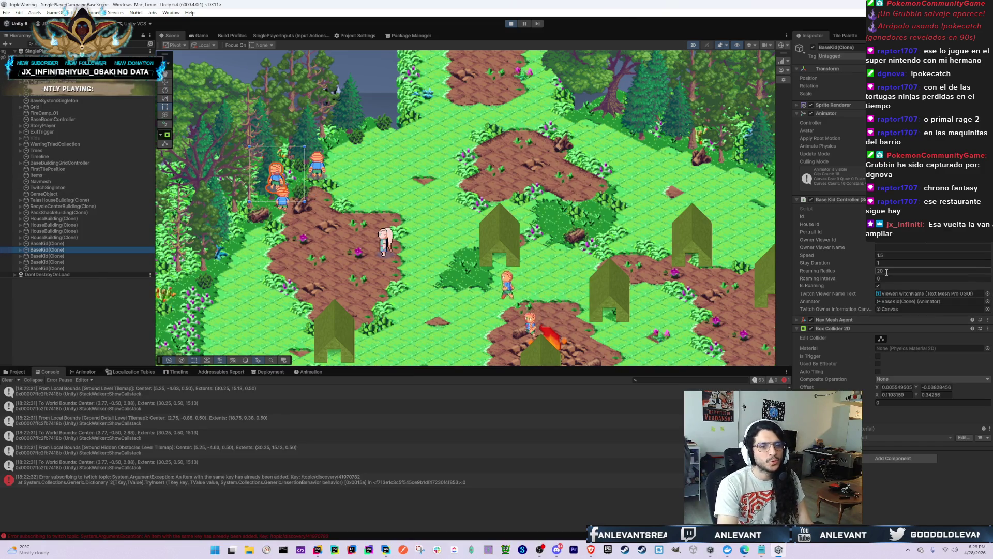
pyautogui.press('Right')
pyautogui.press('Down')
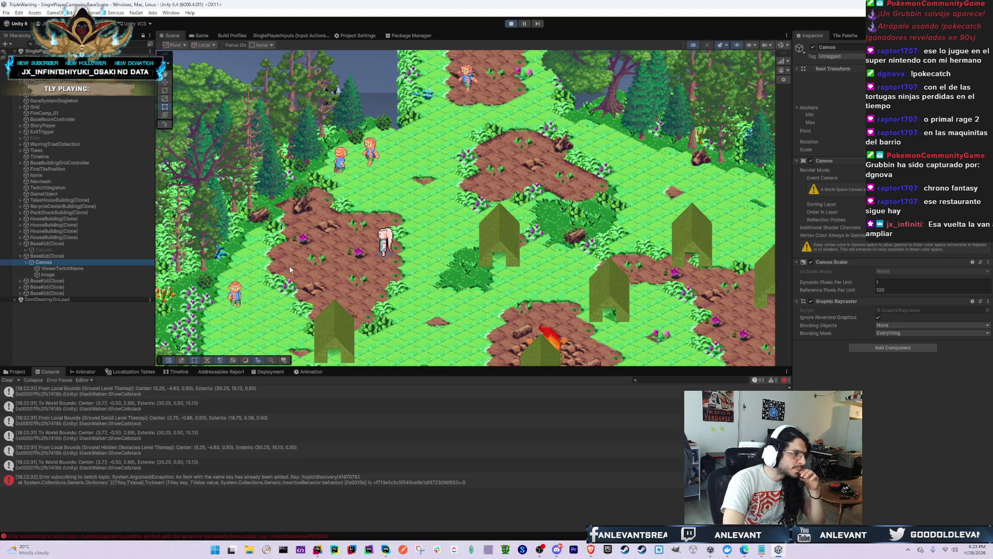
# Inspect the ViewerTwitchName text object's TextMeshPro settings in the Inspector
pyautogui.moveTo(259, 284); pyautogui.dragTo(381, 177)
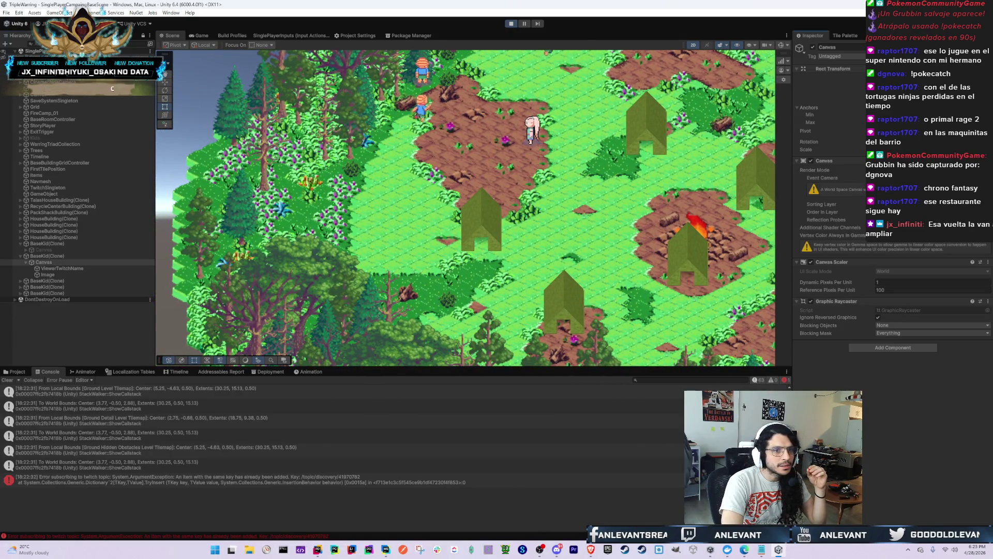
pyautogui.moveTo(424, 129); pyautogui.dragTo(267, 282)
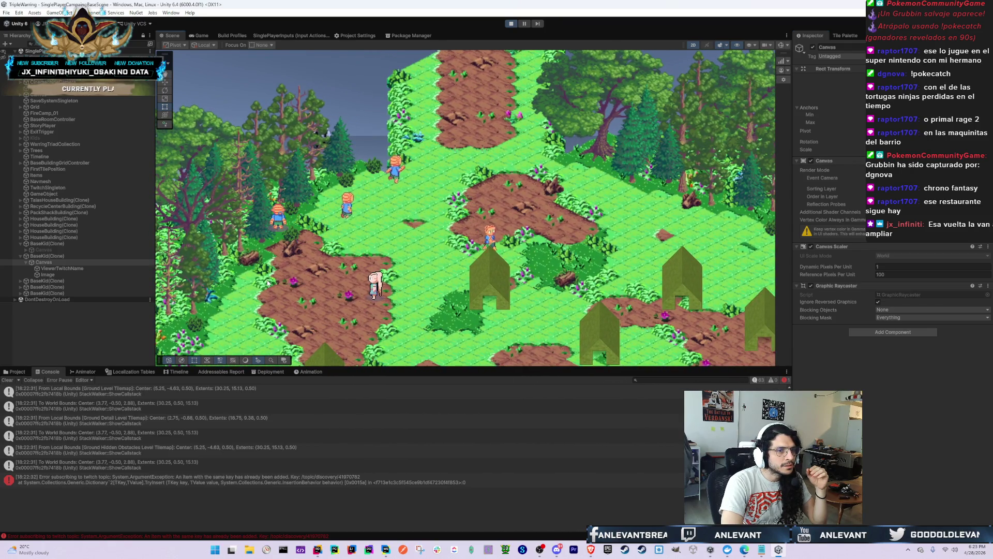
pyautogui.click(85, 267)
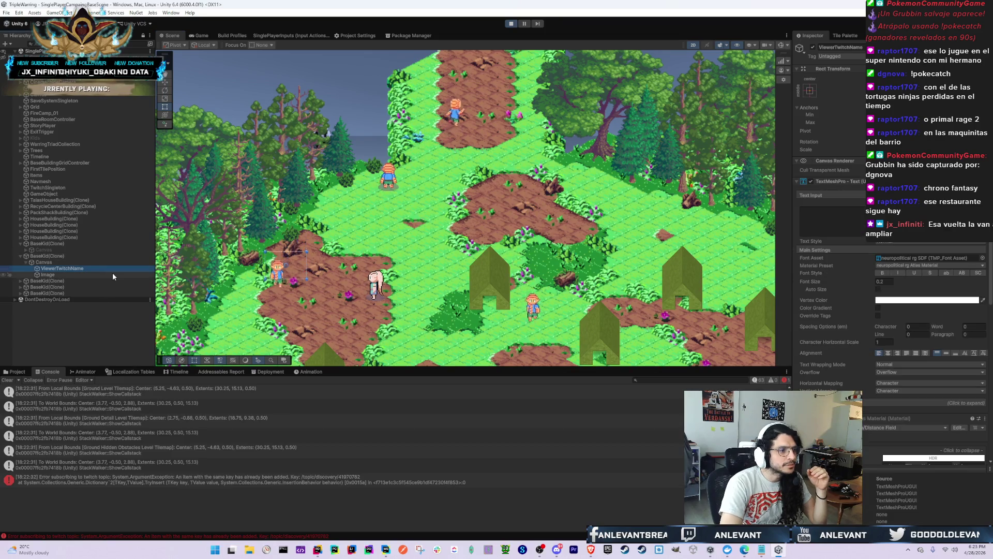
pyautogui.press('Down')
pyautogui.press('Down')
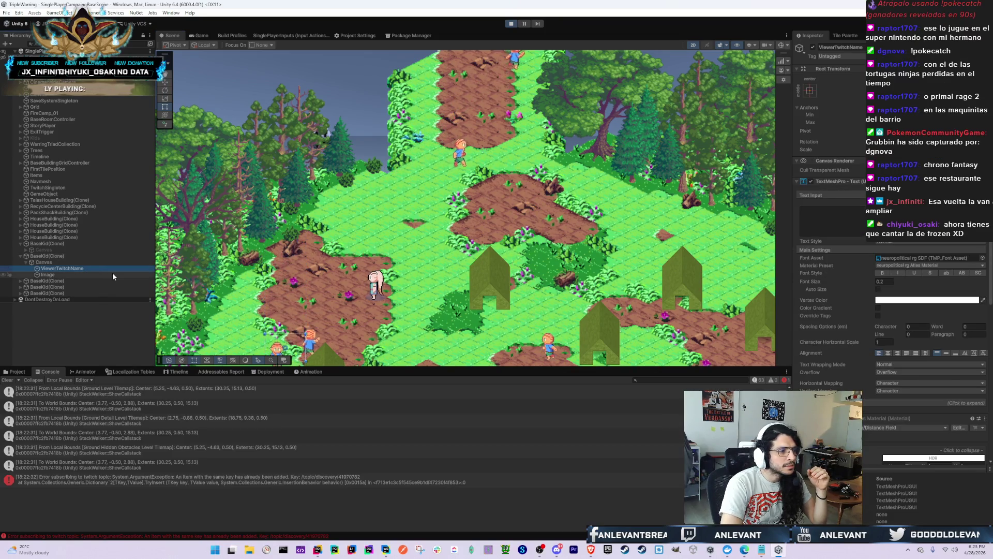
pyautogui.press('Up')
pyautogui.press('Up')
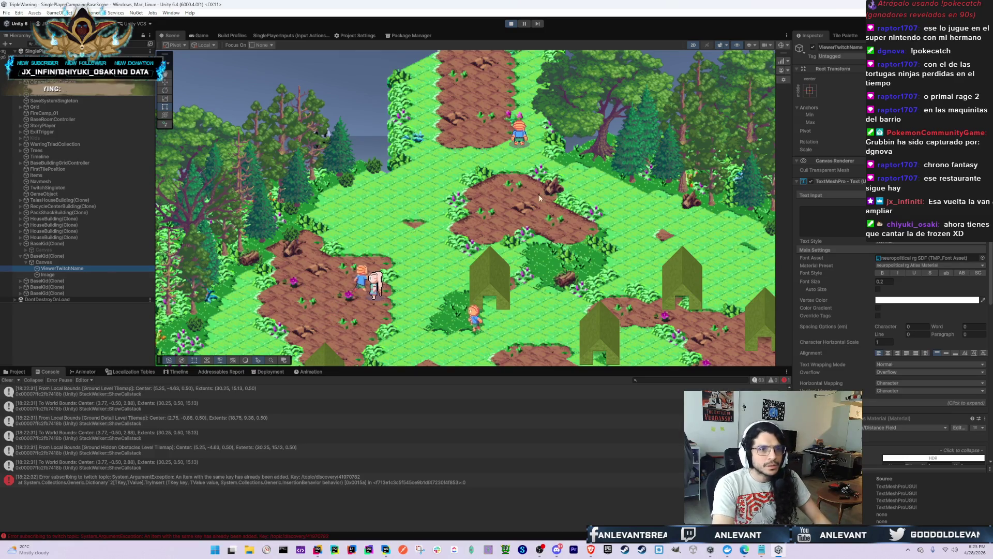
# Zoom the Scene view in close on a kid and frame the second kid's Canvas
pyautogui.moveTo(370, 207)
pyautogui.mouseDown()
pyautogui.moveTo(325, 130)
pyautogui.moveTo(317, 54)
pyautogui.mouseUp()
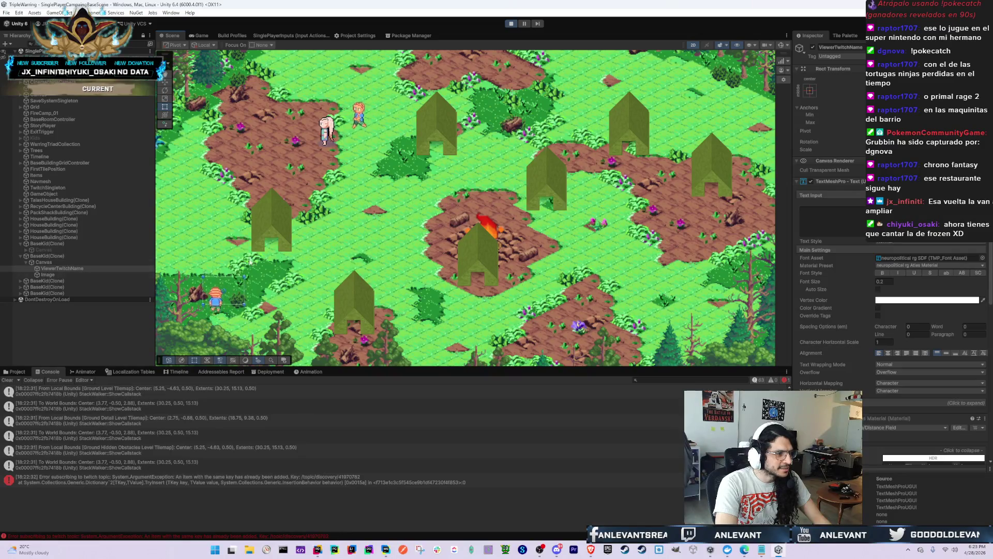
pyautogui.moveTo(259, 216); pyautogui.dragTo(417, 203)
pyautogui.scroll(3, 413, 150)
pyautogui.scroll(10, 412, 153)
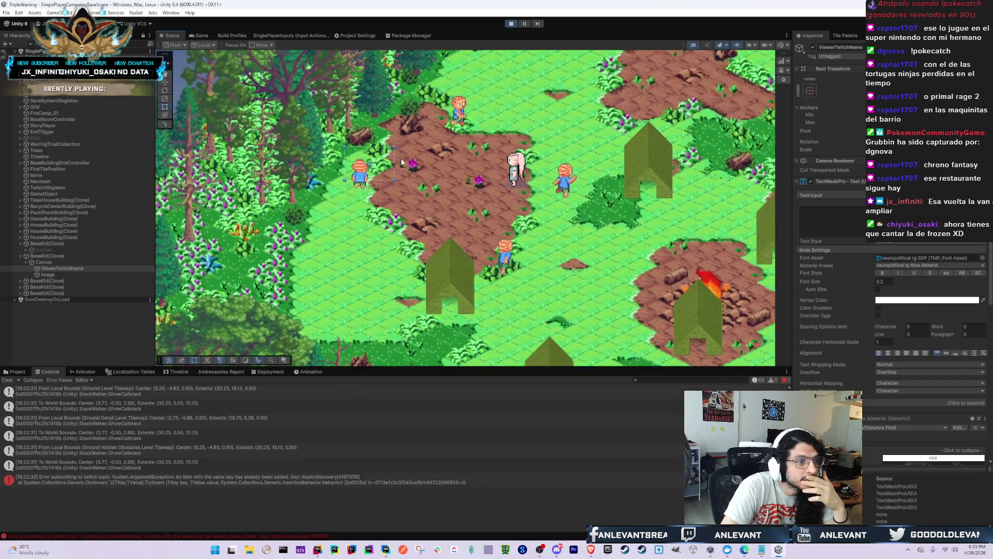
pyautogui.moveTo(401, 157); pyautogui.dragTo(437, 297)
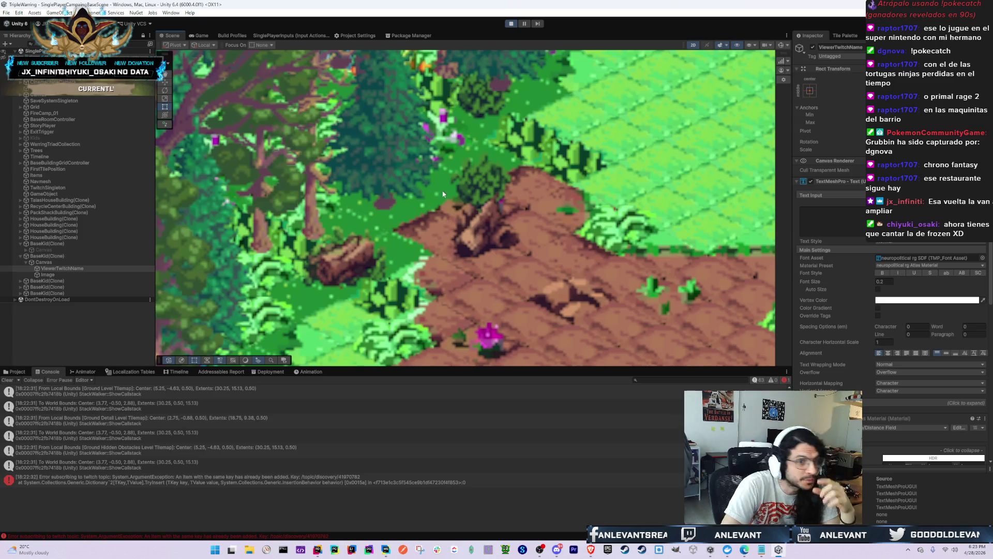
pyautogui.doubleClick(57, 263)
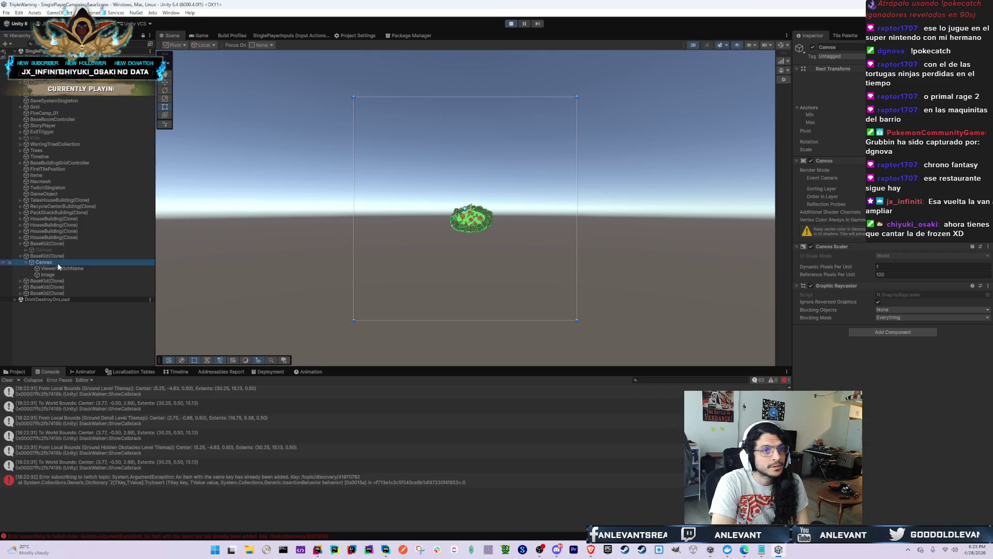
# Frame the first kid's Canvas, then maximize the Project browser at Scriptable Objects
pyautogui.click(98, 249)
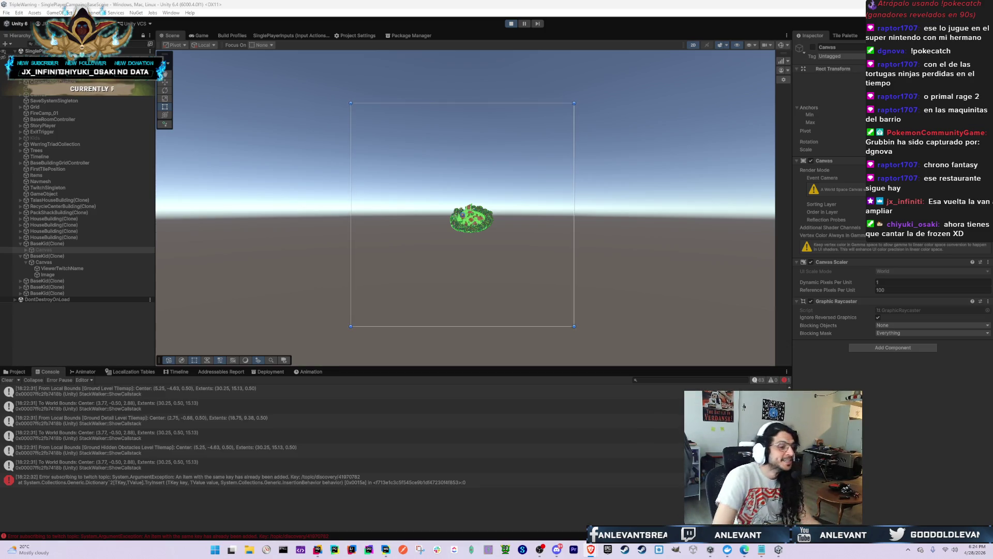
pyautogui.doubleClick(15, 371)
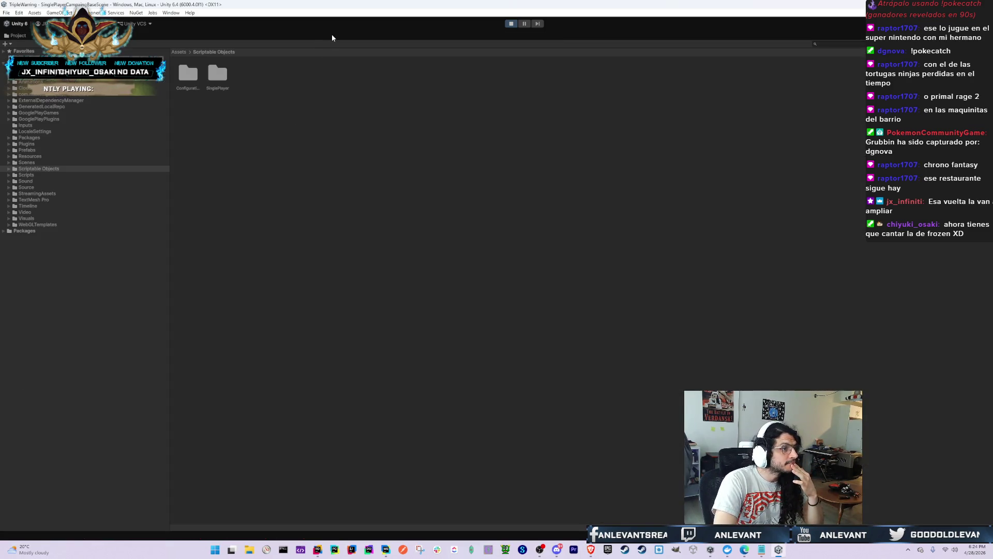
# Restore the full editor layout after briefly maximizing the Game view
pyautogui.doubleClick(332, 36)
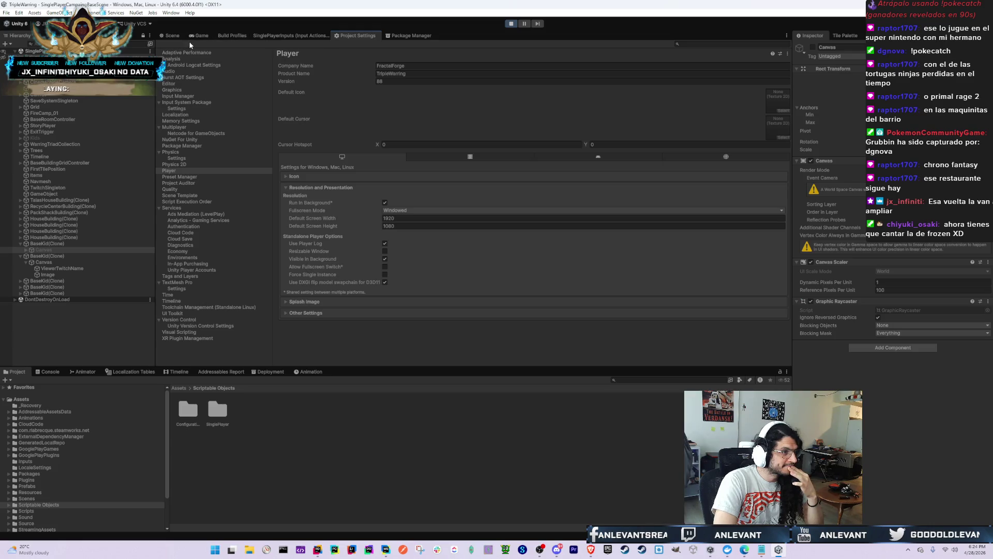
pyautogui.doubleClick(201, 35)
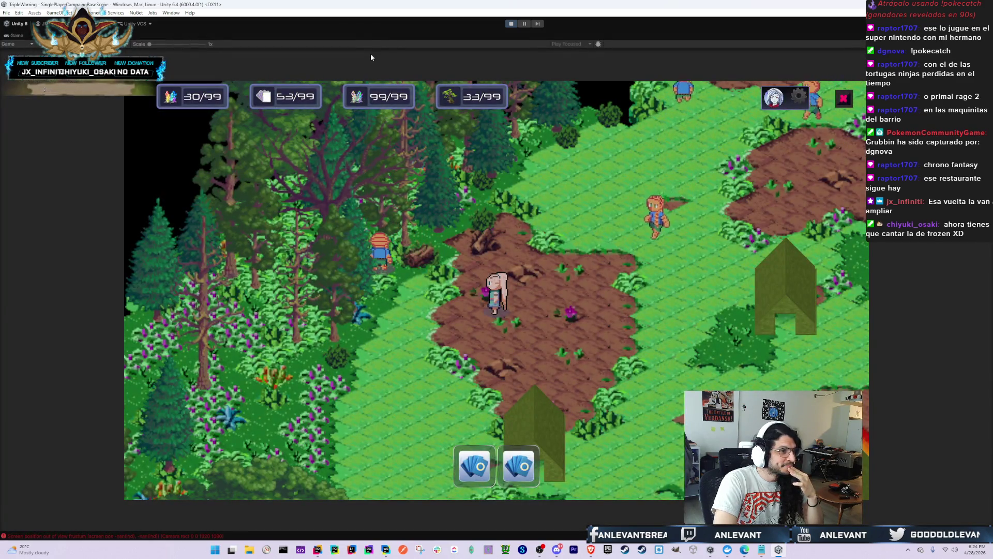
pyautogui.doubleClick(368, 36)
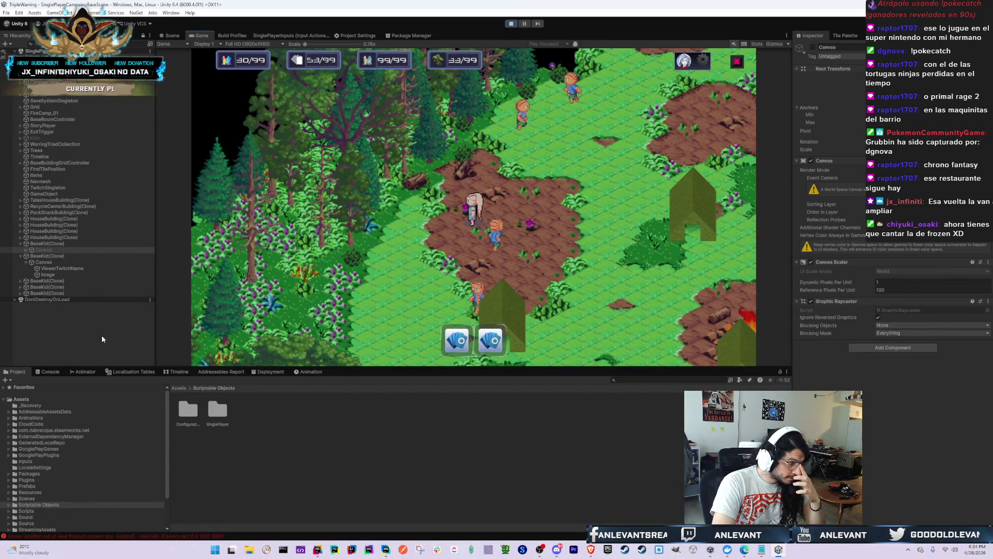
# Collapse ViewerTwitchName's text settings, inspect Image and the previous Canvas, and maximize Scene view
pyautogui.click(76, 268)
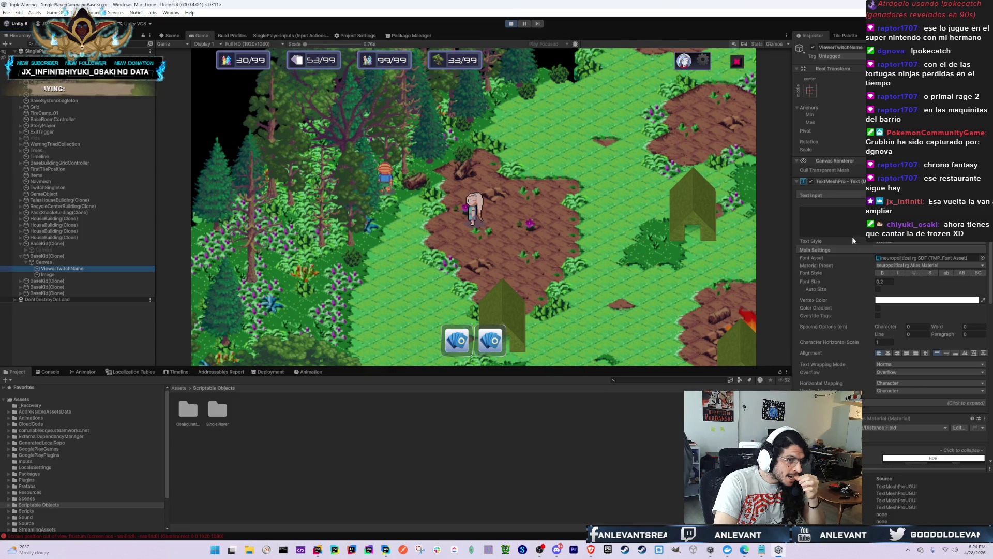
pyautogui.click(798, 183)
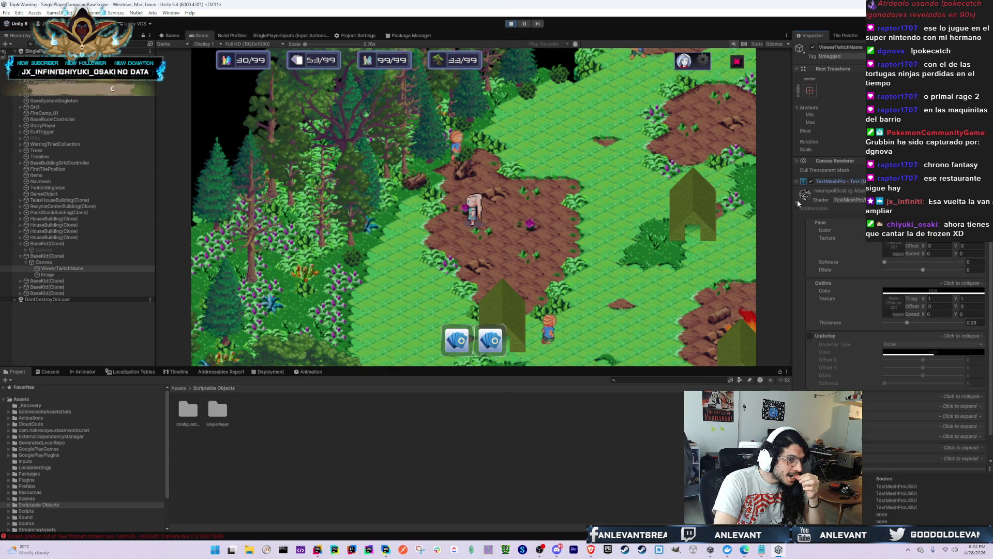
pyautogui.click(47, 275)
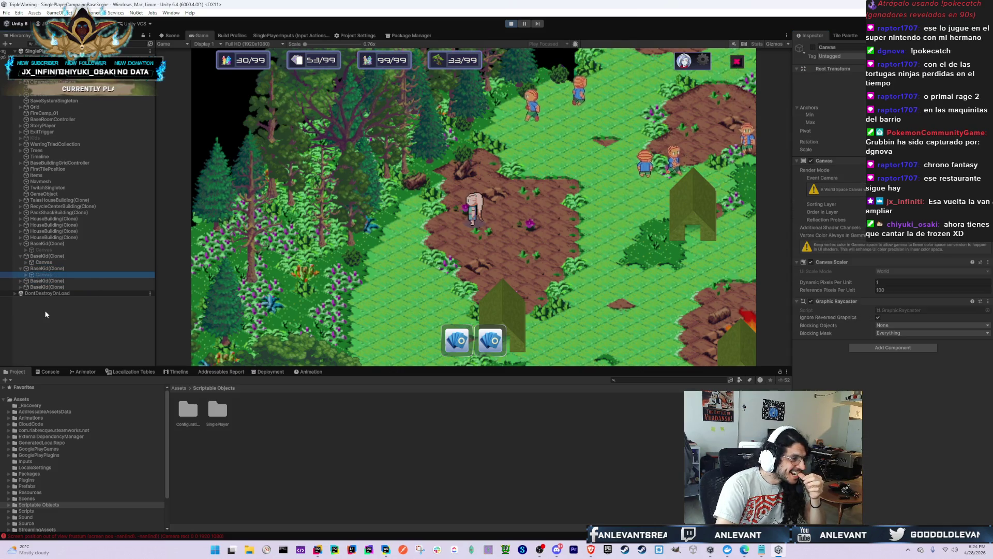
pyautogui.press('Up')
pyautogui.press('Up')
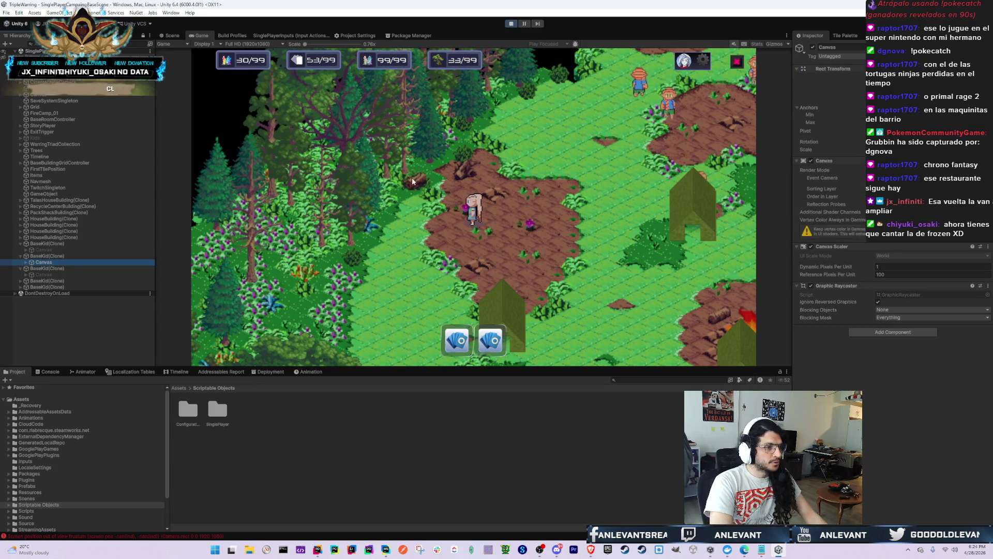
pyautogui.hotkey('shift', 'space')
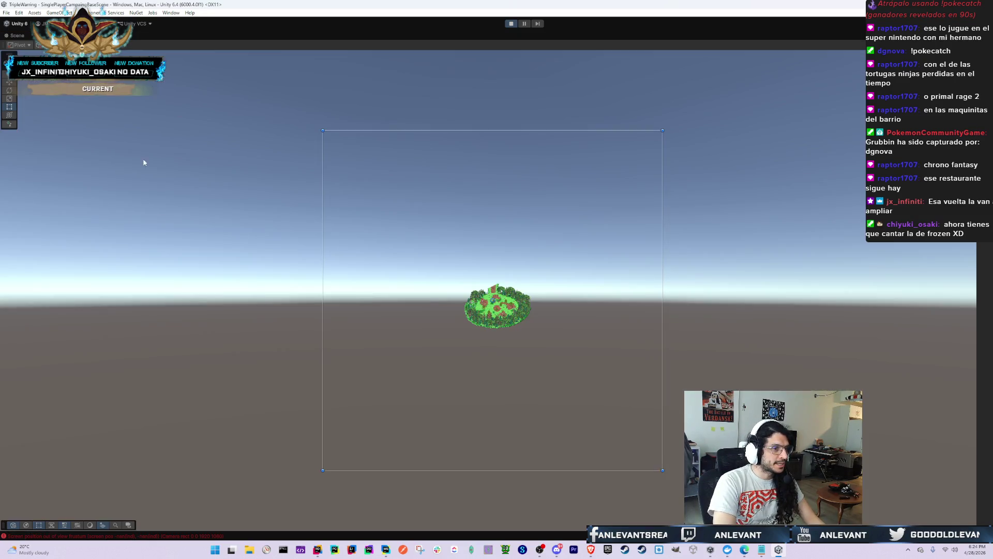
# Un-maximize the Scene view, then frame a walking BaseKid clone and its Canvas
pyautogui.hotkey('shift', 'space')
pyautogui.click(148, 35)
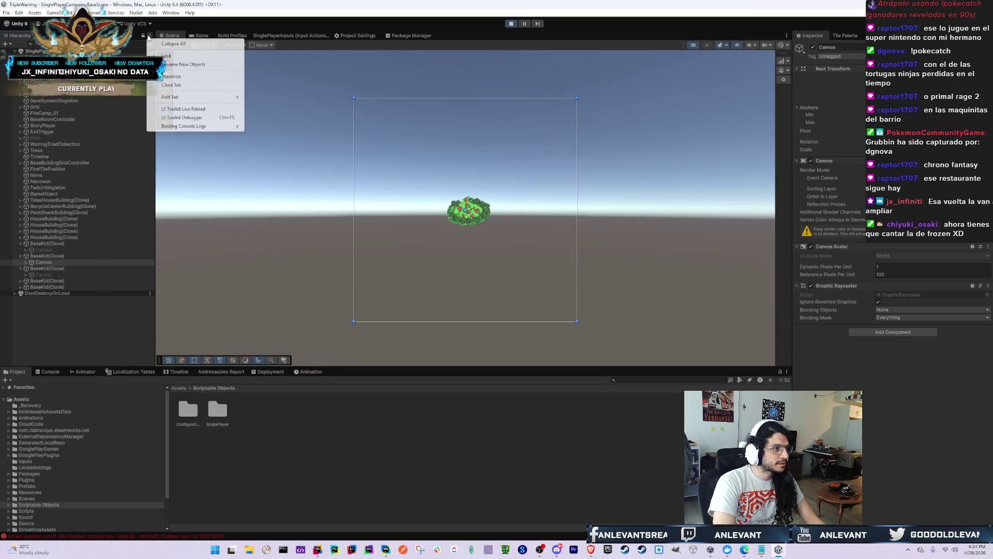
pyautogui.click(61, 260)
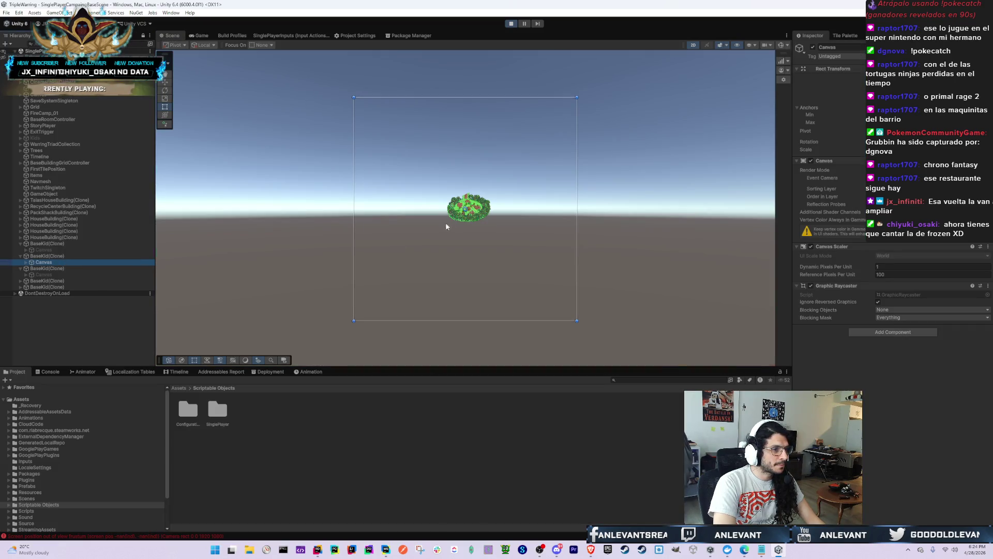
pyautogui.press('f')
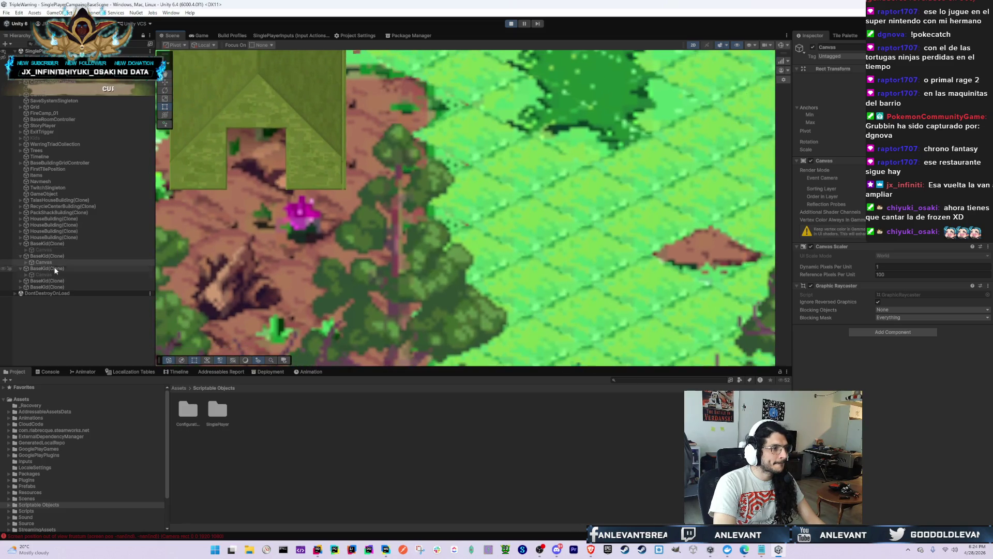
pyautogui.doubleClick(54, 256)
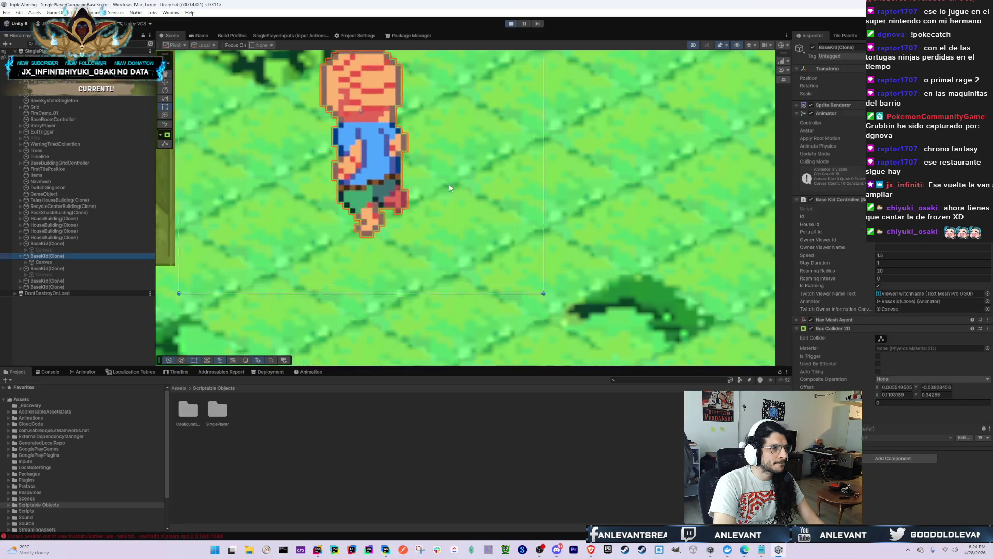
pyautogui.scroll(-4, 449, 187)
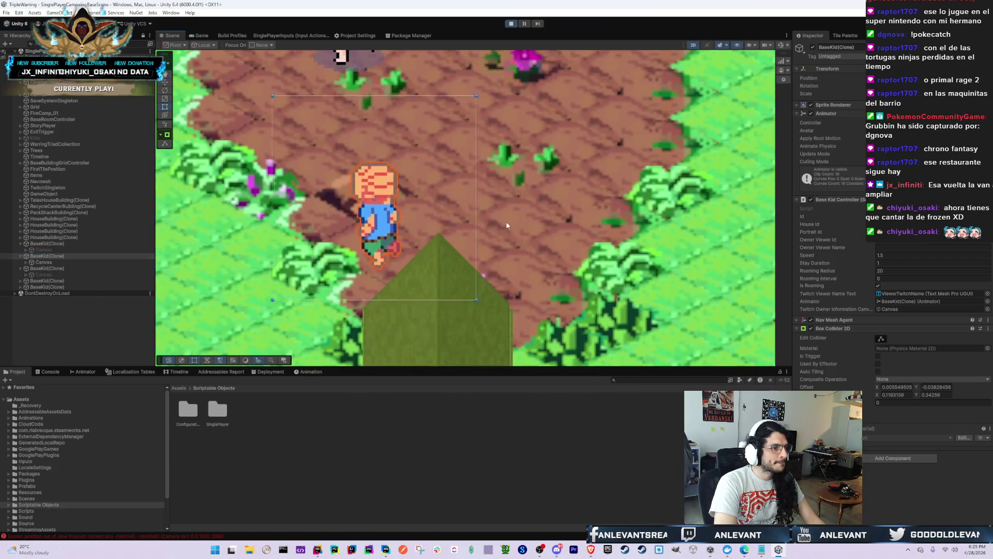
pyautogui.scroll(-6, 506, 221)
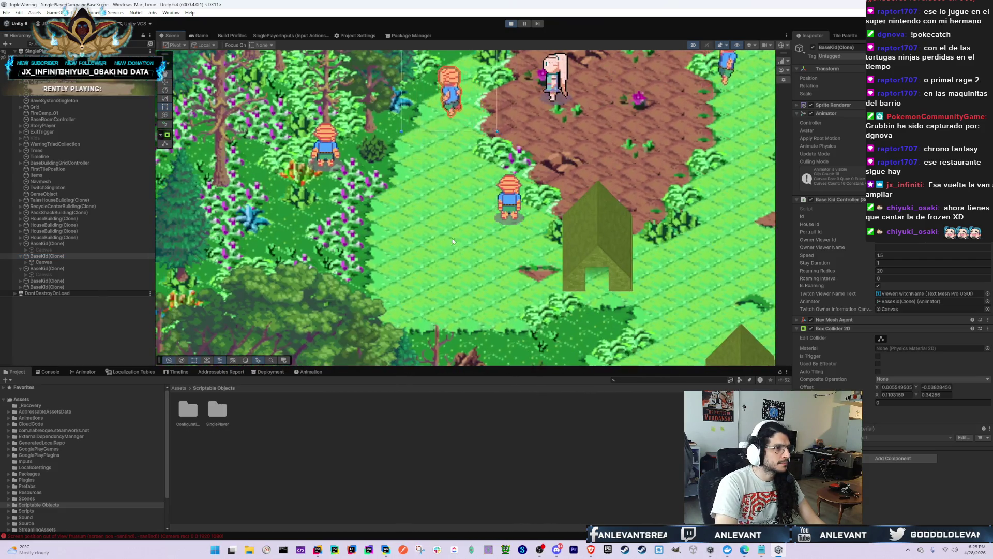
pyautogui.click(45, 263)
pyautogui.scroll(3, 399, 256)
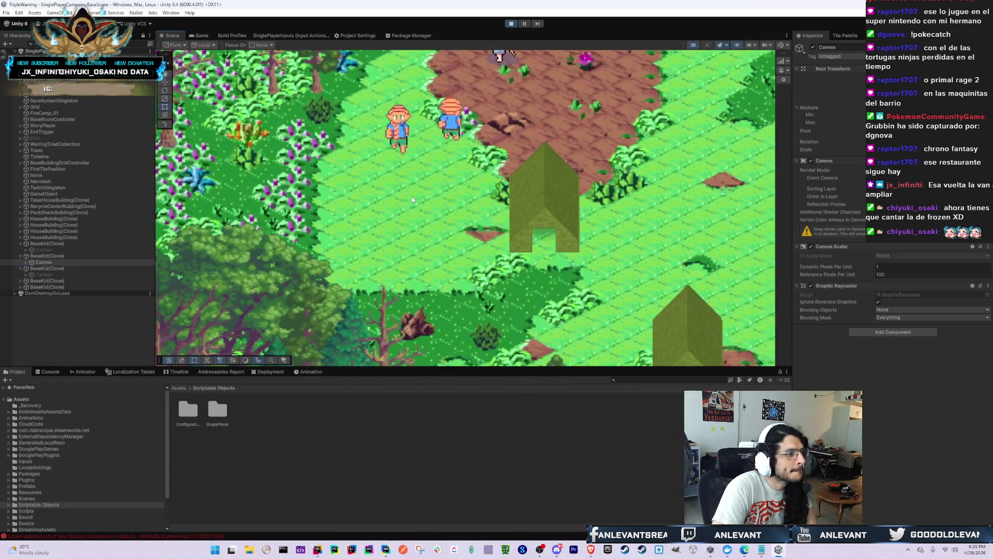
pyautogui.doubleClick(119, 262)
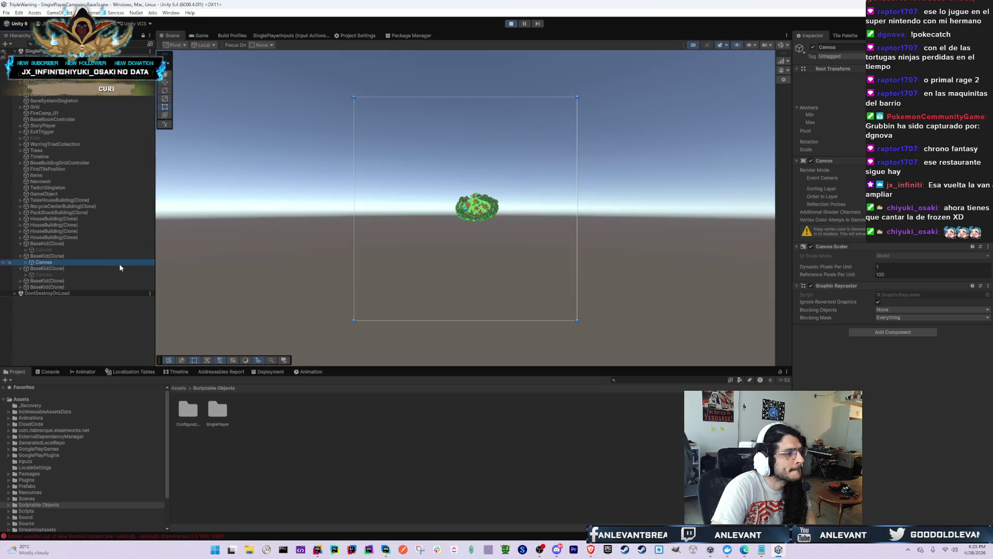
# Select the kid's ViewerTwitchName label and frame it in the Scene view, following the moving kid
pyautogui.press('Right')
pyautogui.press('Down')
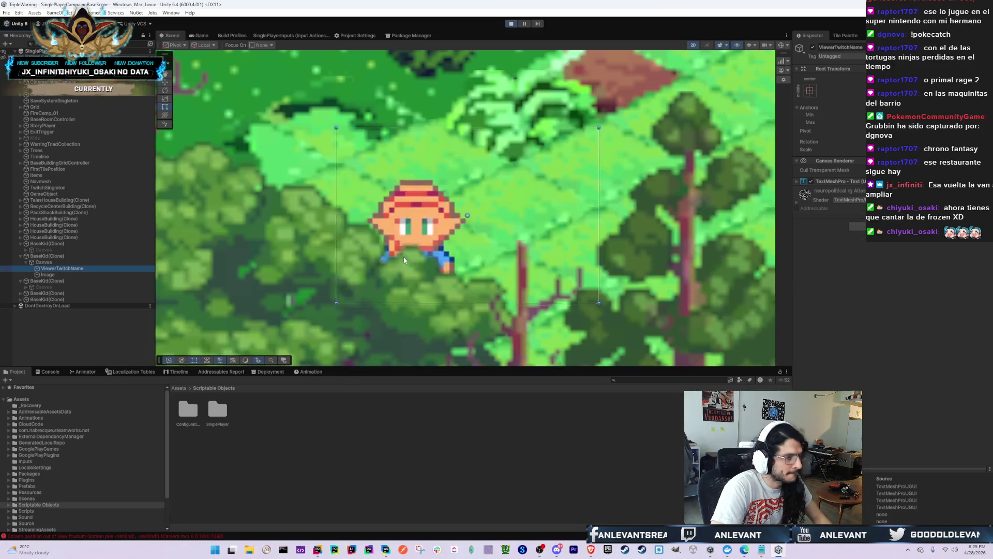
pyautogui.scroll(5, 548, 295)
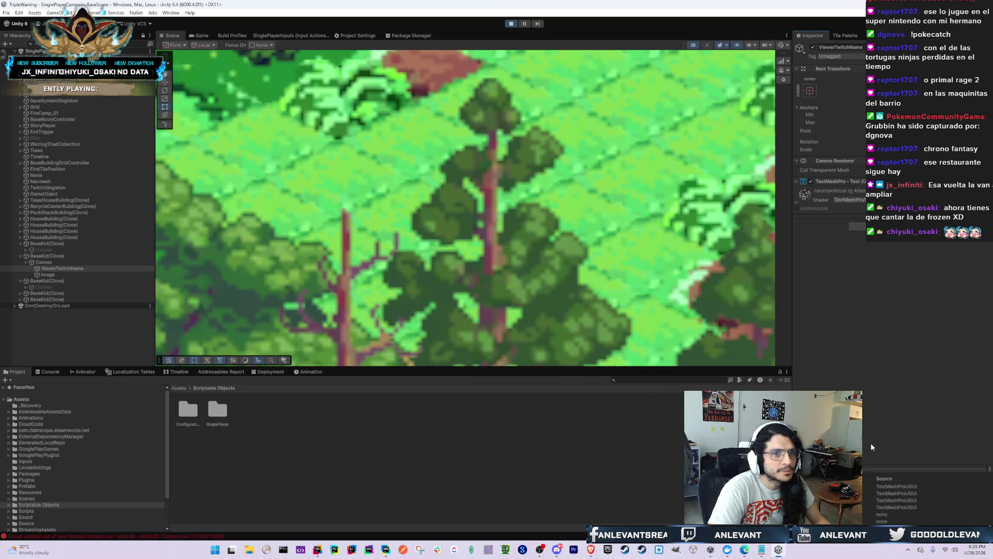
pyautogui.doubleClick(114, 269)
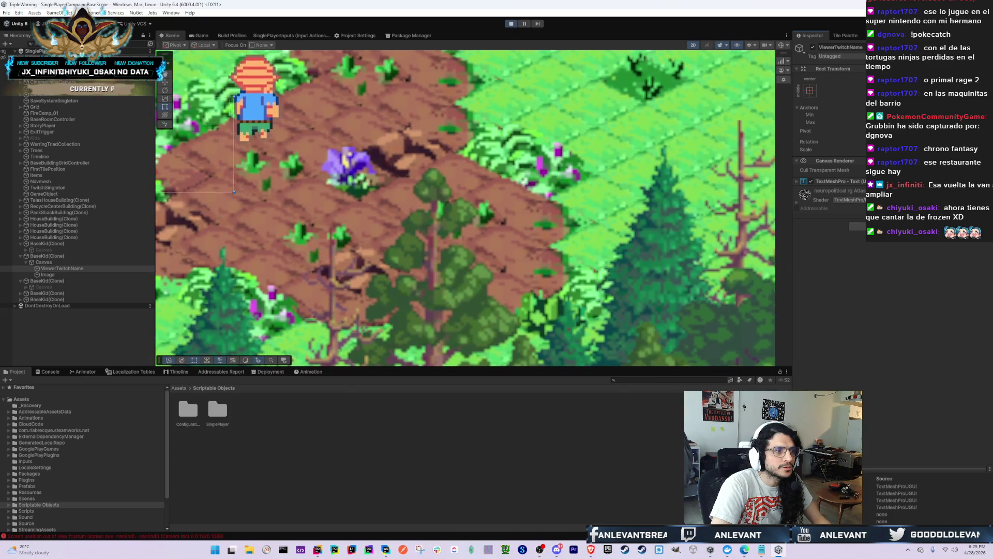
pyautogui.moveTo(515, 213); pyautogui.dragTo(572, 219)
pyautogui.hotkey('shift', 'f')
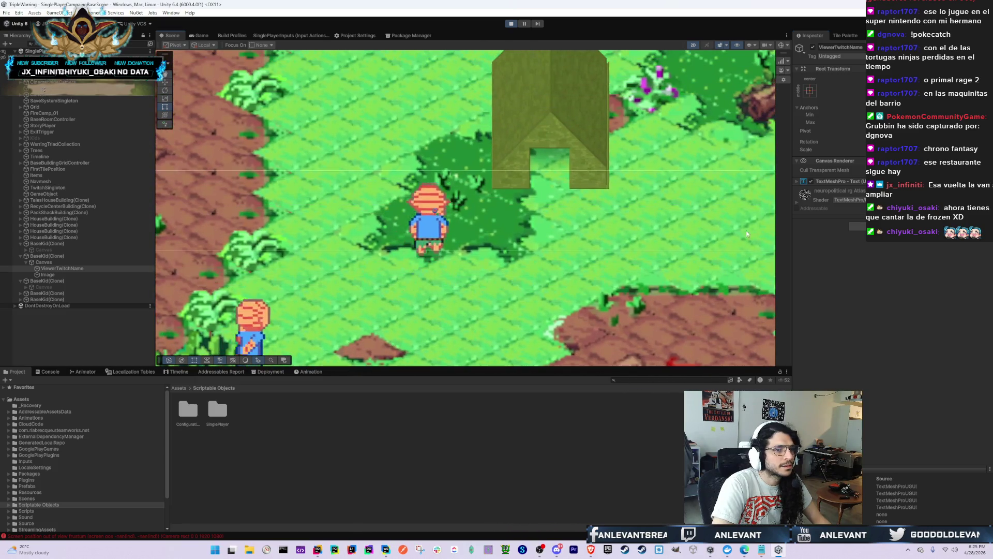
# Set the label's TextMeshPro font size to 8, then frame the kid's canvas
pyautogui.click(848, 181)
pyautogui.click(882, 281)
pyautogui.write('8')
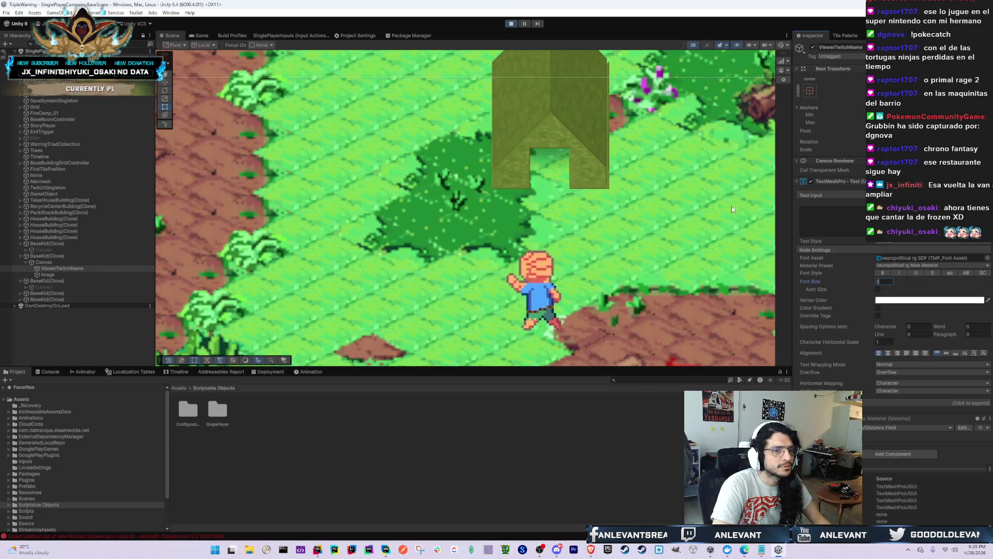
pyautogui.scroll(-8, 544, 241)
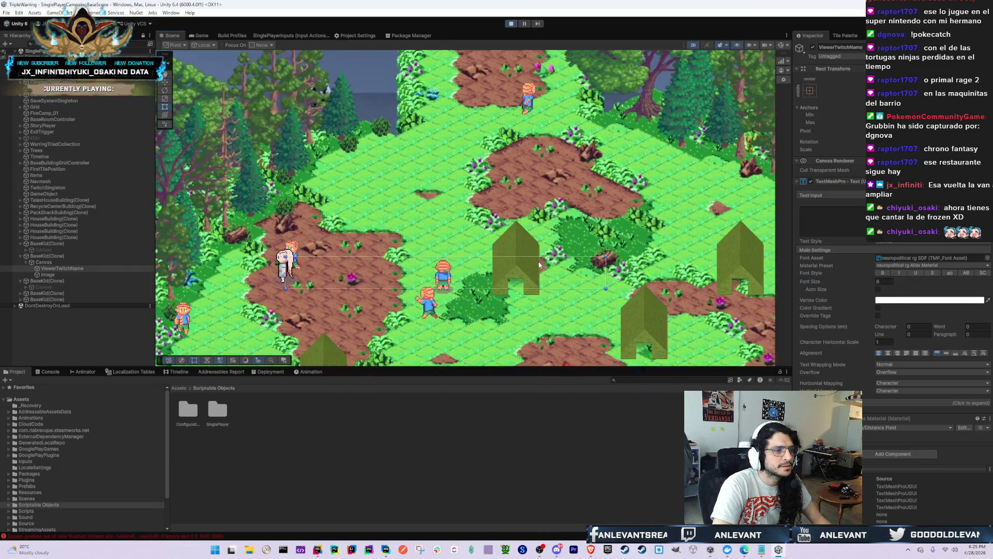
pyautogui.scroll(-3, 544, 241)
pyautogui.moveTo(571, 287)
pyautogui.mouseDown()
pyautogui.moveTo(600, 174)
pyautogui.moveTo(608, 177)
pyautogui.mouseUp()
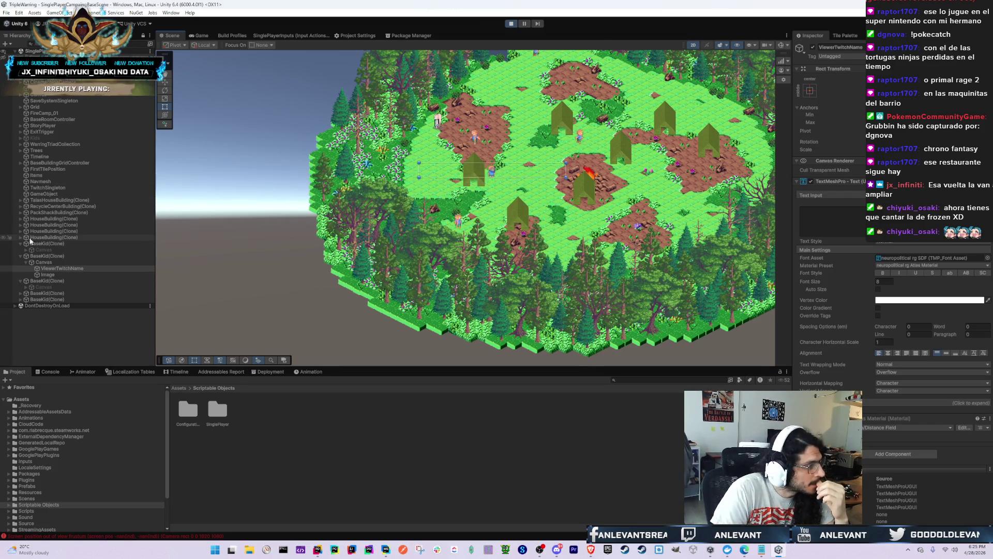
pyautogui.doubleClick(85, 262)
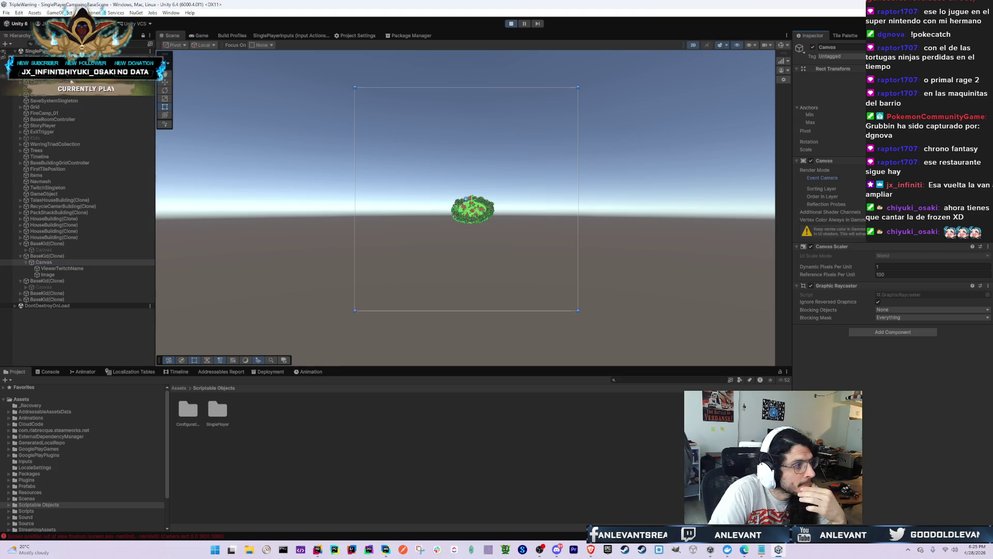
pyautogui.click(45, 81)
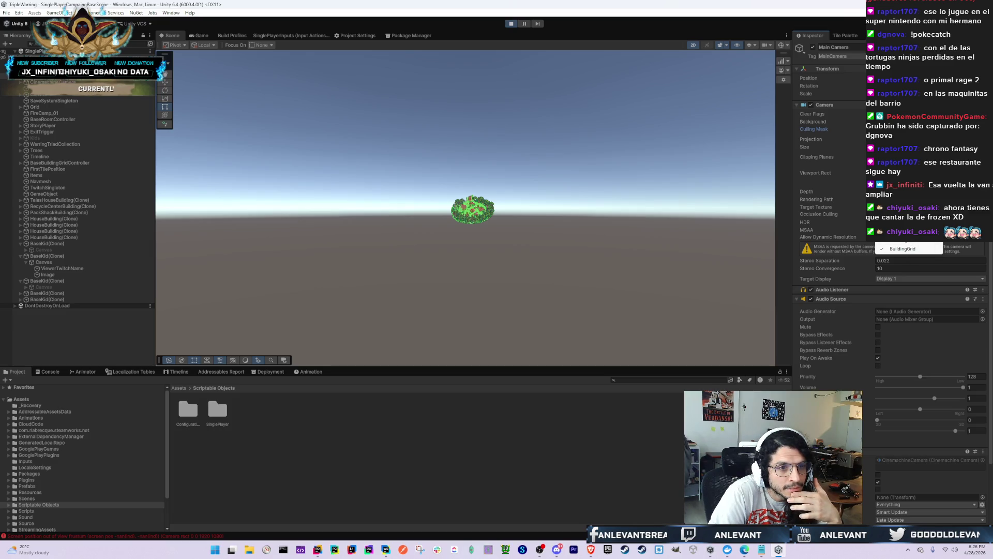
pyautogui.click(62, 263)
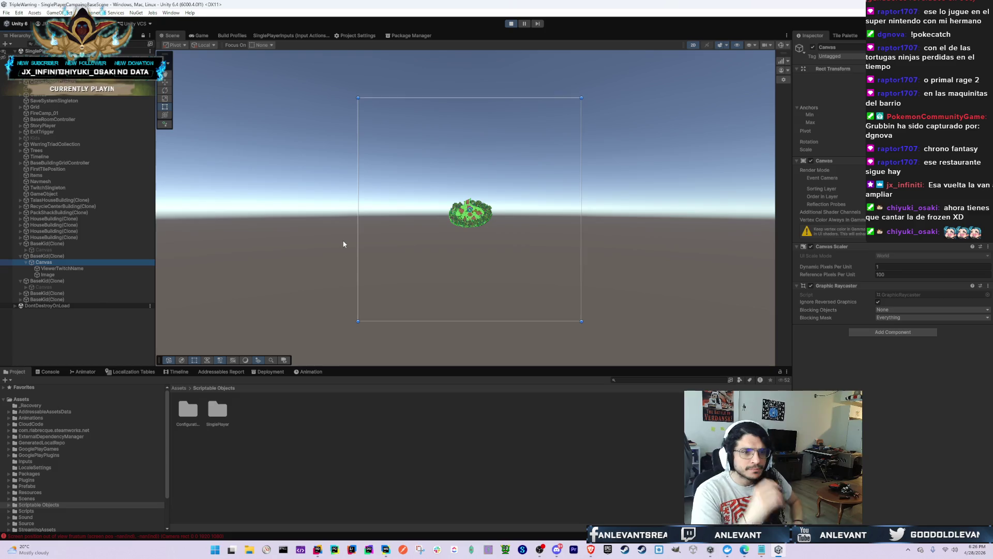
pyautogui.press('f')
pyautogui.moveTo(366, 304); pyautogui.dragTo(555, 248)
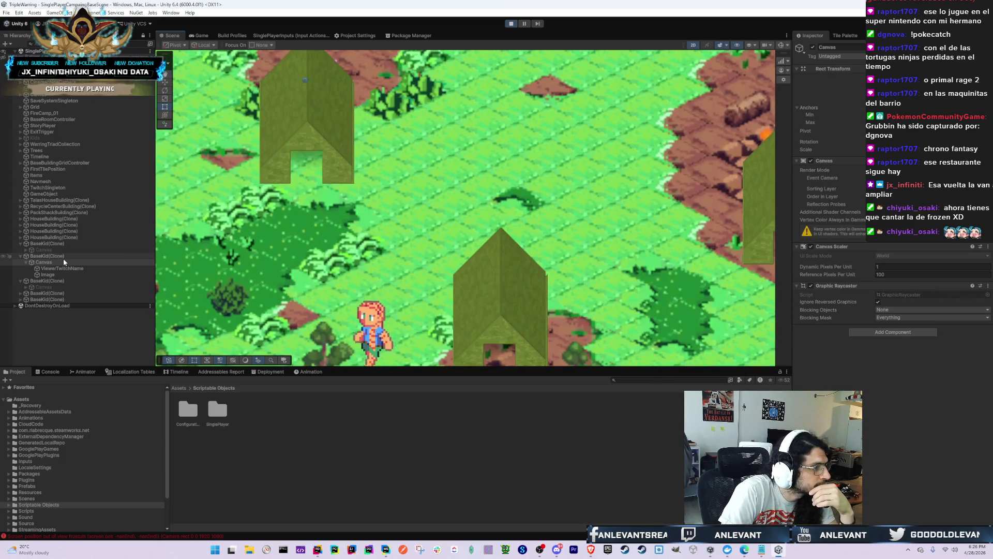
pyautogui.click(61, 257)
pyautogui.press('f')
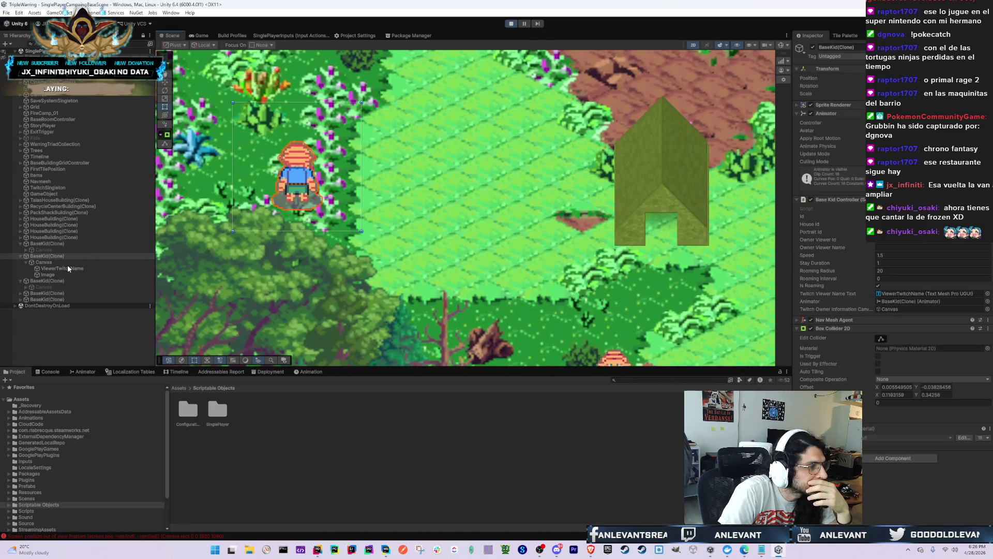
pyautogui.click(67, 267)
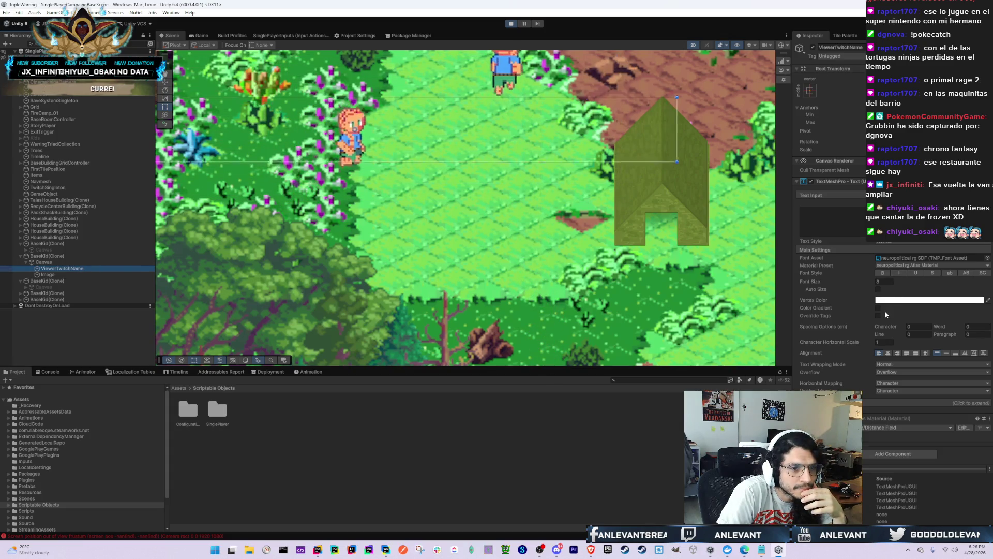
pyautogui.press('f')
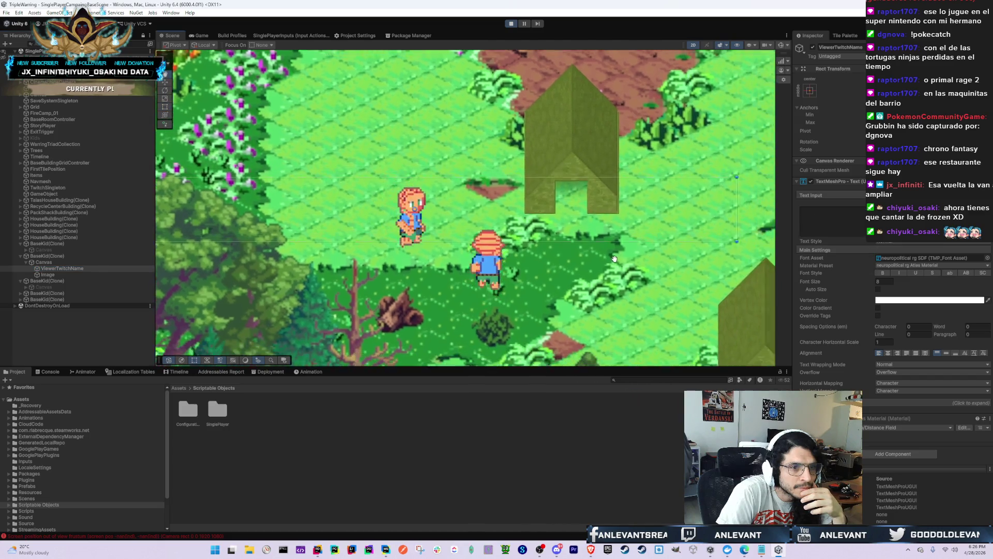
pyautogui.doubleClick(98, 261)
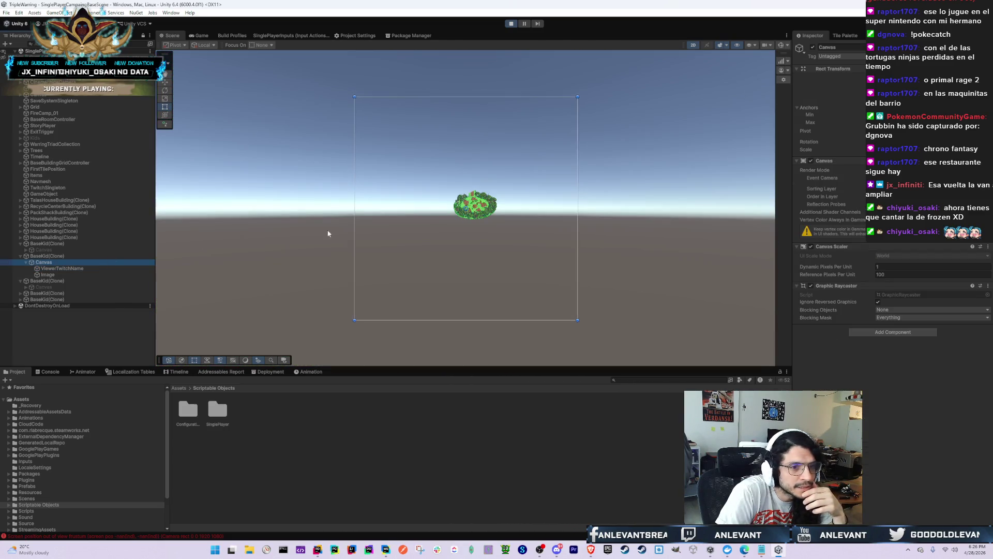
pyautogui.scroll(3, 646, 242)
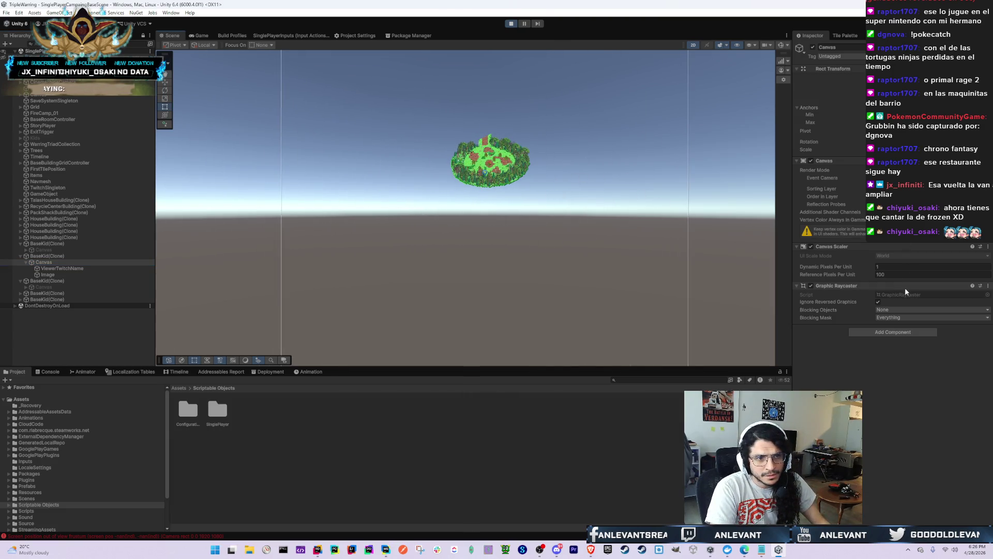
pyautogui.scroll(5, 544, 165)
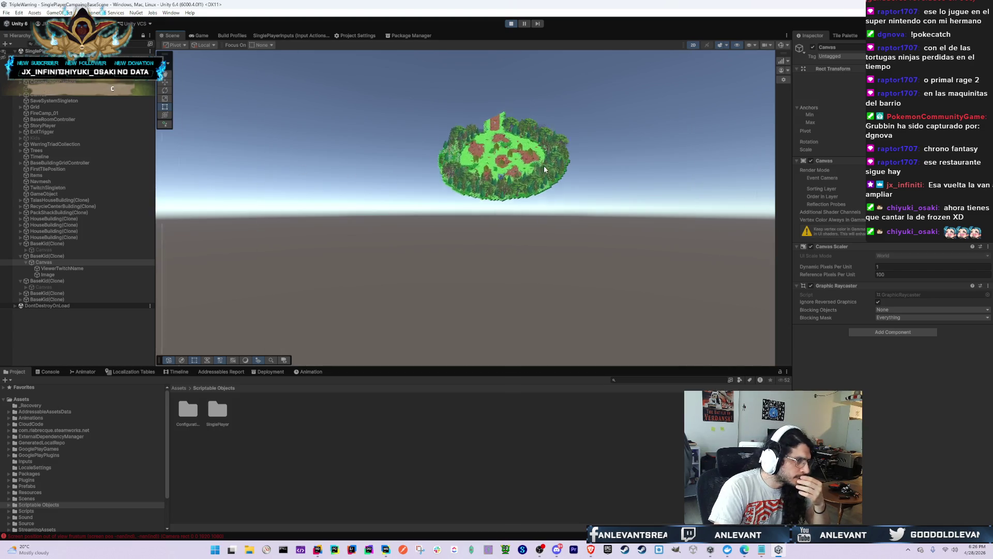
pyautogui.click(58, 194)
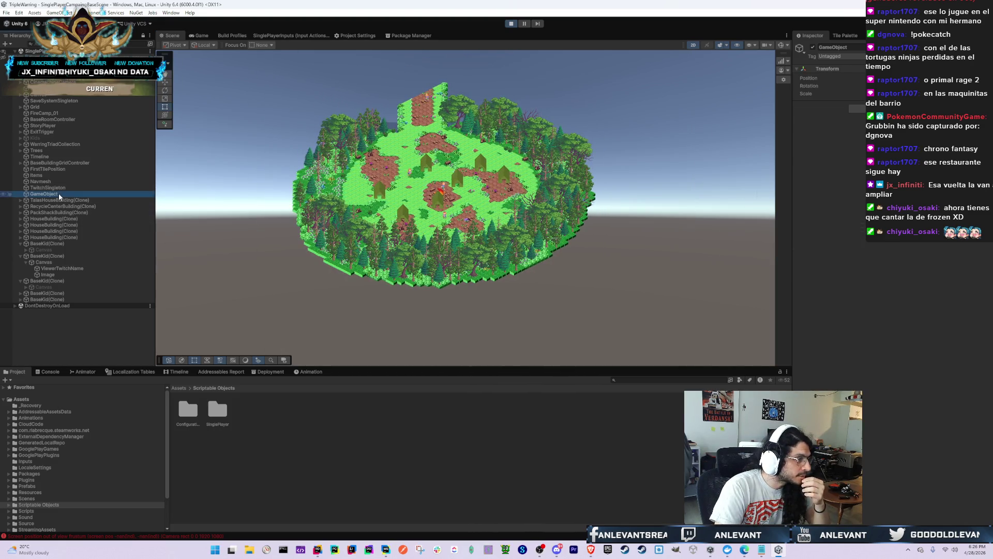
# Expand the third HouseBuilding(Clone) and its Canvas to inspect InteractDialogContainer
pyautogui.press('Up')
pyautogui.press('Up')
pyautogui.press('Up')
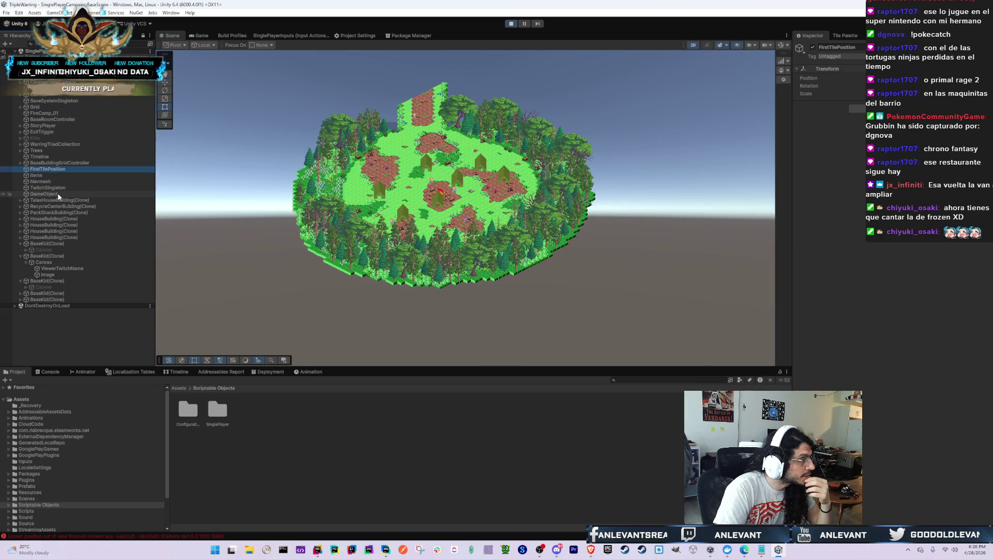
pyautogui.press('Down')
pyautogui.press('Down')
pyautogui.press('Down')
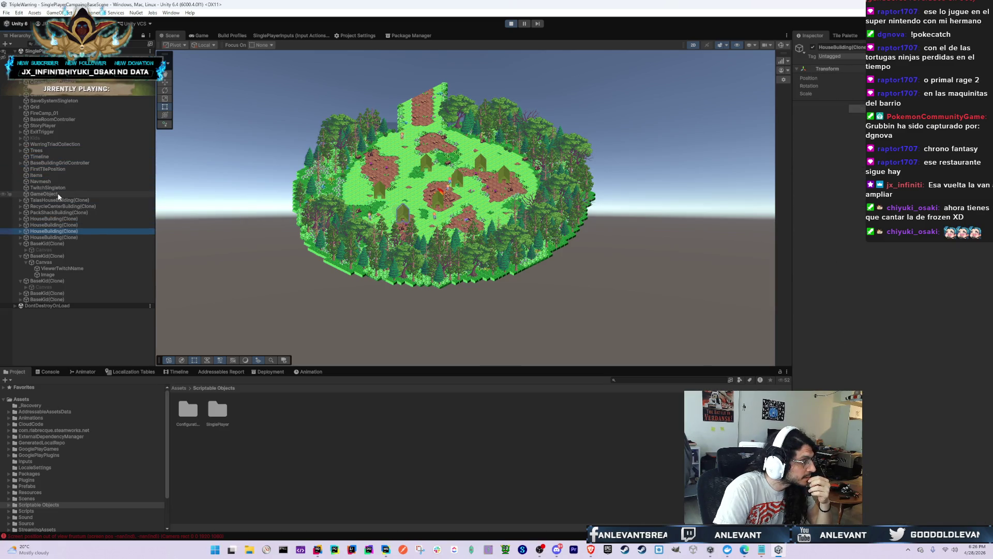
pyautogui.press('Down')
pyautogui.press('Right')
pyautogui.press('Down')
pyautogui.press('Right')
pyautogui.press('Down')
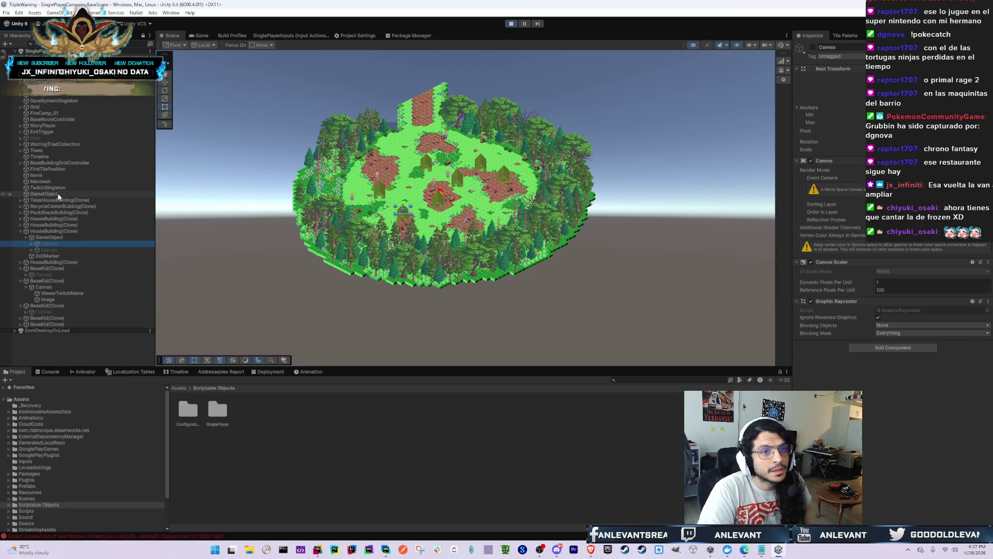
pyautogui.press('Right')
pyautogui.press('Down')
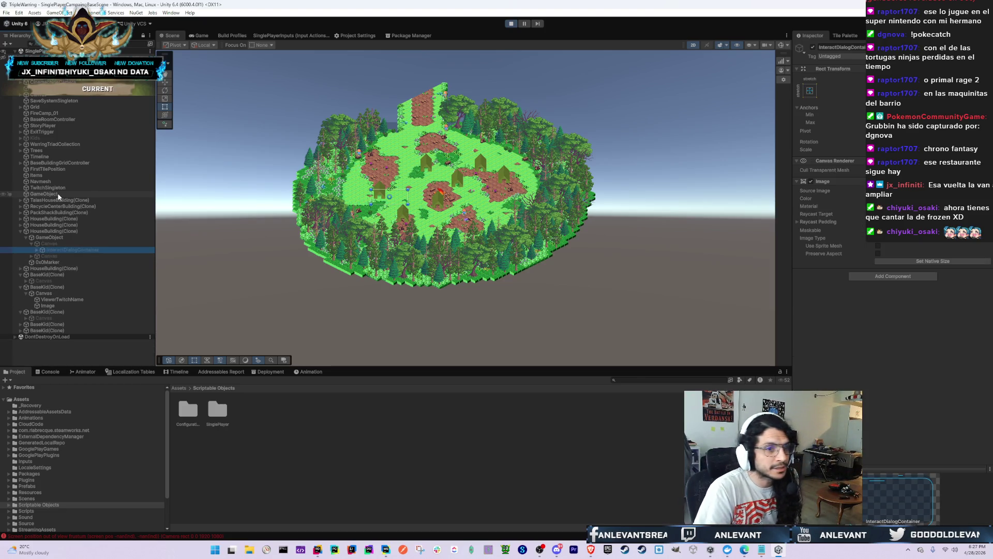
pyautogui.press('Up')
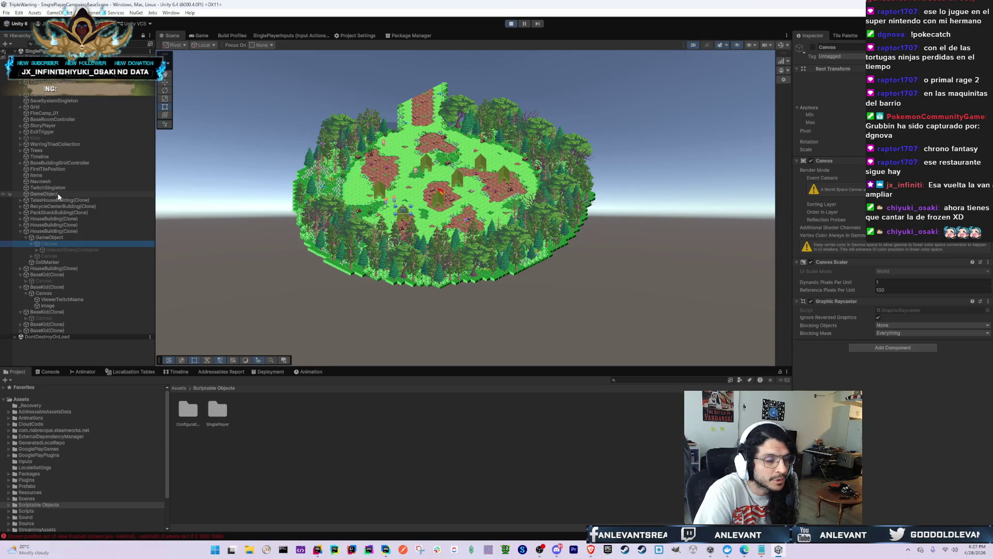
# Check the kid's ViewerTwitchName label, a BaseKid(Clone) and the house's Canvas, then collapse it
pyautogui.press('Down')
pyautogui.press('Down')
pyautogui.press('Down')
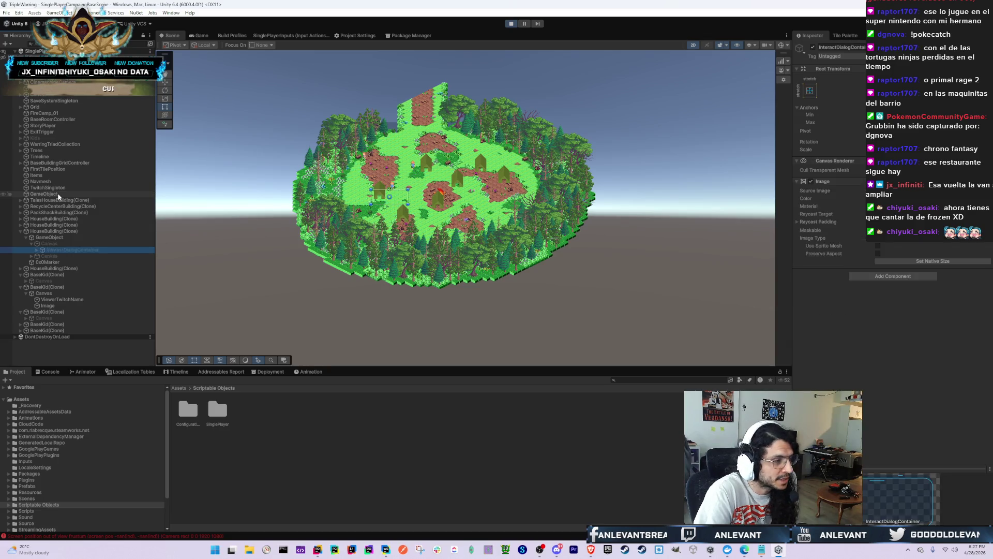
pyautogui.press('Up')
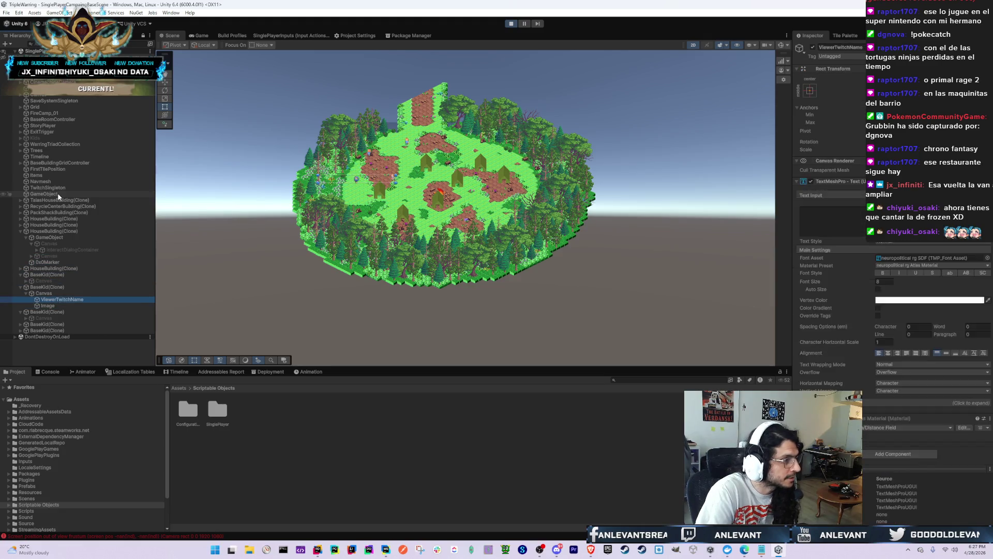
pyautogui.press('Up')
pyautogui.press('Up')
pyautogui.press('Up')
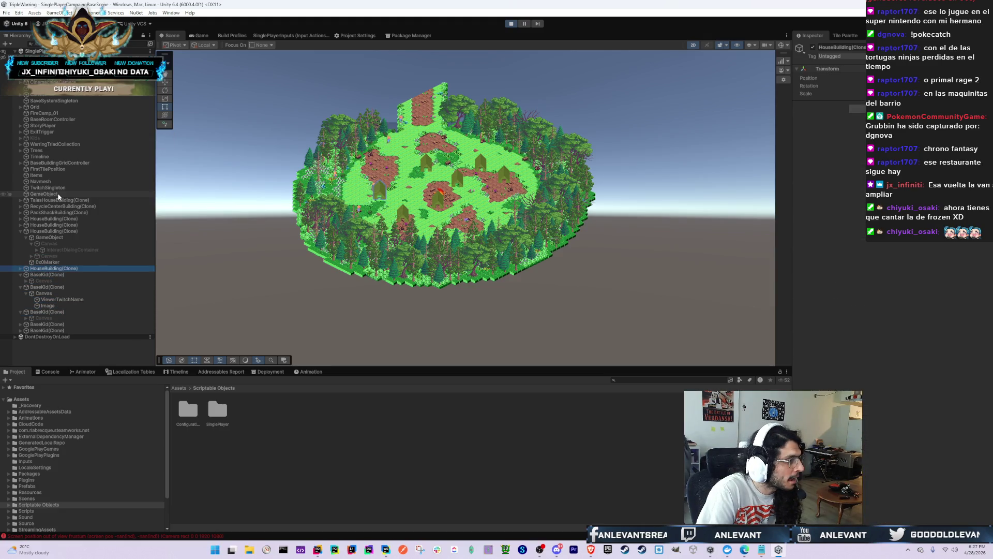
pyautogui.press('Down')
pyautogui.press('Down')
pyautogui.press('Down')
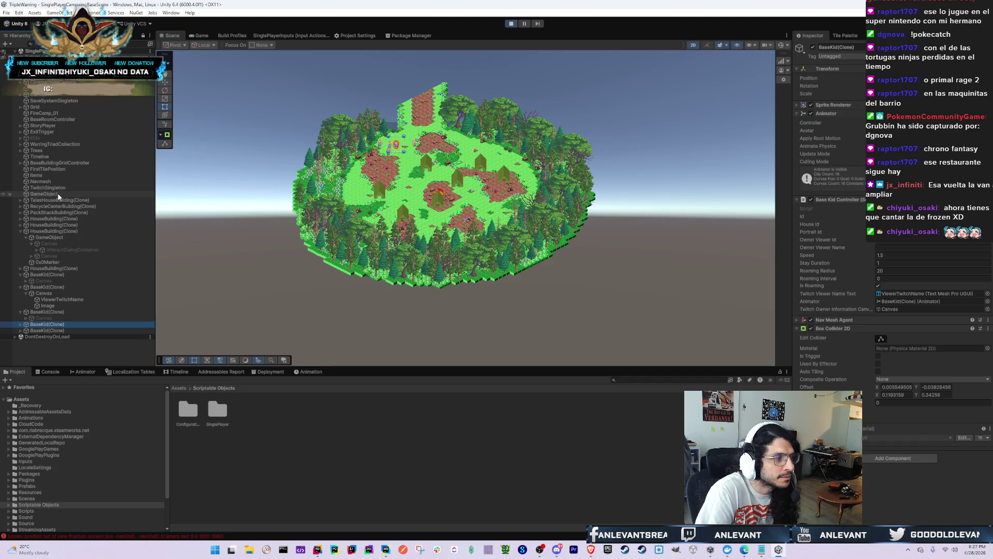
pyautogui.press('Up')
pyautogui.press('Up')
pyautogui.press('Up')
pyautogui.press('Down')
pyautogui.press('Down')
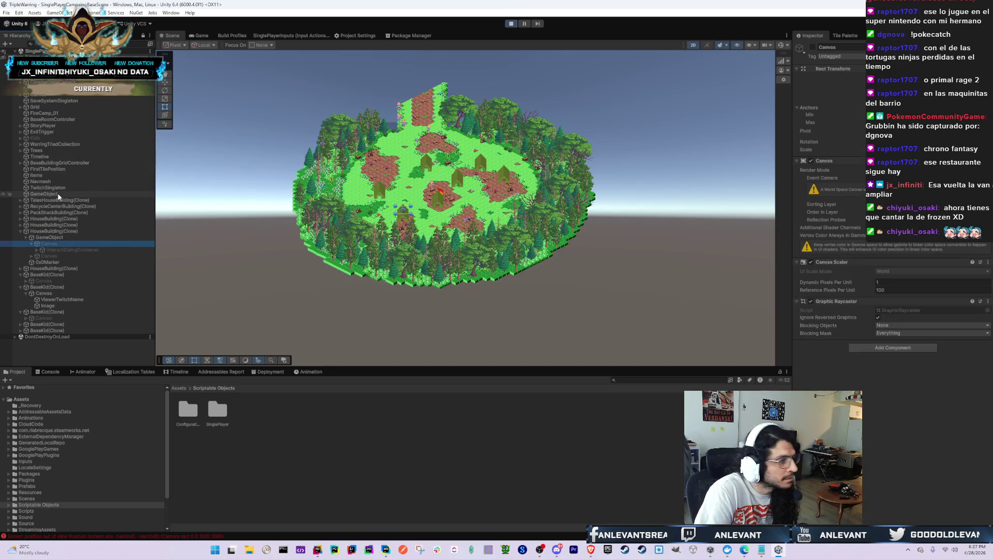
pyautogui.press('Left')
pyautogui.press('Left')
pyautogui.press('Left')
pyautogui.press('Left')
# Expand PackShackBuilding(Clone) and its Canvas, inspecting the GameObject and Panel children
pyautogui.press('Up')
pyautogui.press('Up')
pyautogui.press('Up')
pyautogui.press('Right')
pyautogui.press('Down')
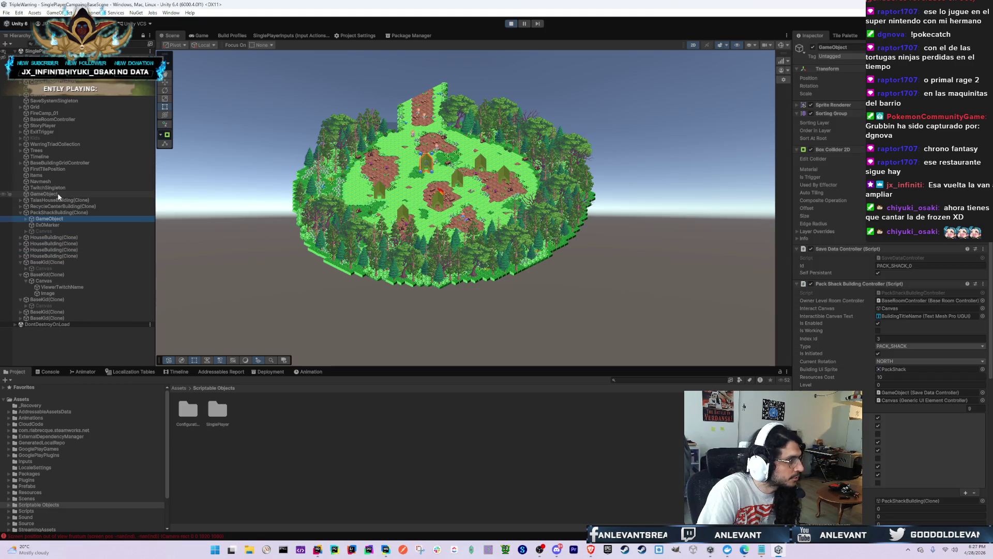
pyautogui.press('Down')
pyautogui.press('Down')
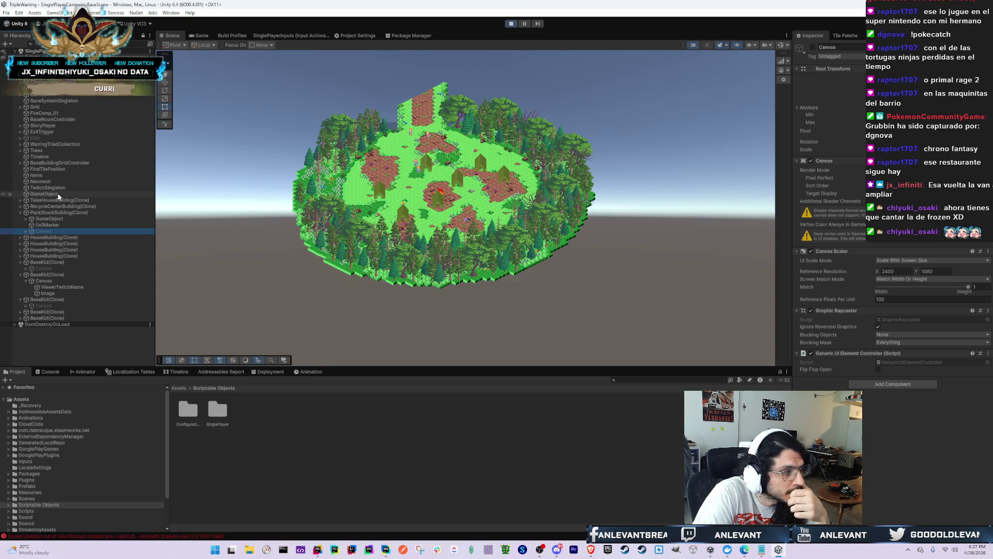
pyautogui.press('Right')
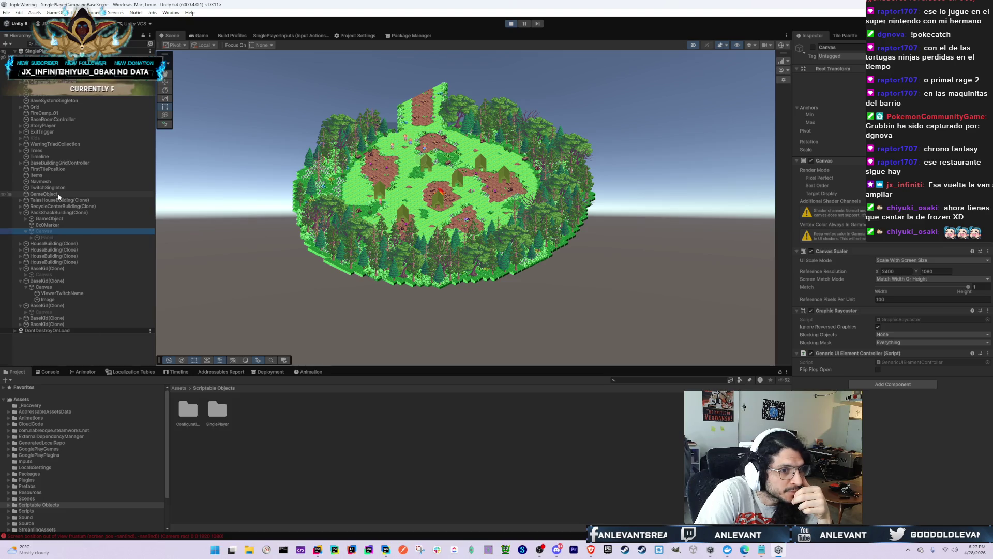
pyautogui.press('Down')
pyautogui.press('Up')
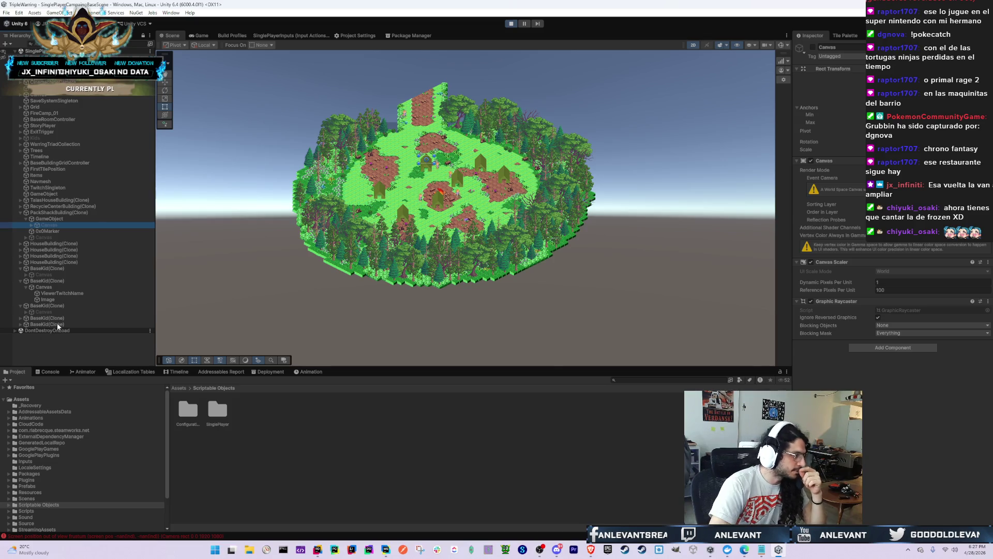
# Frame the kid's Canvas and ViewerTwitchName label, then maximize the Game view and restore the layout
pyautogui.doubleClick(44, 287)
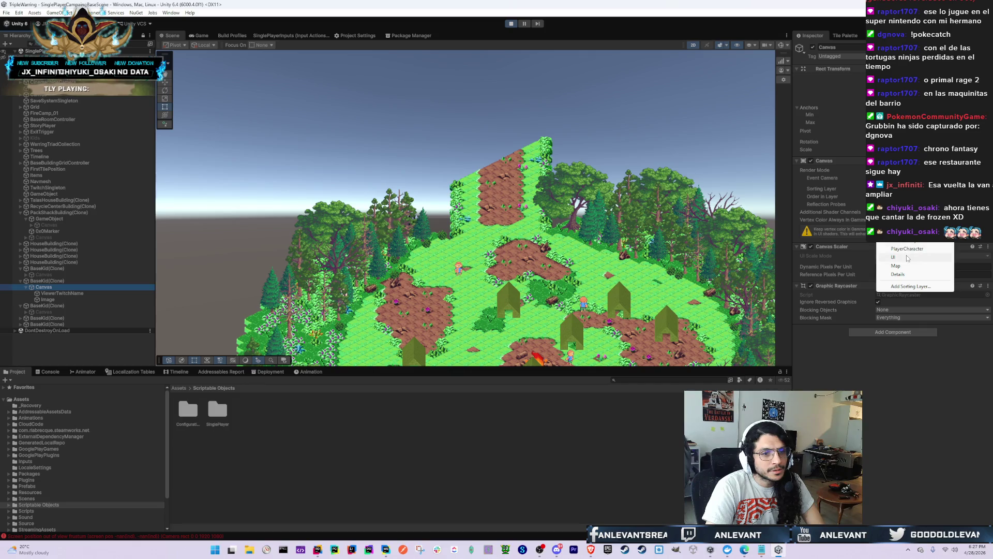
pyautogui.click(88, 292)
pyautogui.doubleClick(89, 293)
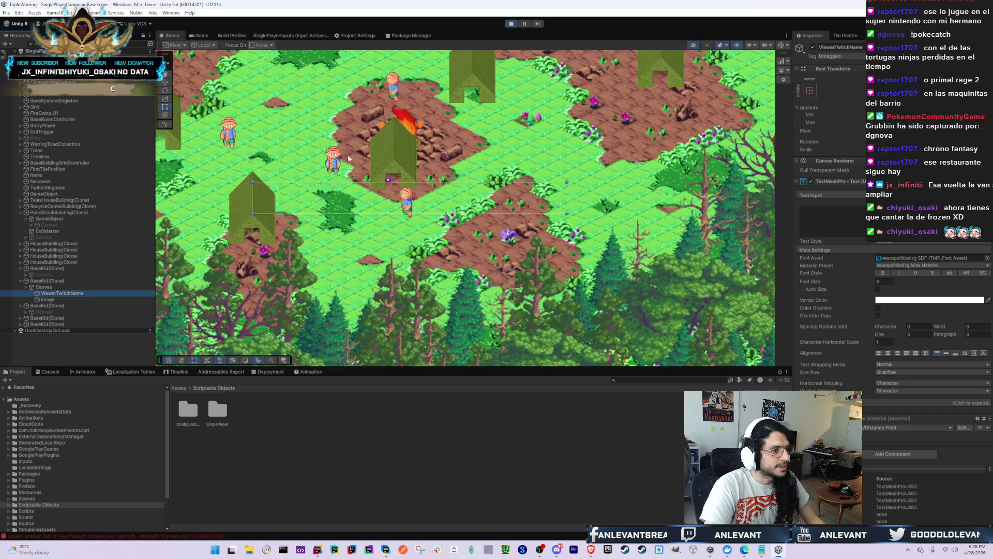
pyautogui.scroll(3, 351, 166)
pyautogui.scroll(10, 356, 173)
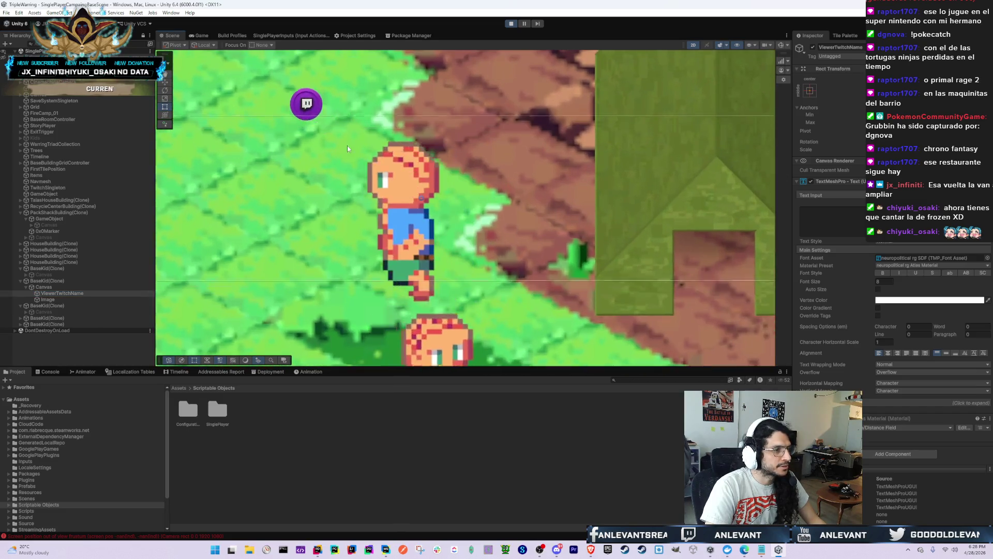
pyautogui.scroll(-3, 272, 129)
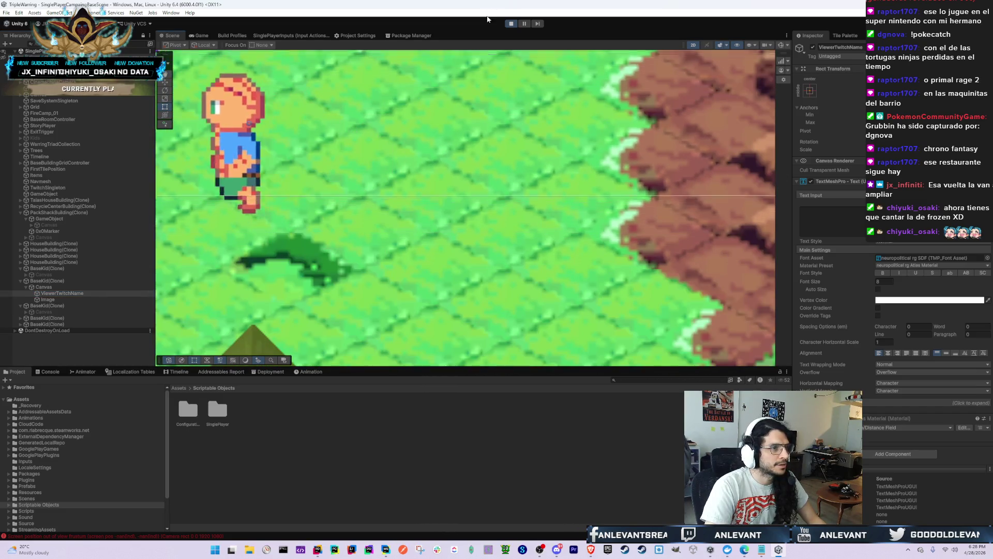
pyautogui.doubleClick(197, 35)
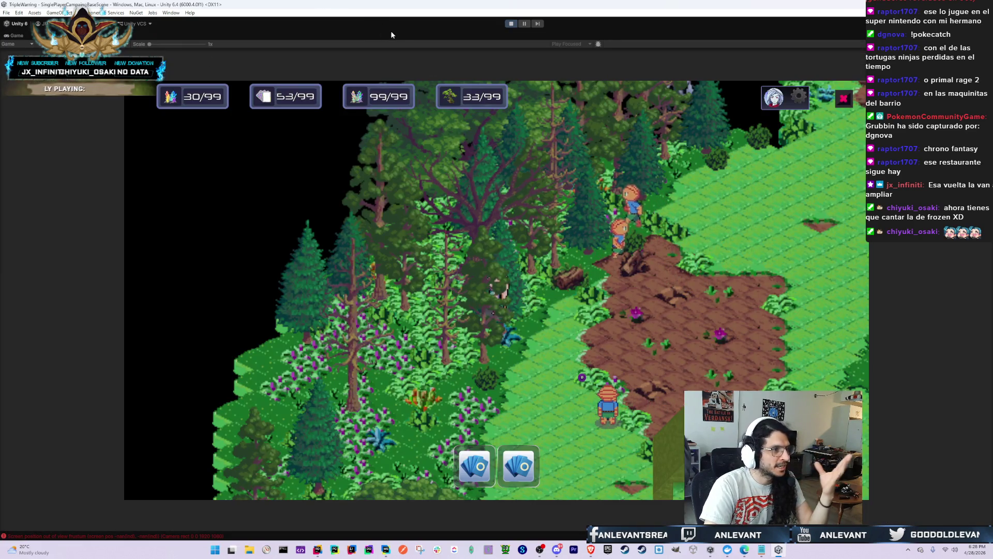
pyautogui.doubleClick(411, 33)
# Stop the running game and clear the Console errors
pyautogui.click(411, 34)
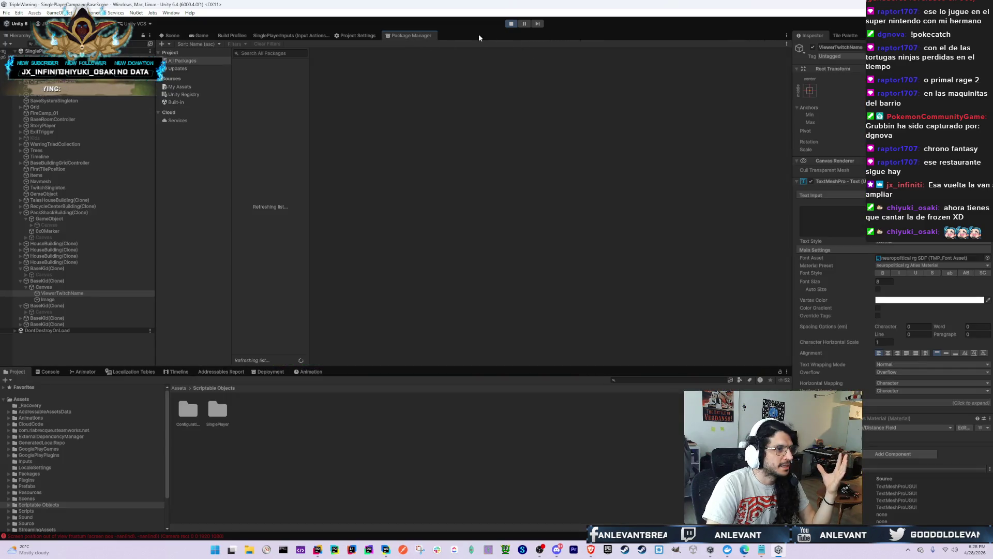
pyautogui.click(511, 24)
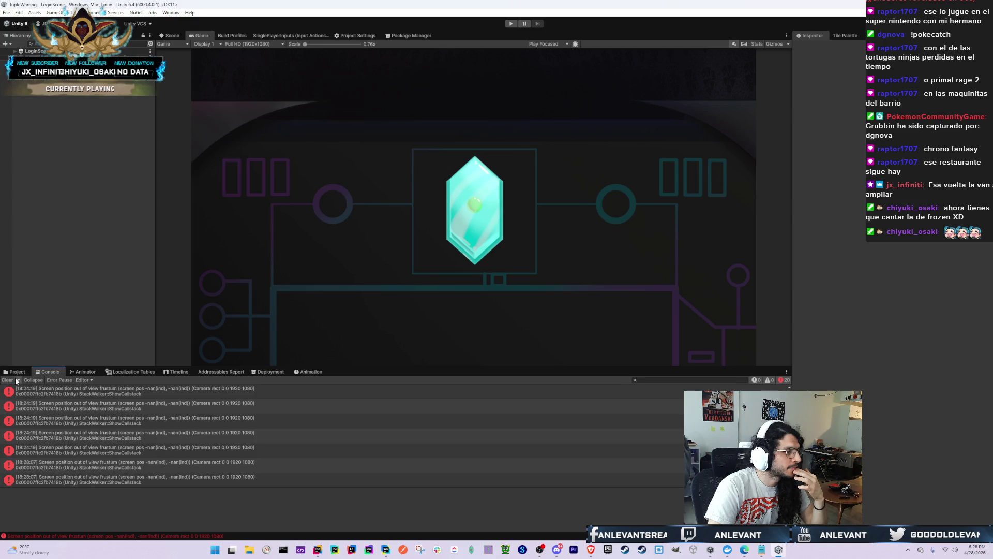
pyautogui.click(8, 380)
# Search the Project assets for 'Base' and inspect the Canvas scale mode in BaseKid
pyautogui.click(14, 371)
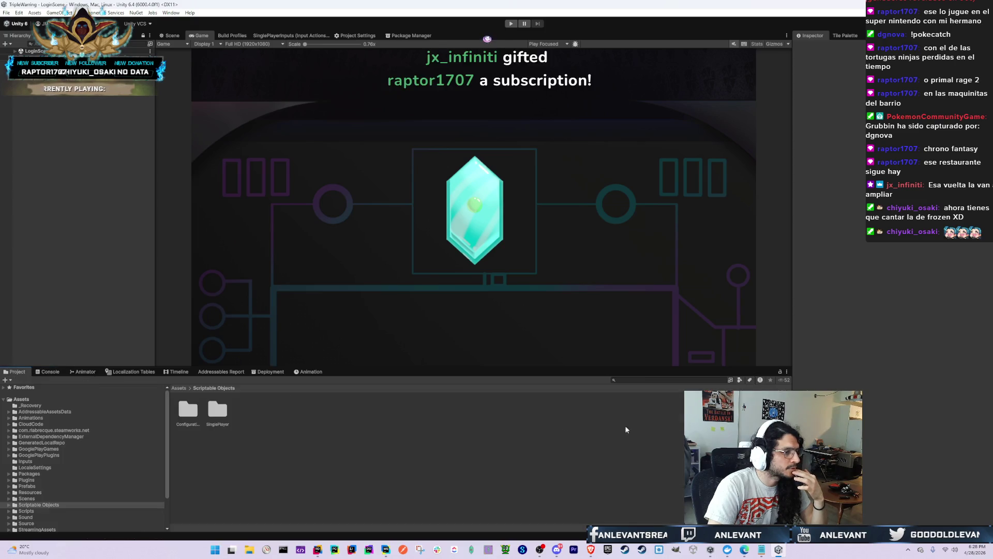
pyautogui.click(671, 379)
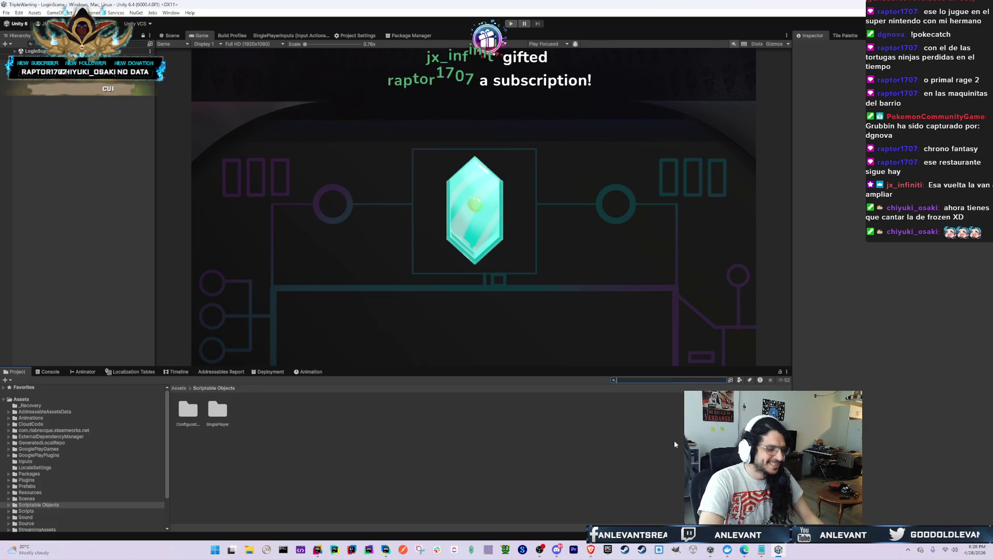
pyautogui.write('Base')
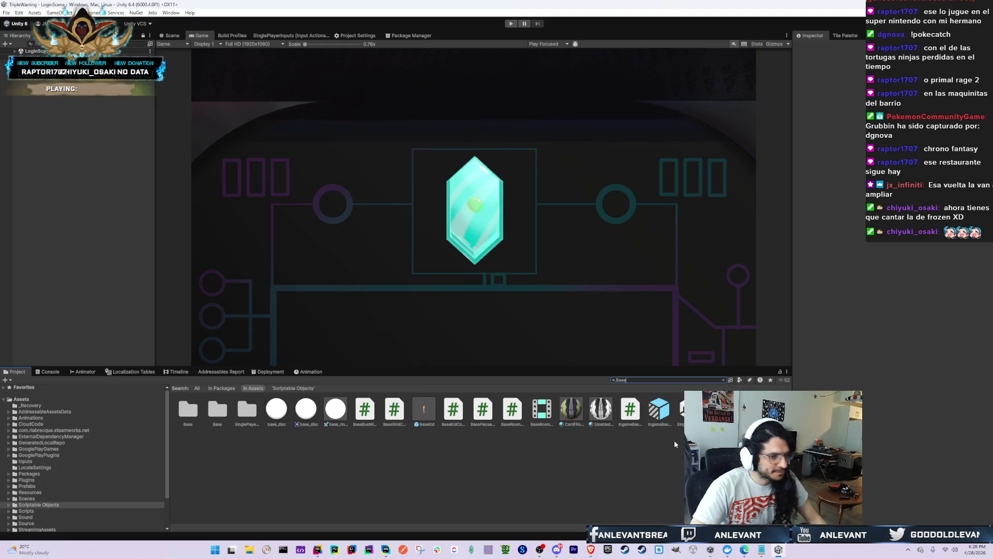
pyautogui.click(423, 409)
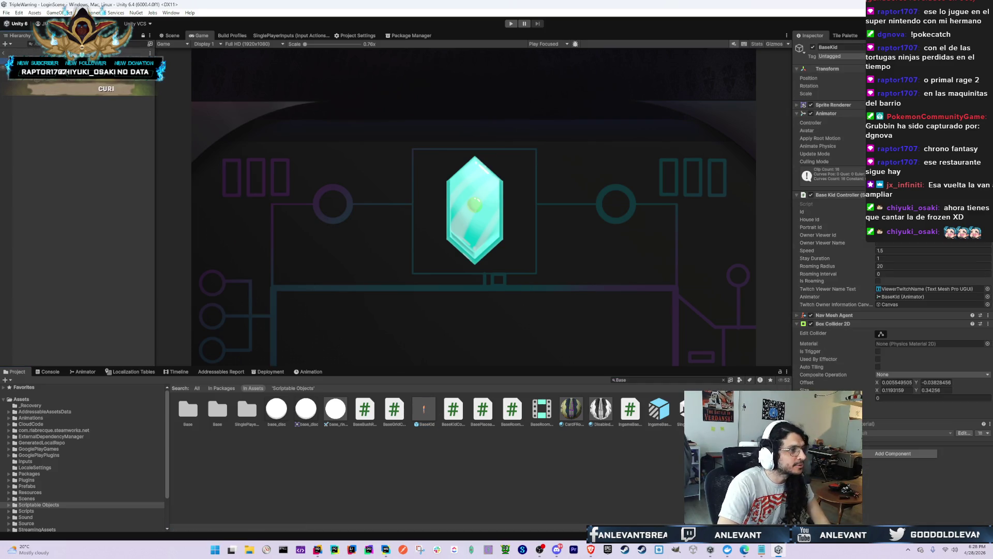
pyautogui.doubleClick(890, 304)
pyautogui.click(904, 271)
pyautogui.click(904, 271)
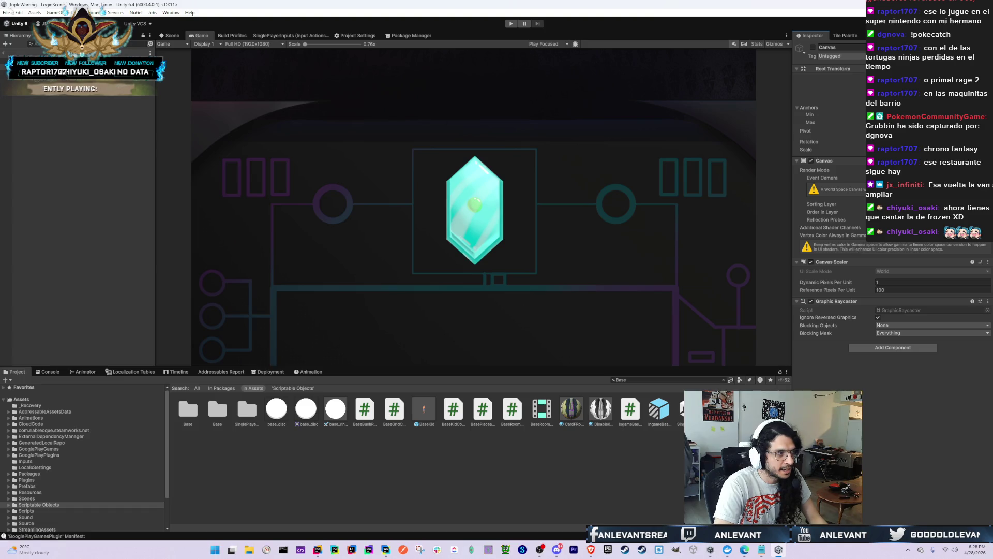
pyautogui.click(62, 162)
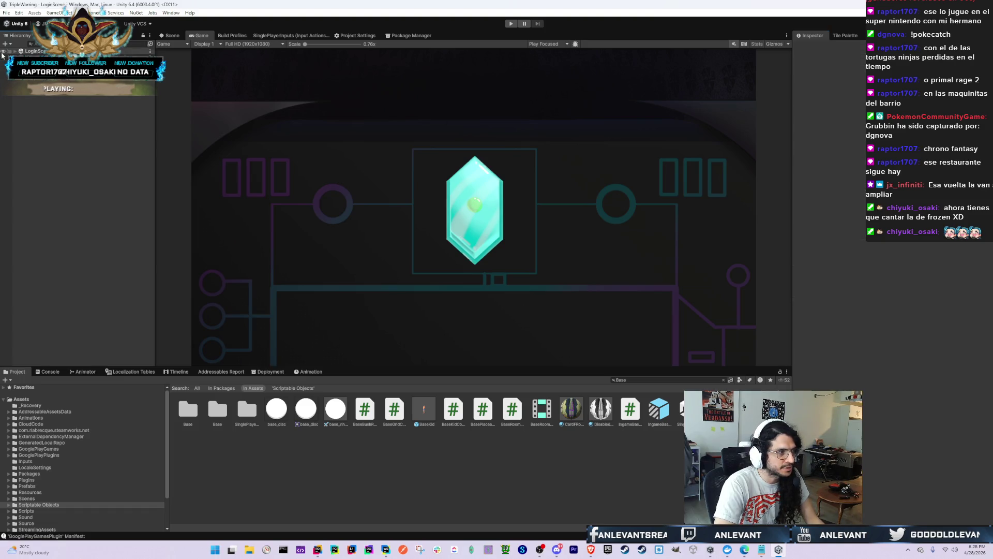
pyautogui.hotkey('alt', 'Tab')
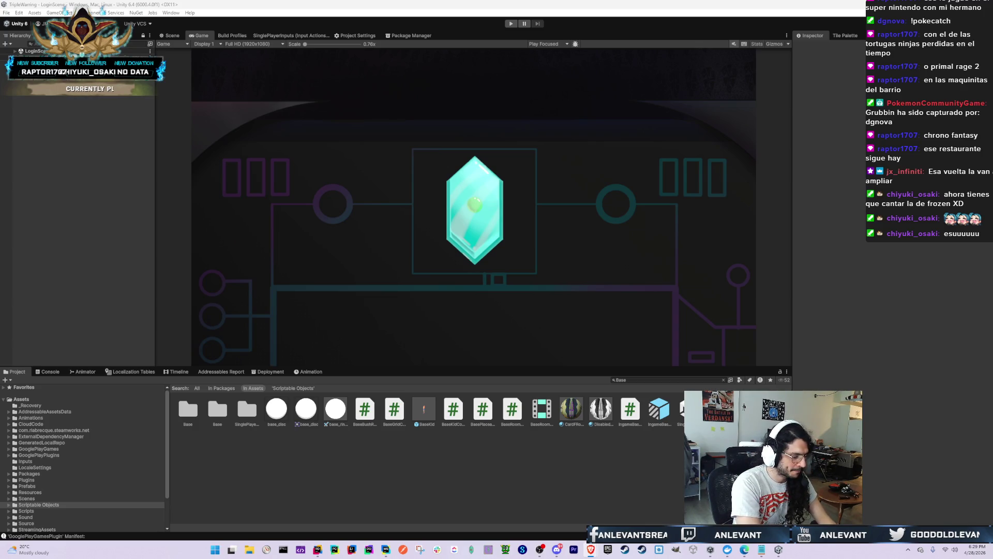
pyautogui.hotkey('alt', 'Tab')
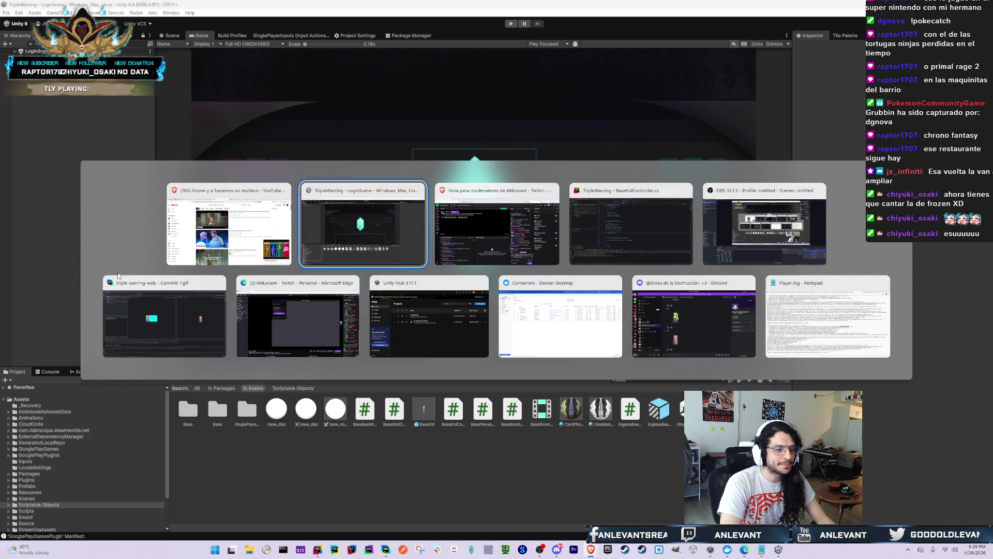
# Bring OBS Studio forward, then Alt+Tab back to the Unity Editor
pyautogui.click(774, 245)
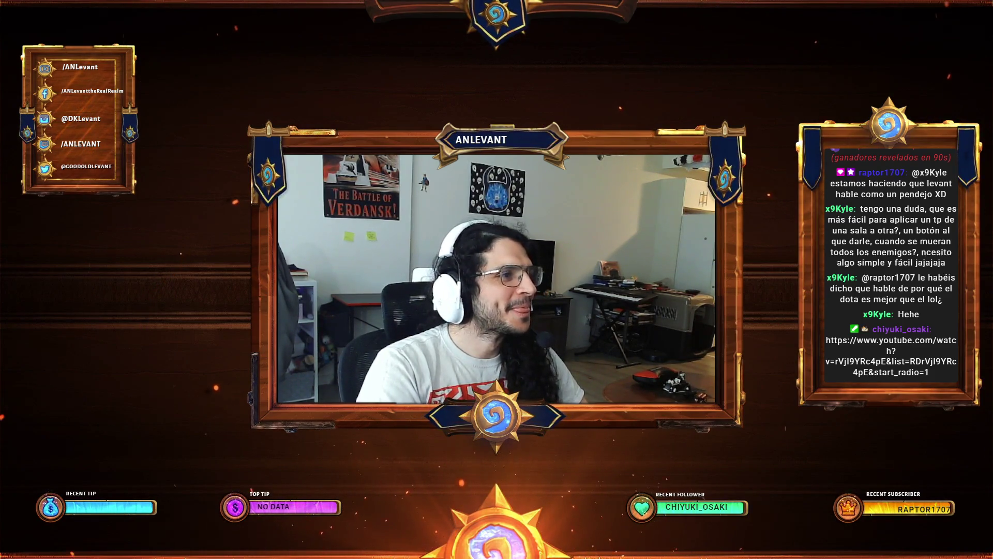
pyautogui.hotkey('alt', 'Tab')
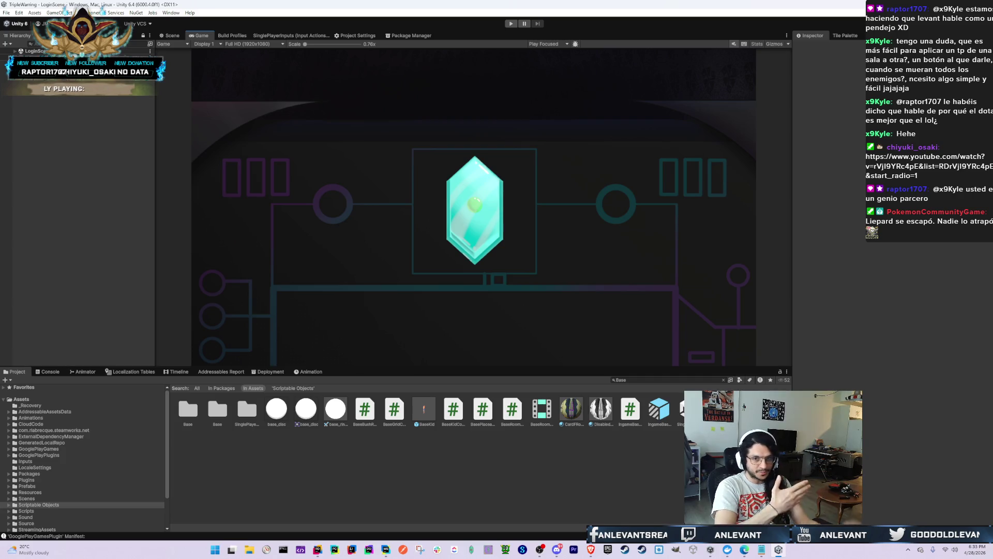
pyautogui.hotkey('alt', 'Tab')
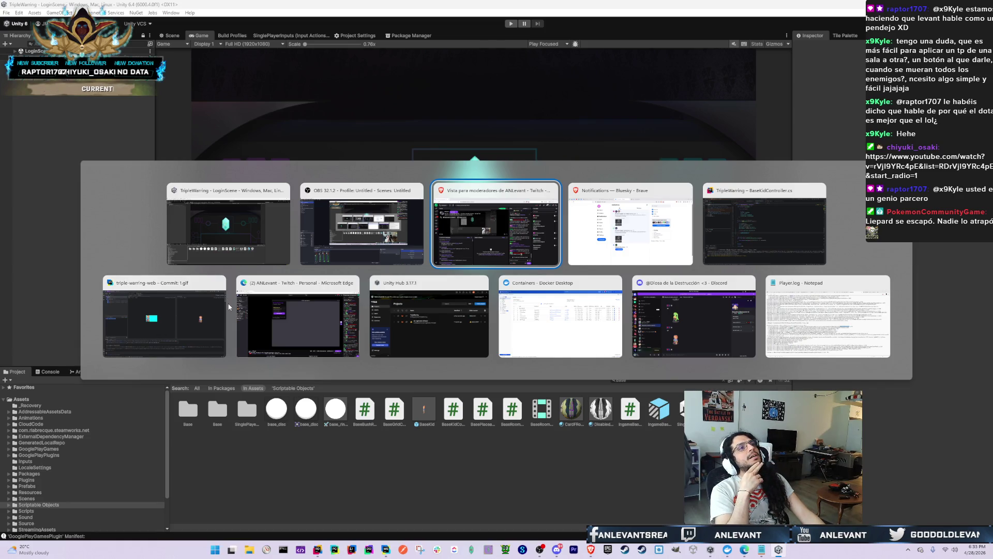
pyautogui.press('Escape')
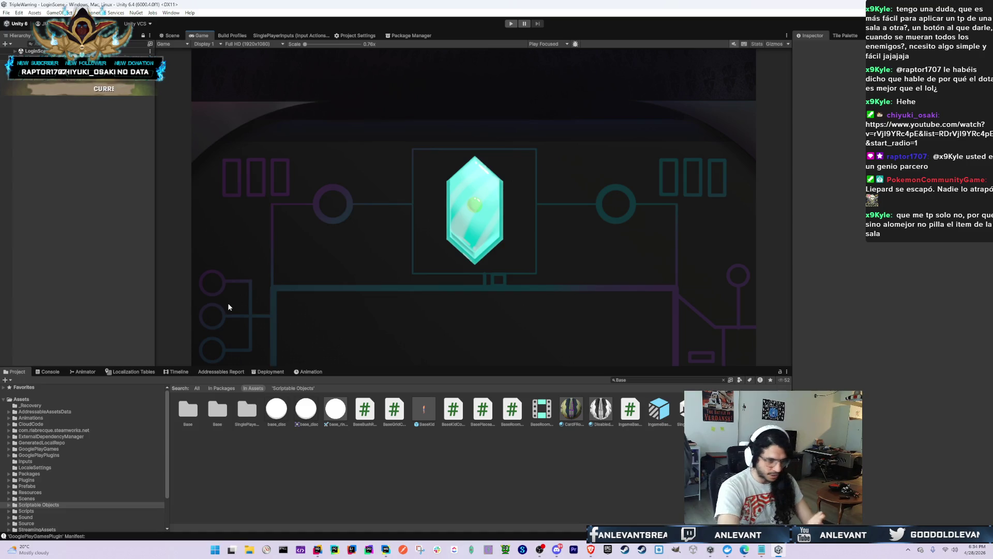
pyautogui.hotkey('alt', 'Tab')
pyautogui.press('Escape')
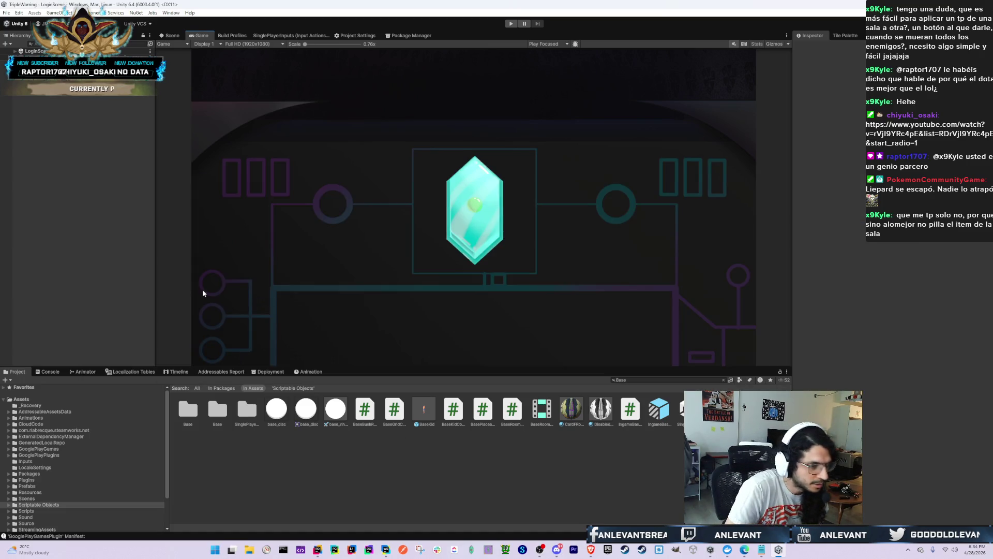
pyautogui.rightClick(77, 183)
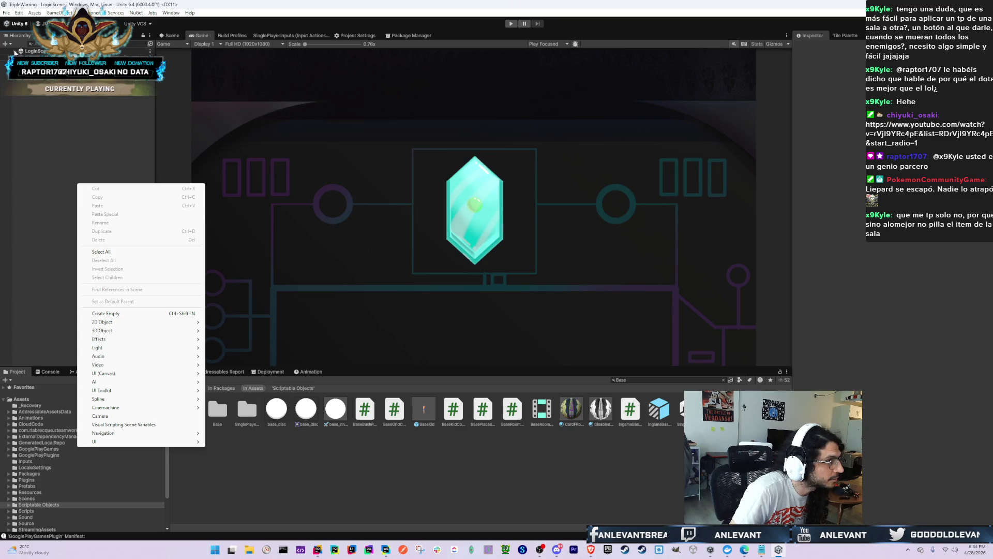
# Create an empty GameObject 'Singleton' in LoginScene and attach the AnalyticsSingletonController script
pyautogui.click(92, 138)
pyautogui.rightClick(29, 50)
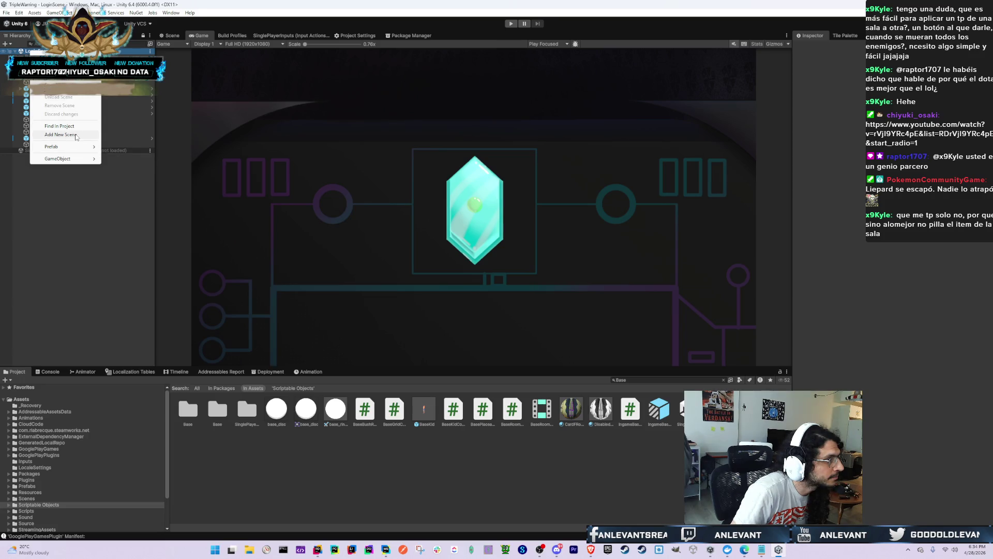
pyautogui.moveTo(78, 160)
pyautogui.click(127, 159)
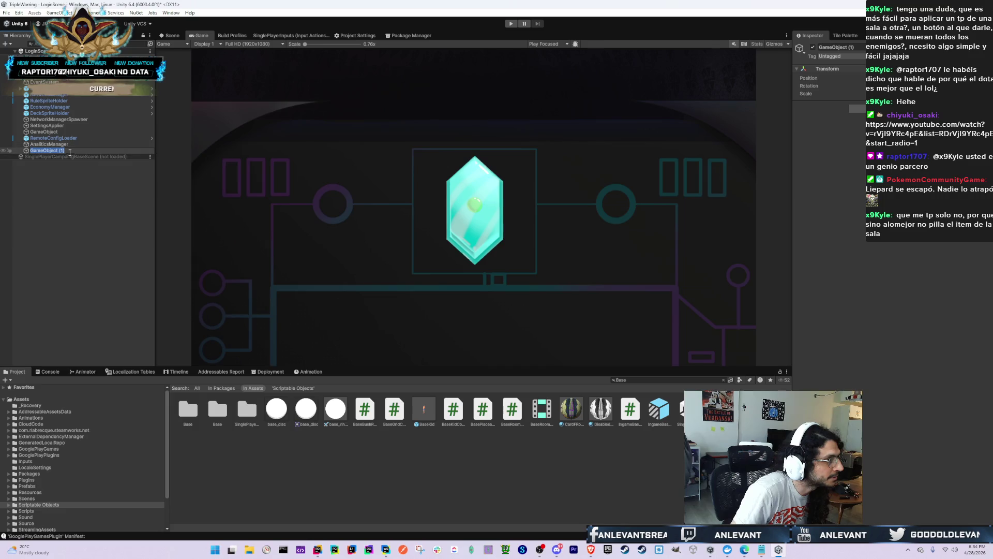
pyautogui.write('Singleton')
pyautogui.press('Return')
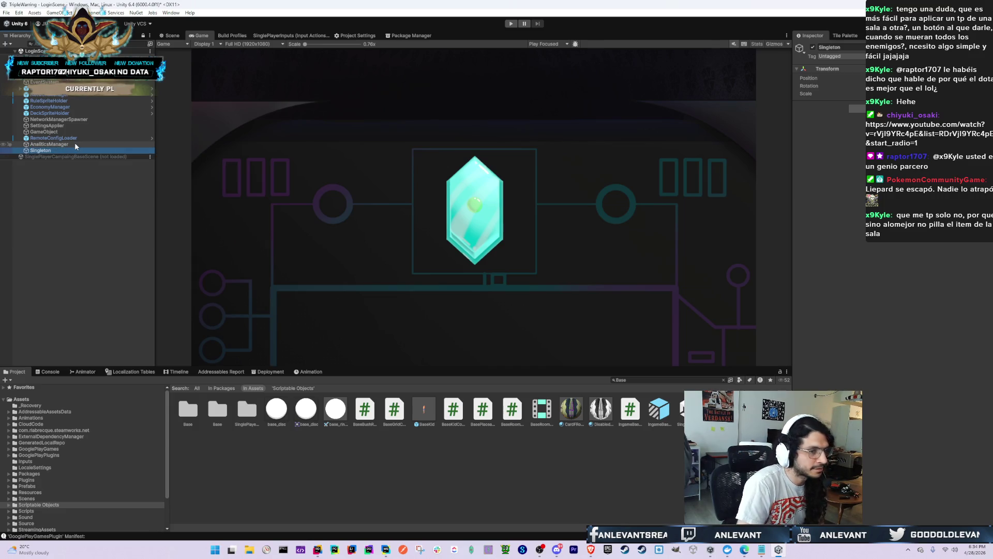
pyautogui.click(857, 109)
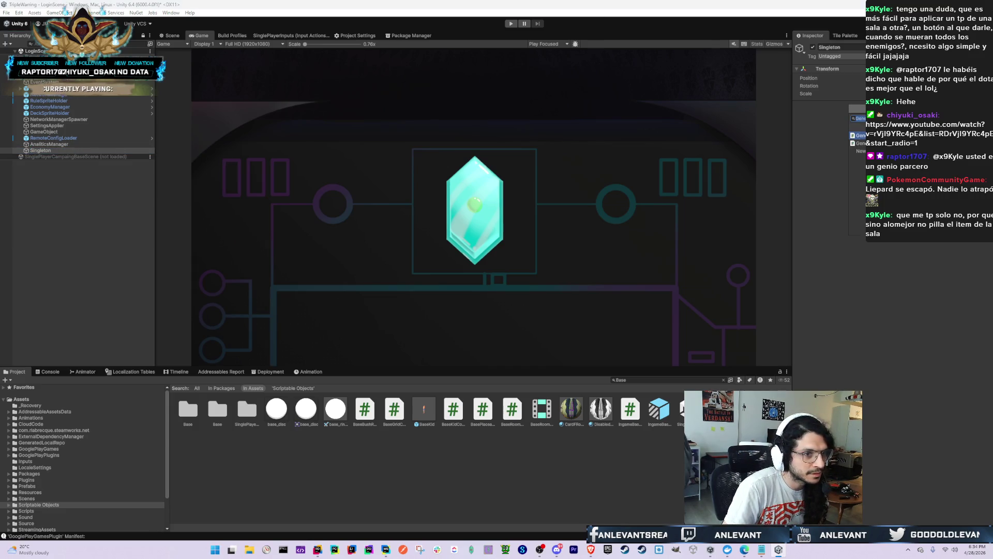
pyautogui.click(859, 135)
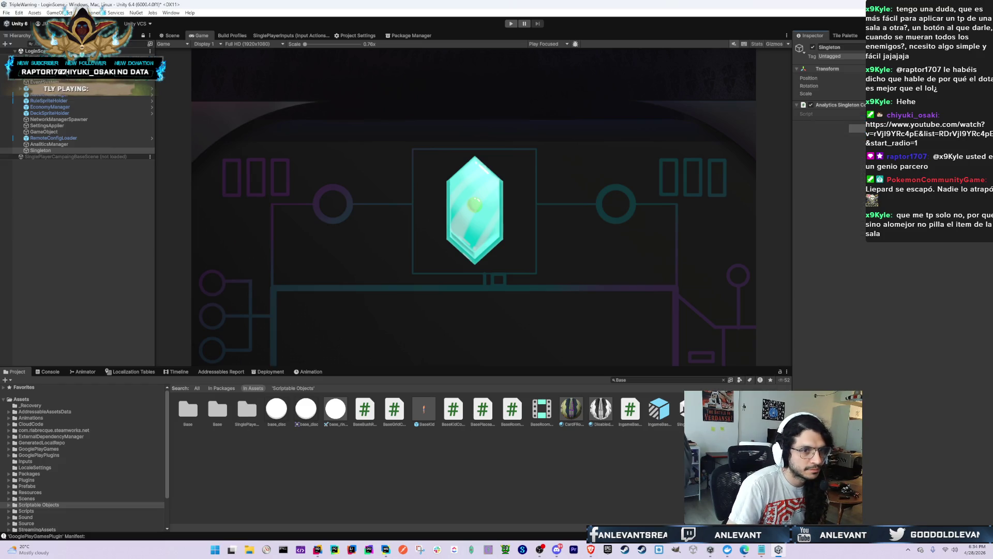
# In Rider, jump from the Instance property to the AnalyticsSingletonController class declaration
pyautogui.hotkey('alt', 'Tab')
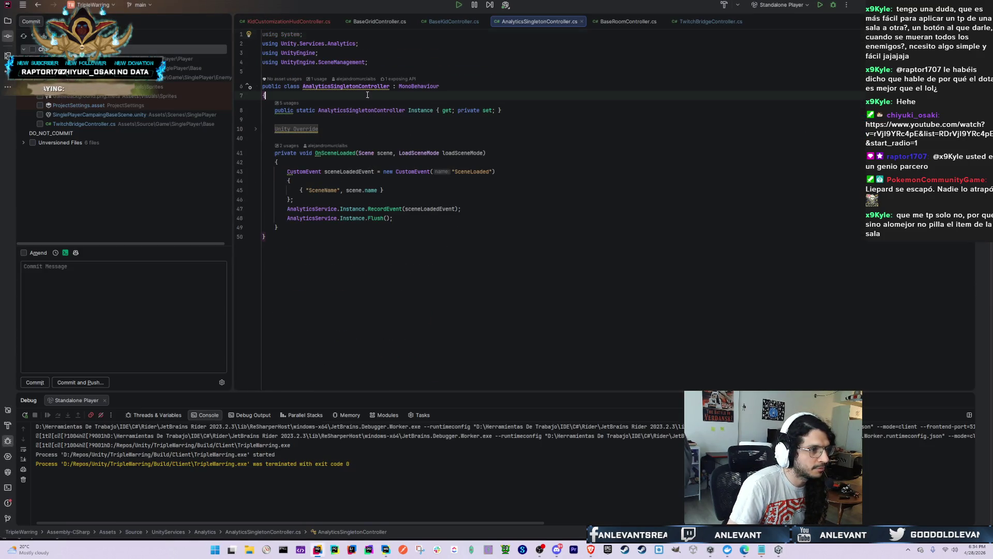
pyautogui.hotkey('alt', 'Tab')
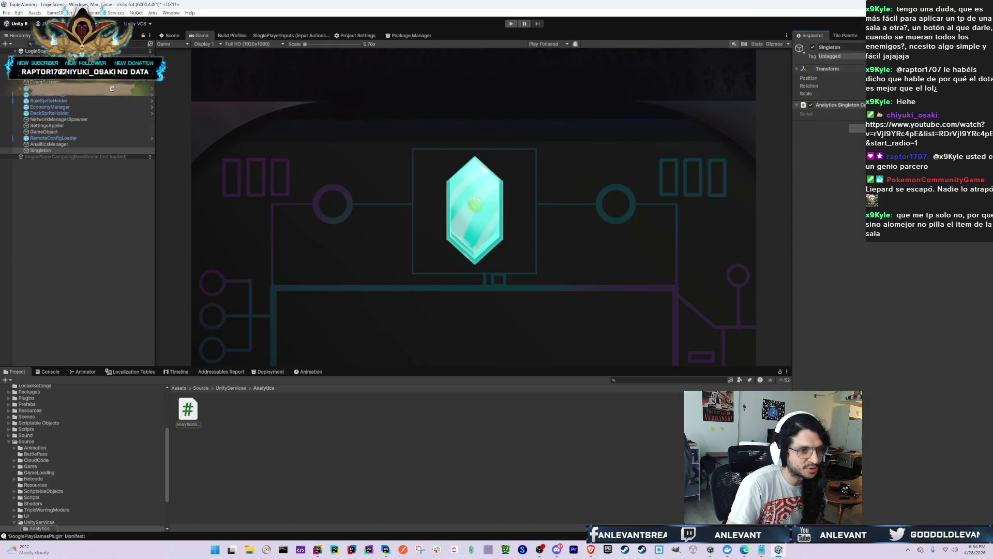
pyautogui.hotkey('alt', 'Tab')
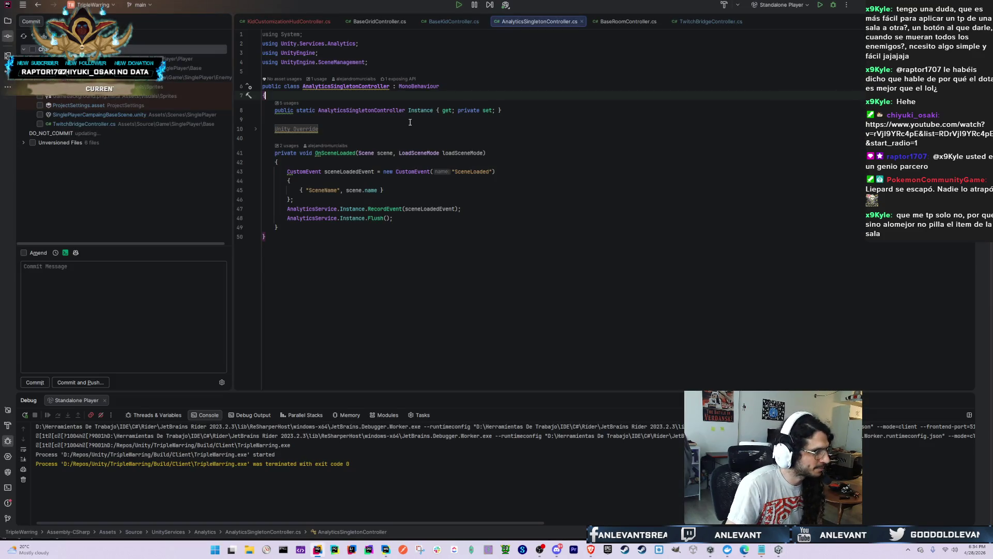
pyautogui.click(362, 110)
pyautogui.click(366, 115)
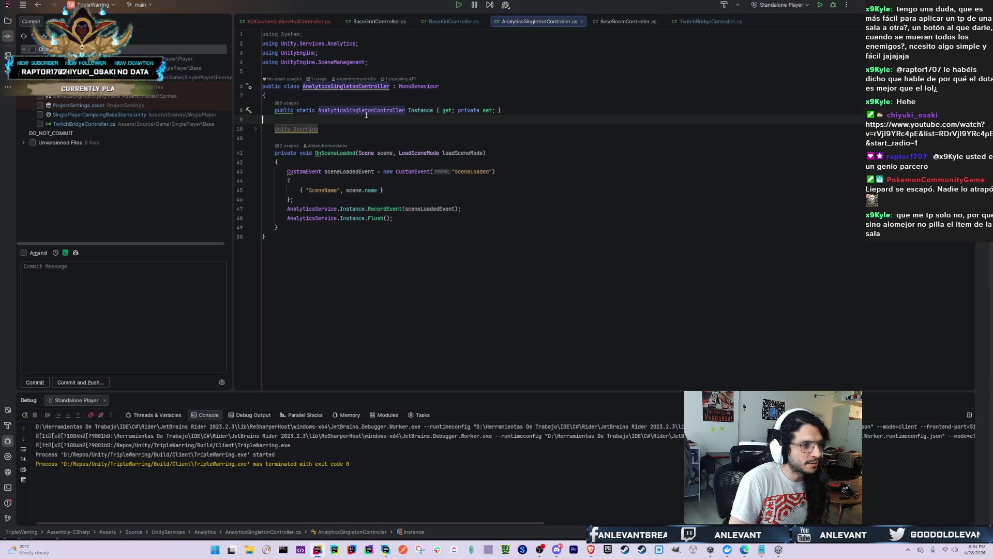
pyautogui.click(531, 111)
pyautogui.hotkey('shift', 'Home')
pyautogui.press('Left')
pyautogui.hotkey('ctrl', 'Right')
pyautogui.hotkey('ctrl', 'Right')
pyautogui.hotkey('ctrl', 'Right')
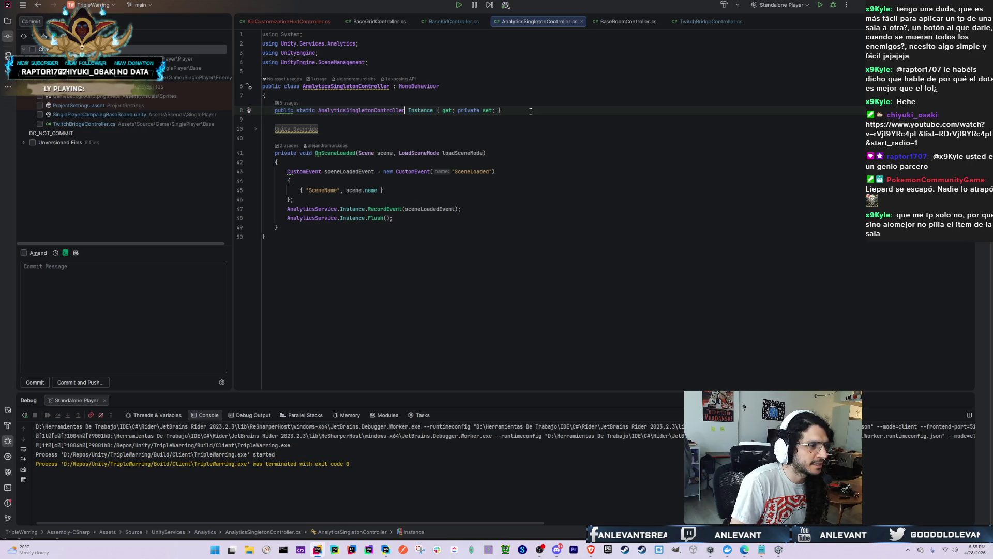
pyautogui.hotkey('ctrl', 'b')
# Expand the Unity Override region and move into the body of Start
pyautogui.press('Down')
pyautogui.press('Down')
pyautogui.press('Down')
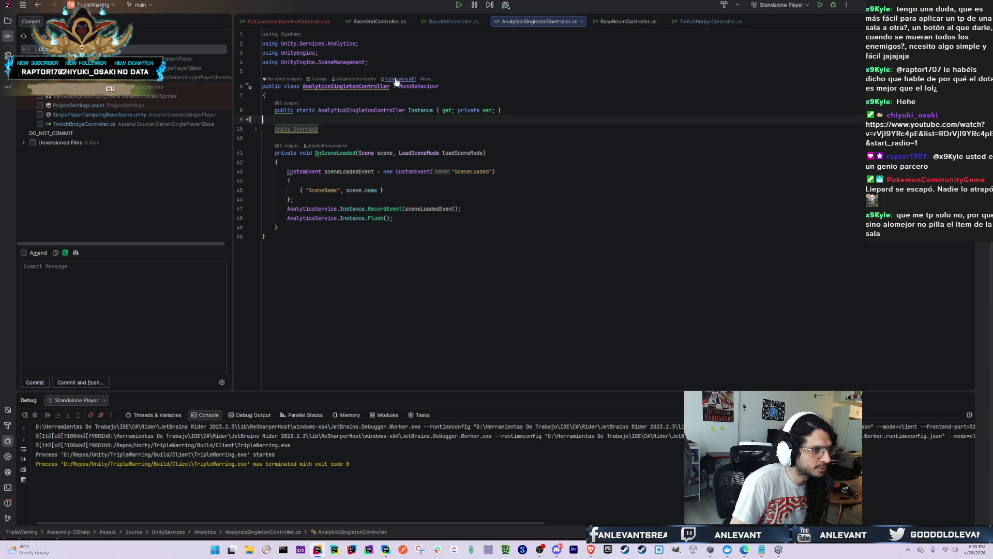
pyautogui.click(310, 130)
pyautogui.click(330, 154)
pyautogui.press('Down')
pyautogui.press('Down')
pyautogui.press('Down')
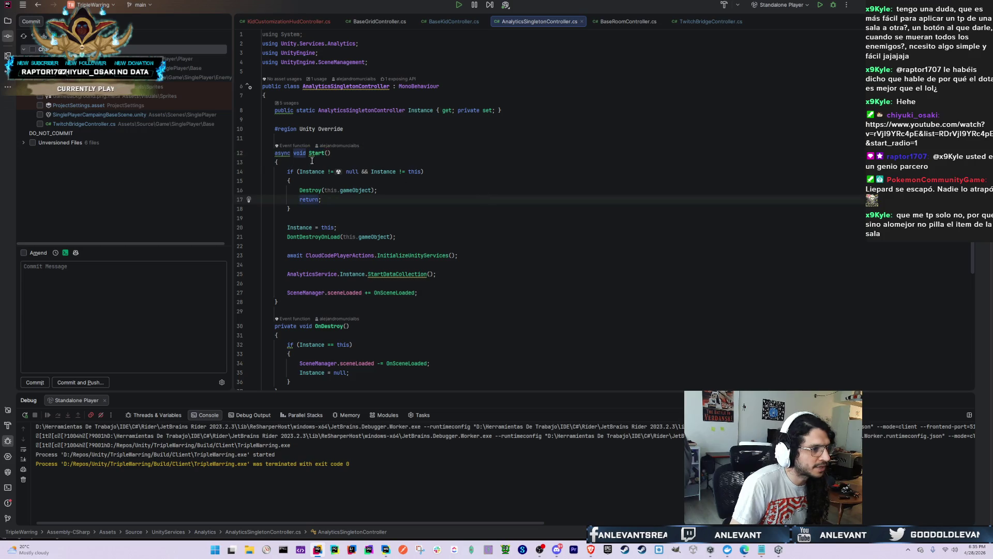
# Select the instance check in Start to review it, then close AnalyticsSingletonController.cs
pyautogui.press('Down')
pyautogui.press('Down')
pyautogui.press('Down')
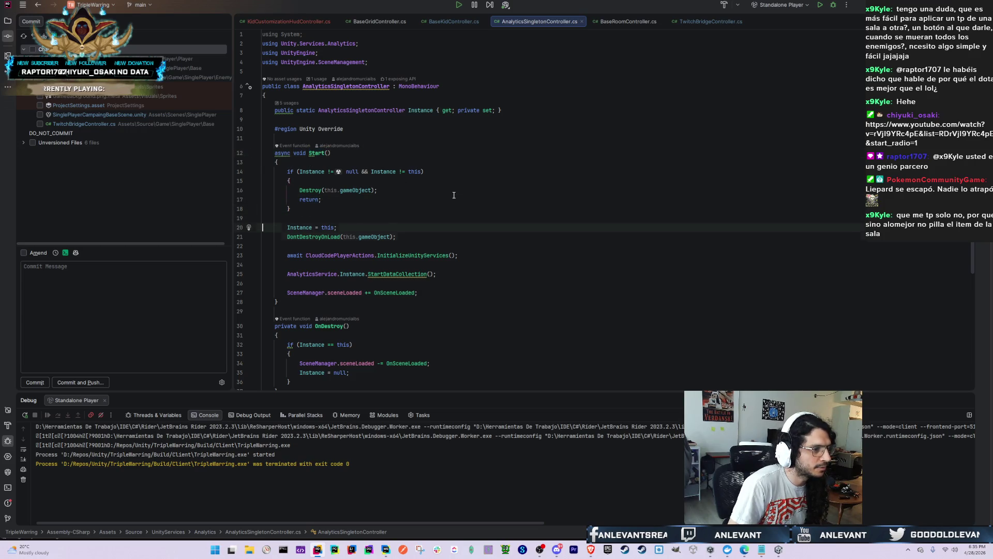
pyautogui.press('End')
pyautogui.hotkey('shift', 'Up')
pyautogui.hotkey('shift', 'Up')
pyautogui.hotkey('shift', 'Up')
pyautogui.hotkey('shift', 'Home')
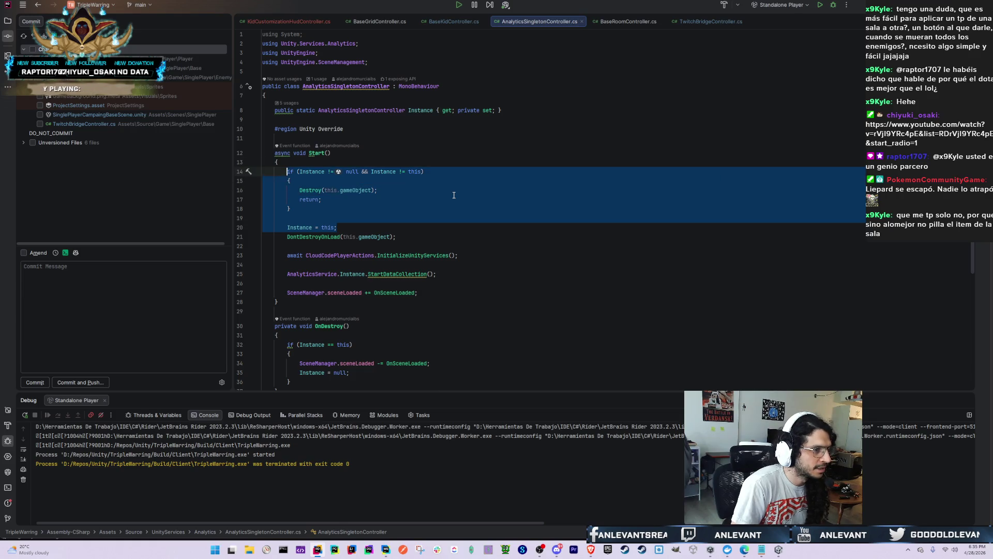
pyautogui.press('Left')
pyautogui.hotkey('shift', 'Down')
pyautogui.hotkey('shift', 'Down')
pyautogui.hotkey('shift', 'Down')
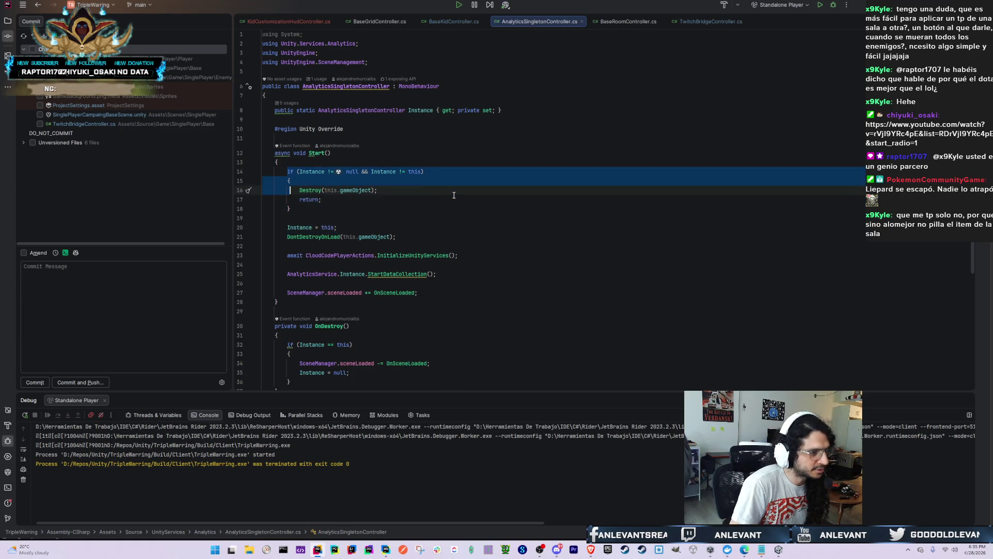
pyautogui.hotkey('shift', 'End')
pyautogui.hotkey('shift', 'Down')
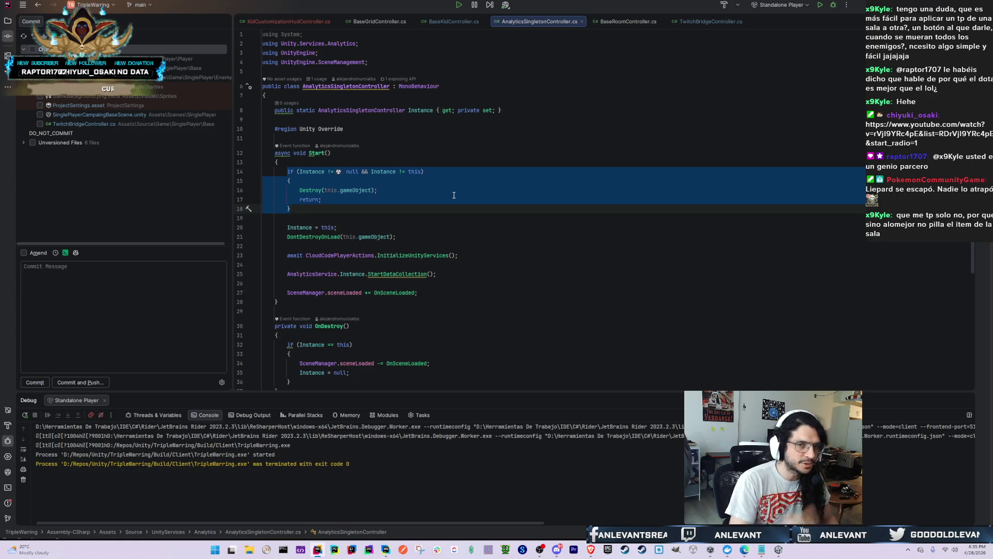
pyautogui.press('Escape')
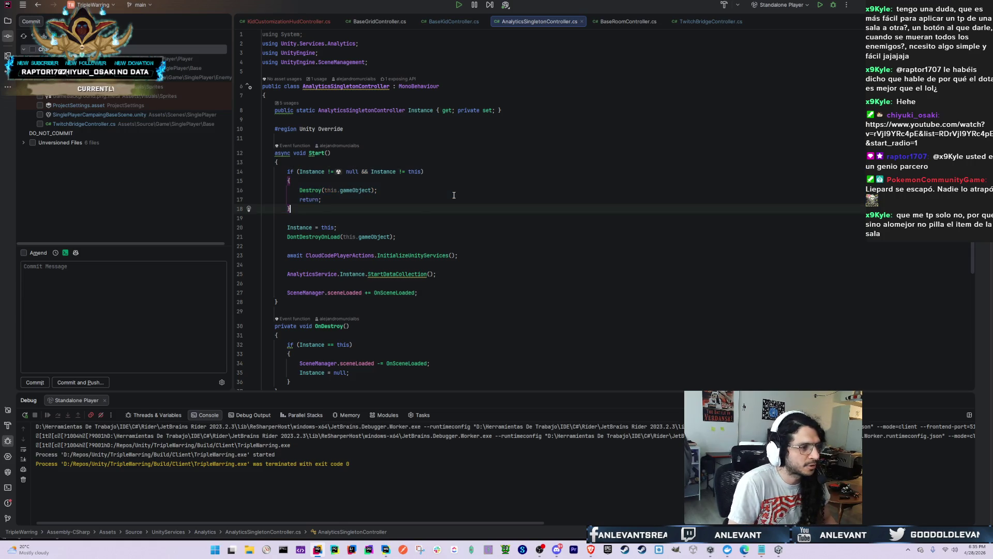
pyautogui.middleClick(548, 21)
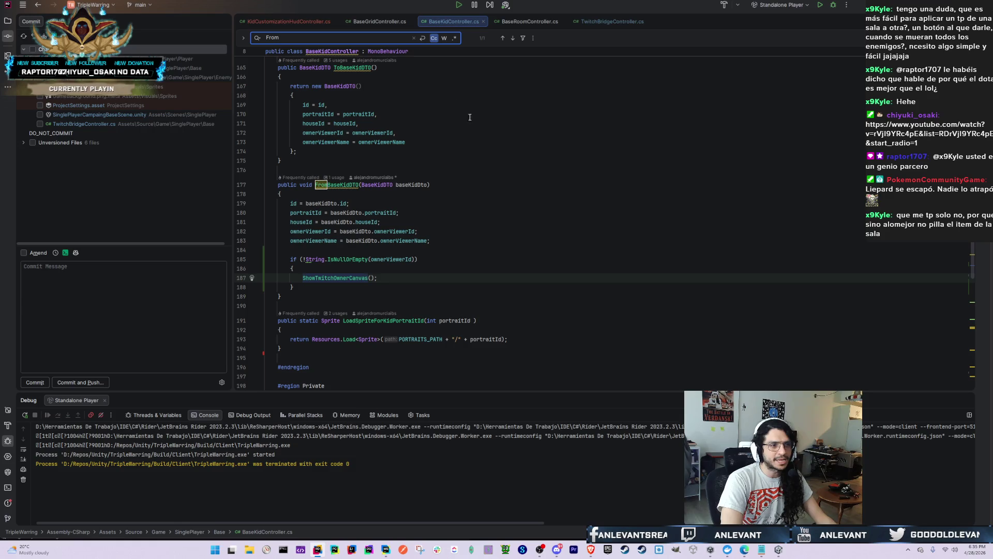
# Add an 'int enemigosMuertos = 0;' field after the ToBaseKidDTO method
pyautogui.click(319, 158)
pyautogui.press('Return')
pyautogui.press('Return')
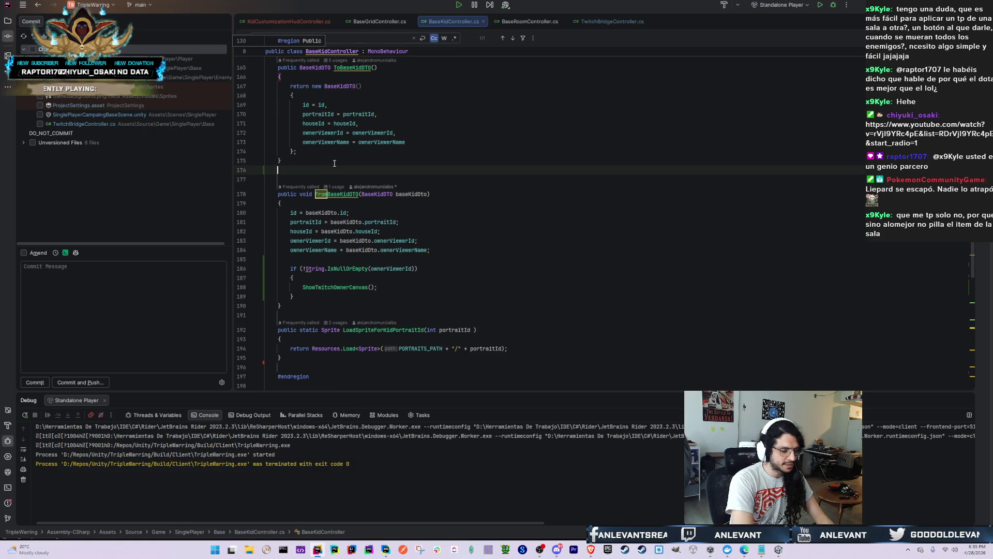
pyautogui.write('int enemigos')
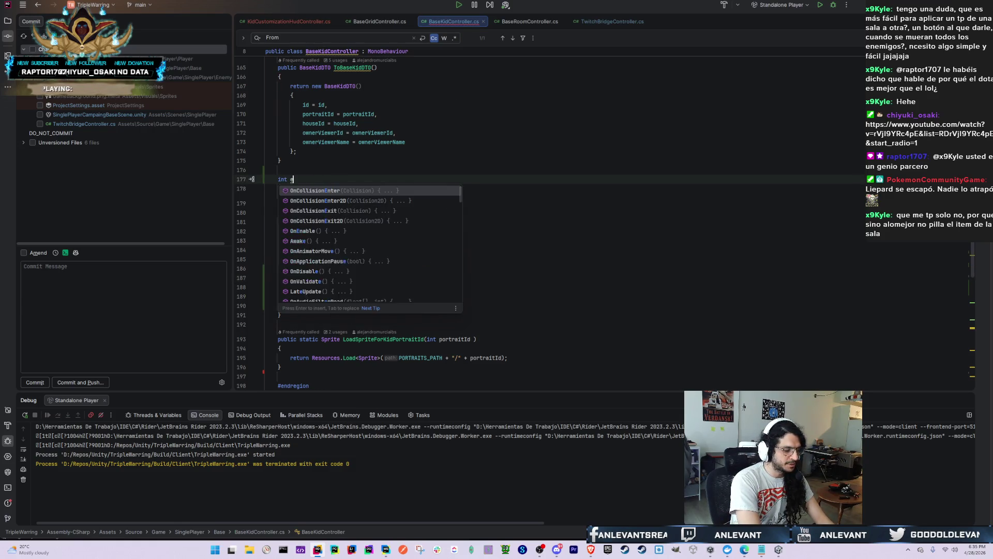
pyautogui.write('Muertos = 0;')
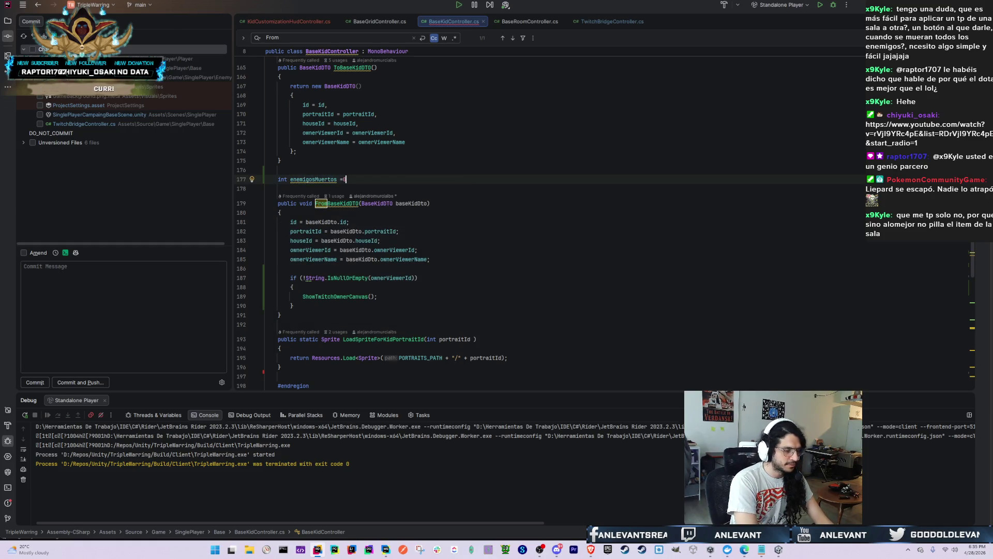
pyautogui.press('Down')
# Write 'enemigosMuertos++' and a line comparing 'listaEnemigos == enemigosMuertos.Count'
pyautogui.click(315, 179)
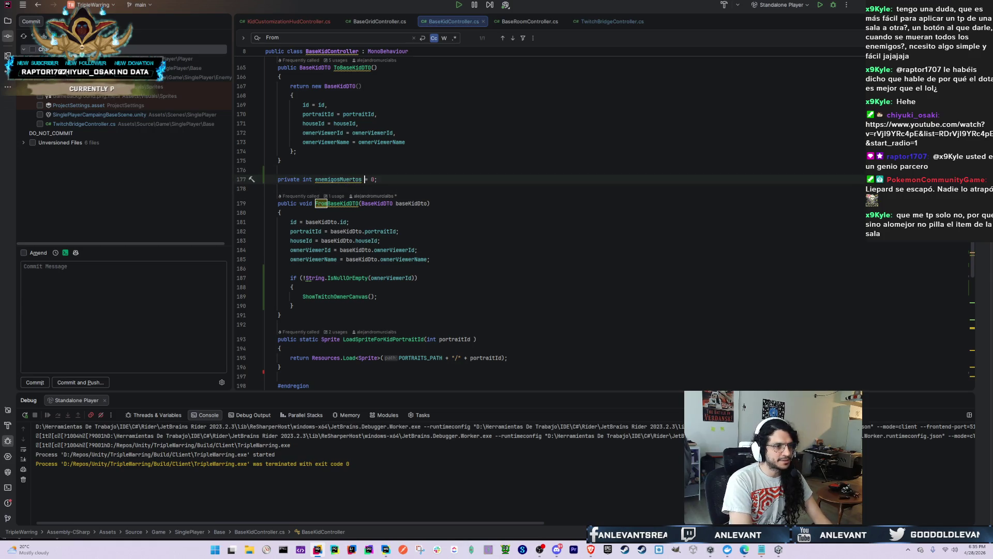
pyautogui.press('End')
pyautogui.press('Return')
pyautogui.press('Return')
pyautogui.write('enemigosMuertos++')
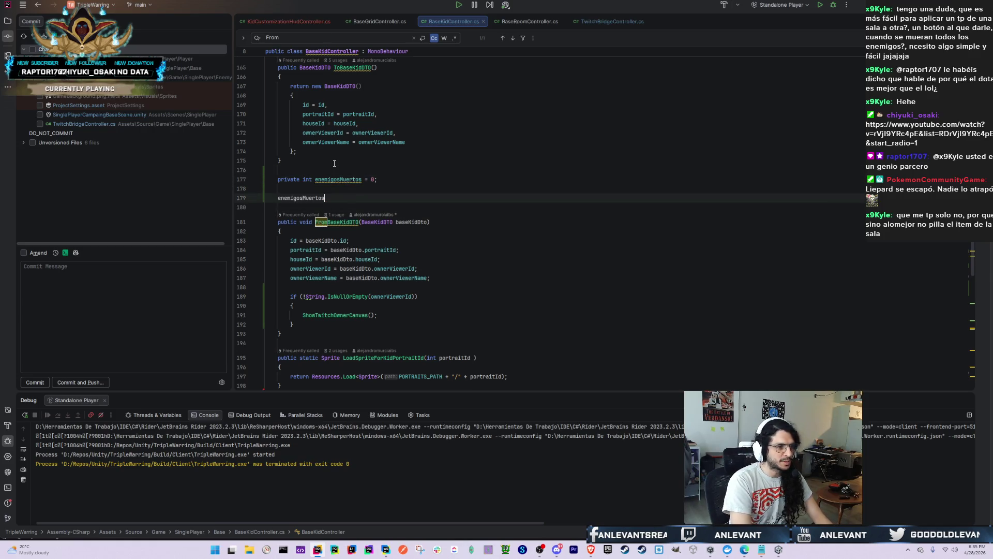
pyautogui.press('Return')
pyautogui.write('enemigosMuertos')
pyautogui.press('Home')
pyautogui.write('listaEnemigos ==')
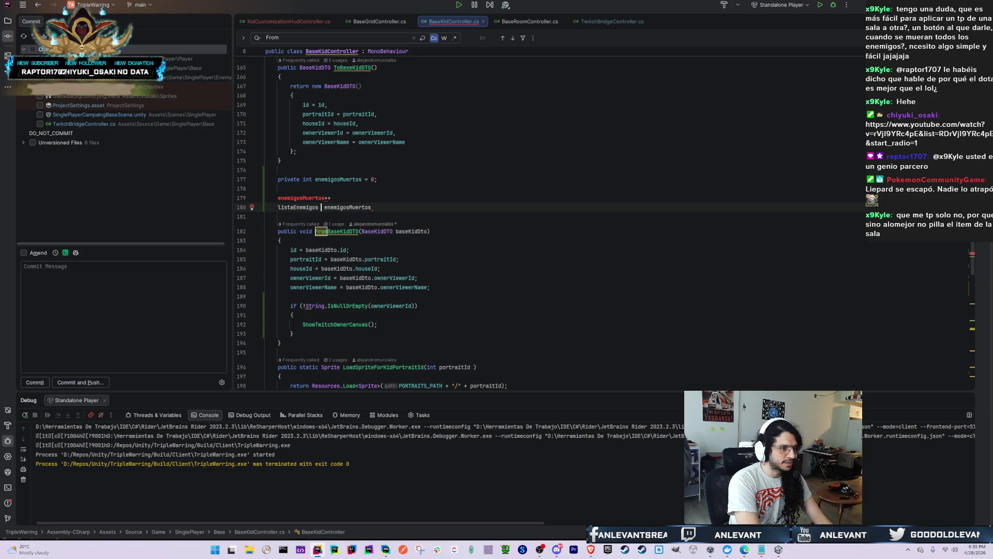
pyautogui.click(265, 217)
pyautogui.click(380, 207)
pyautogui.write('()')
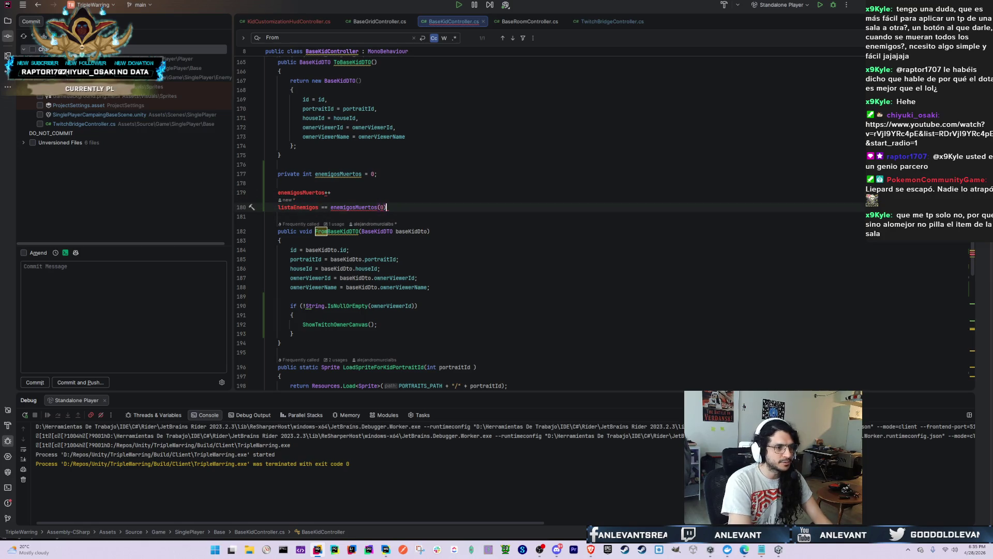
pyautogui.write('.Count')
pyautogui.click(384, 207)
pyautogui.press('BackSpace')
pyautogui.press('BackSpace')
# Add a 'transform.position = newPosition;' line using autocomplete
pyautogui.press('End')
pyautogui.press('Return')
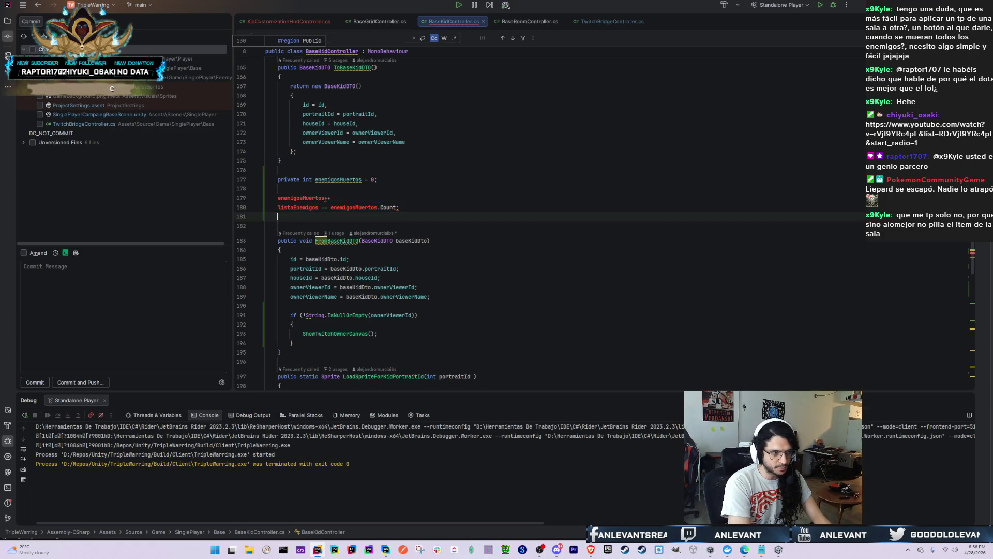
pyautogui.write('tre')
pyautogui.write('ns')
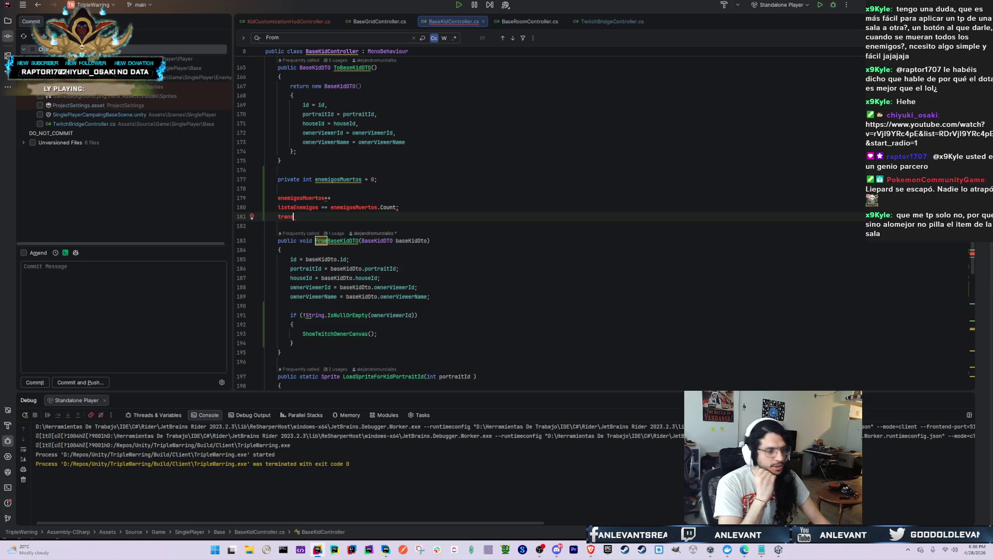
pyautogui.write('form ')
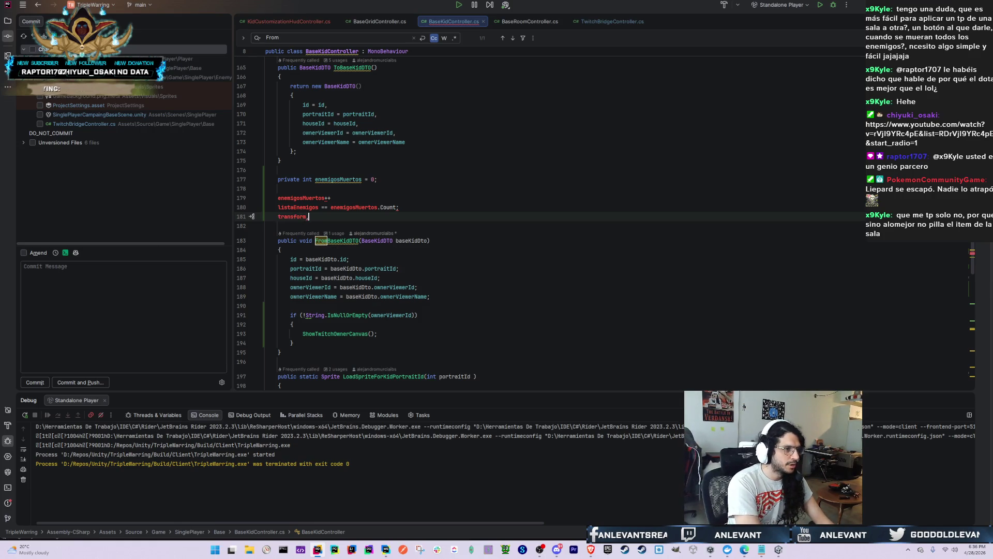
pyautogui.write('position')
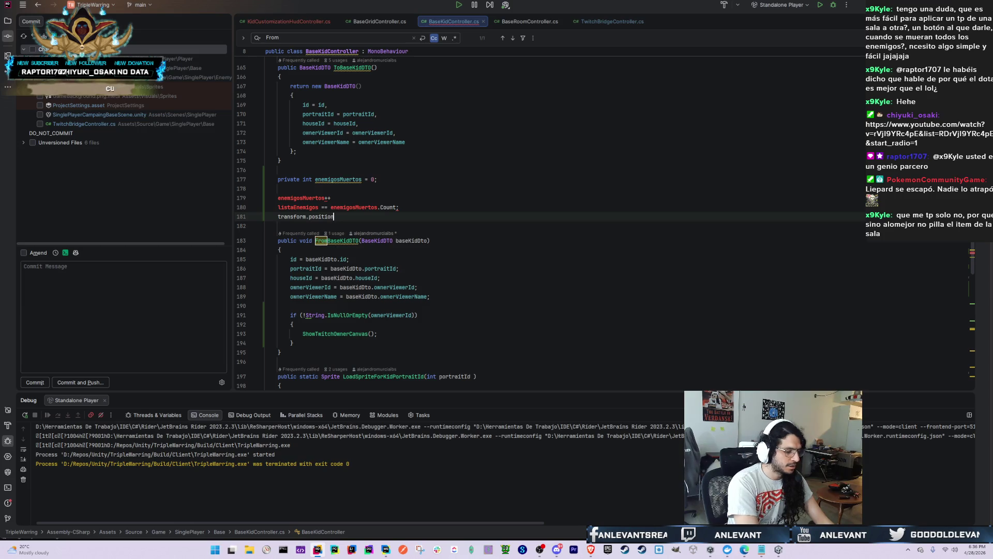
pyautogui.write('= newPosit')
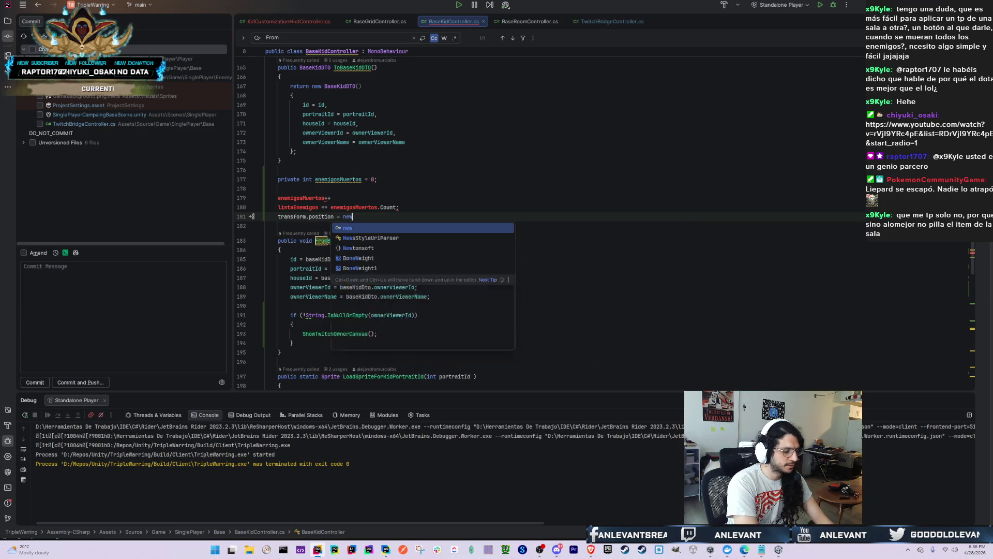
pyautogui.write('ion;')
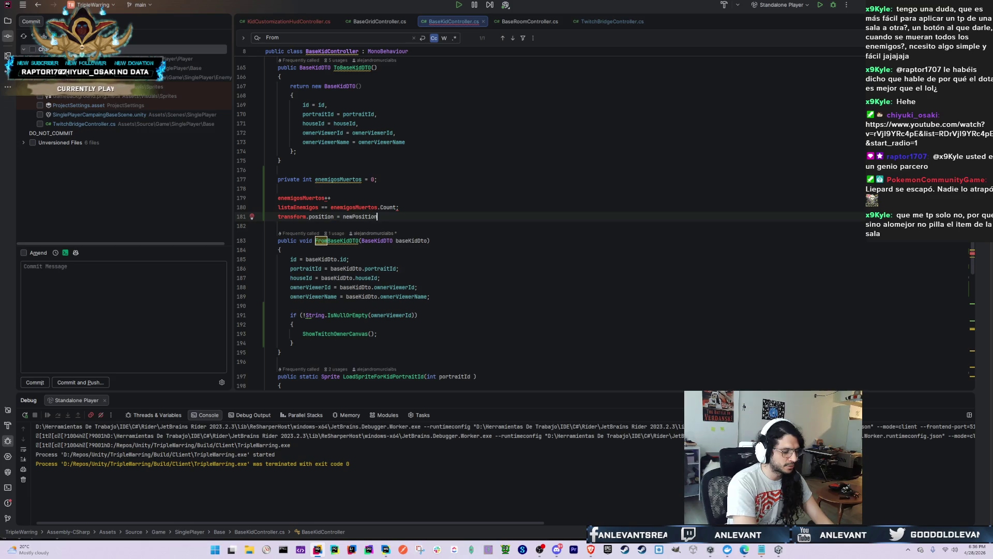
# Delete the three demo lines and the enemigosMuertos field declaration
pyautogui.press('Return')
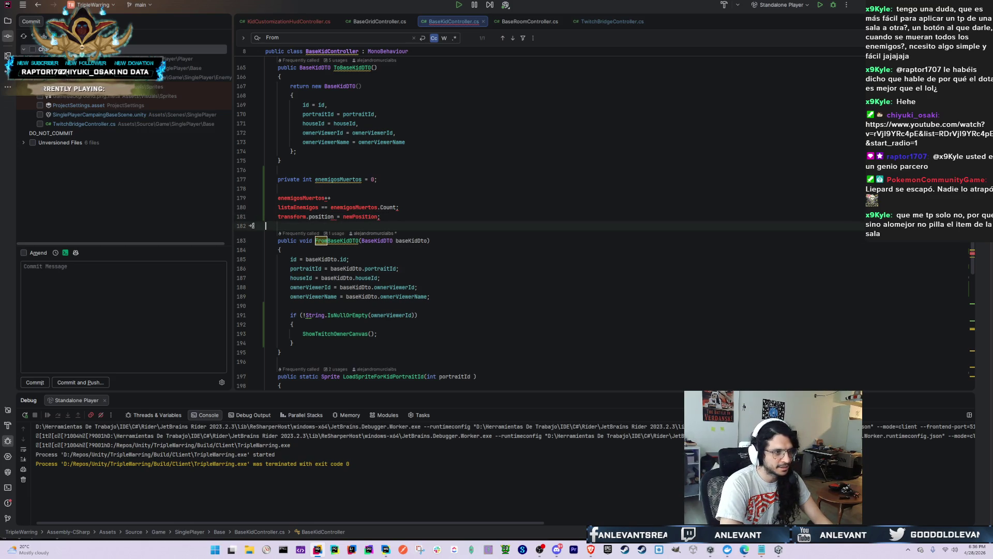
pyautogui.hotkey('shift', 'Up')
pyautogui.hotkey('shift', 'Up')
pyautogui.hotkey('shift', 'Up')
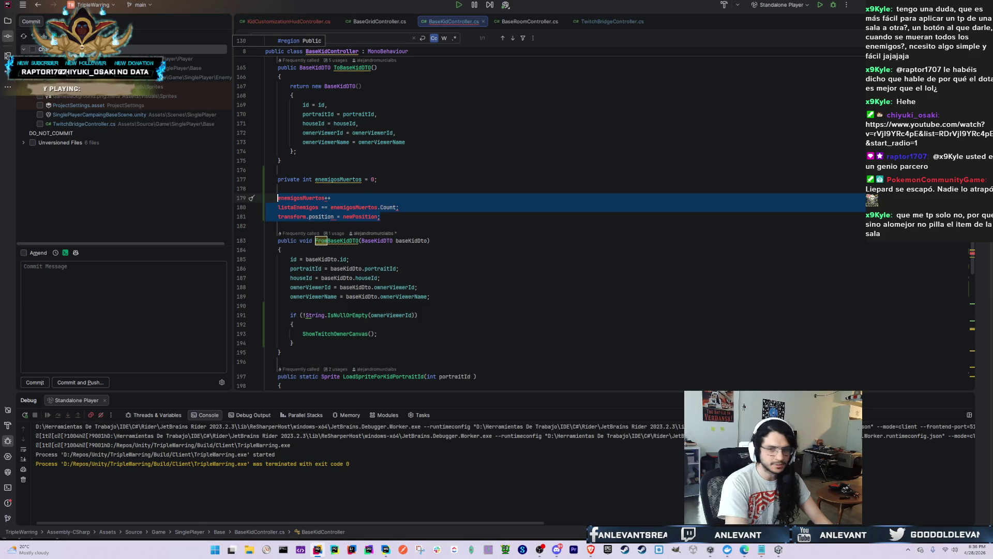
pyautogui.press('BackSpace')
pyautogui.press('BackSpace')
pyautogui.press('BackSpace')
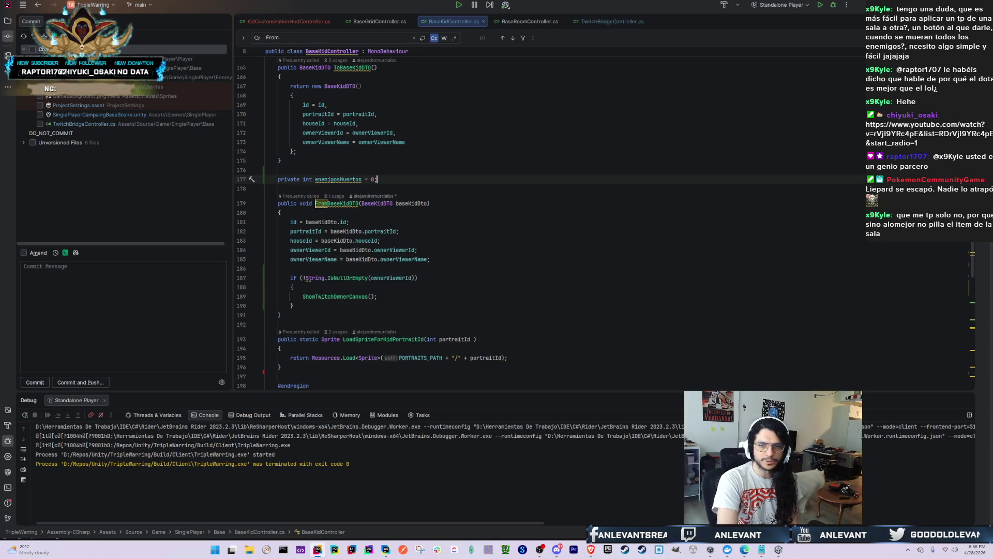
pyautogui.hotkey('shift', 'Up')
pyautogui.hotkey('shift', 'Up')
pyautogui.press('BackSpace')
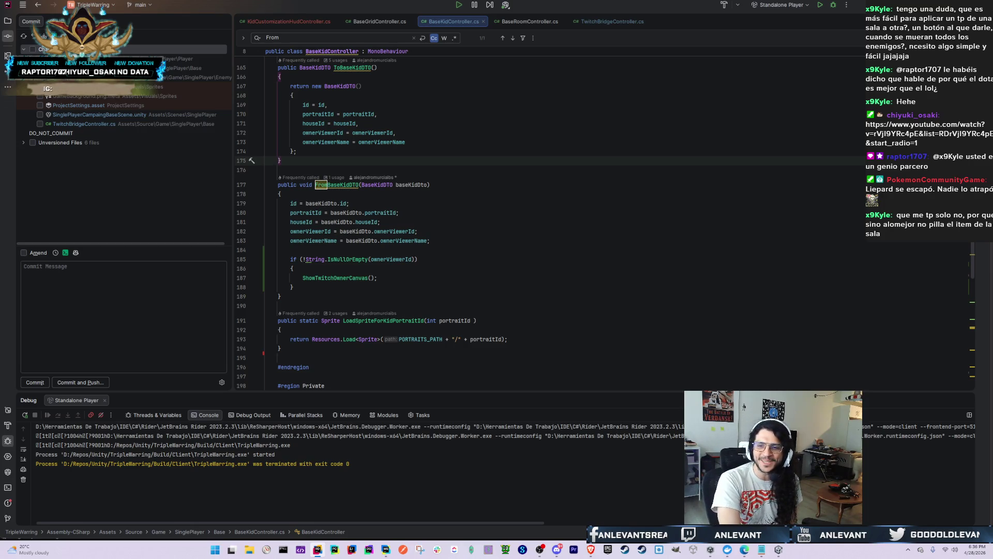
pyautogui.hotkey('alt', 'Tab')
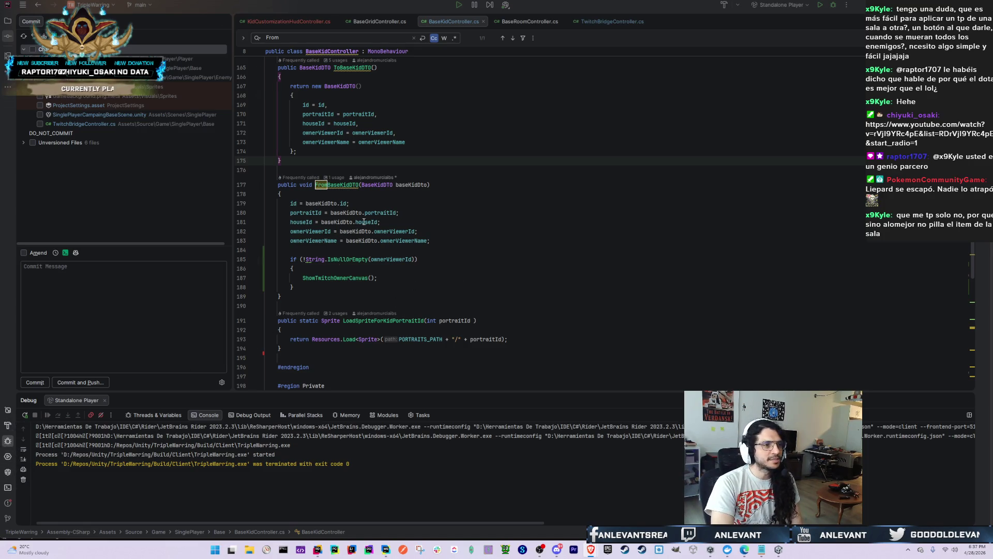
# Insert blank lines after FixedUpdate's closing brace on line 115 to make room for a new method
pyautogui.scroll(8, 364, 222)
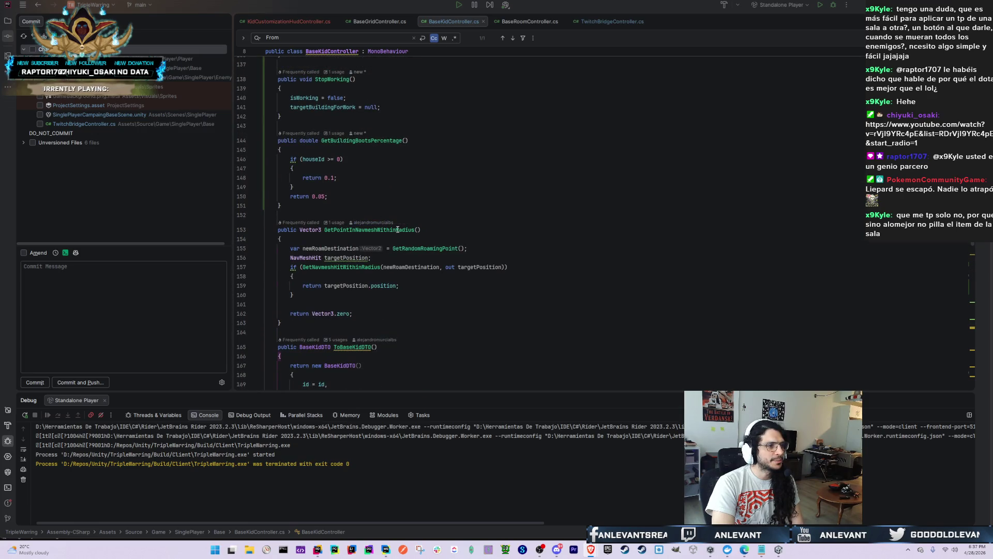
pyautogui.scroll(10, 397, 229)
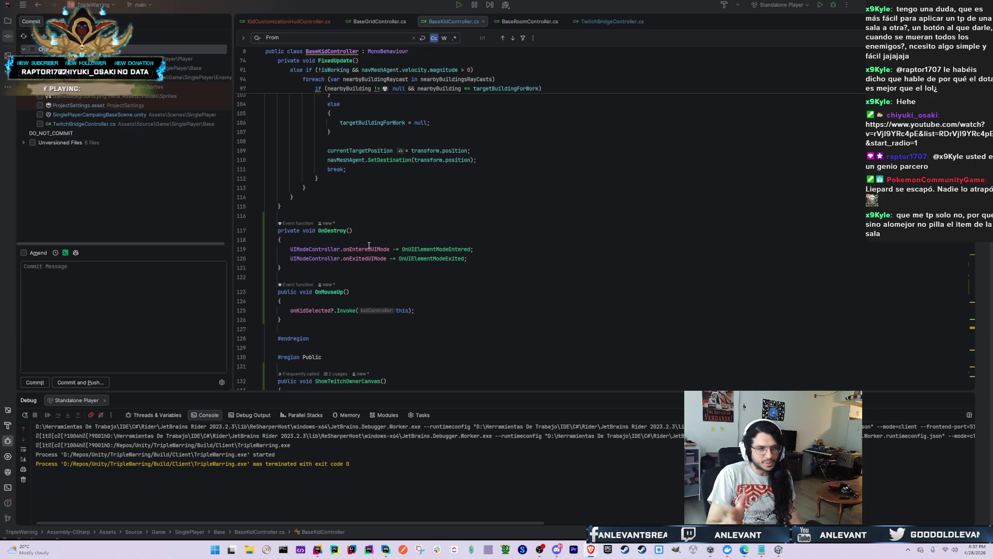
pyautogui.click(290, 207)
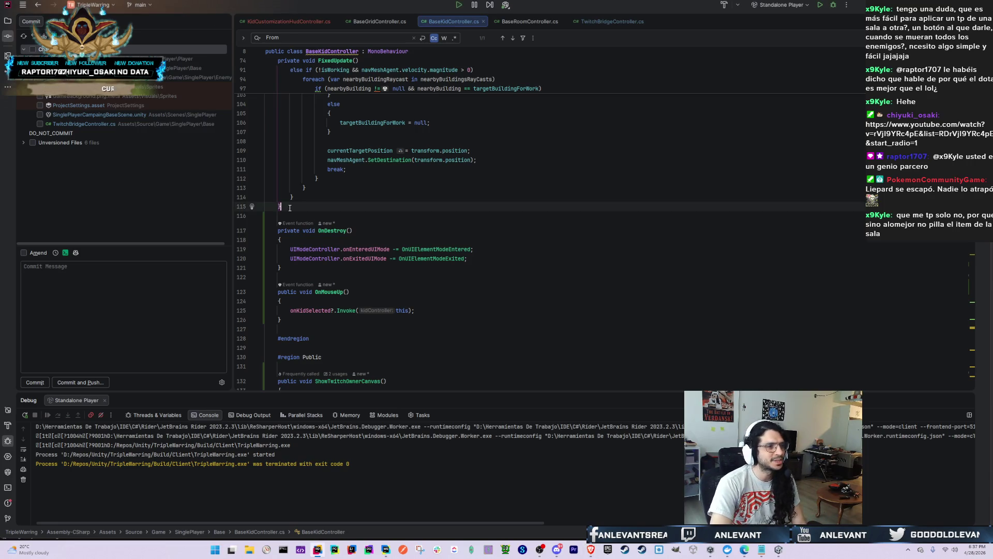
pyautogui.scroll(10, 408, 259)
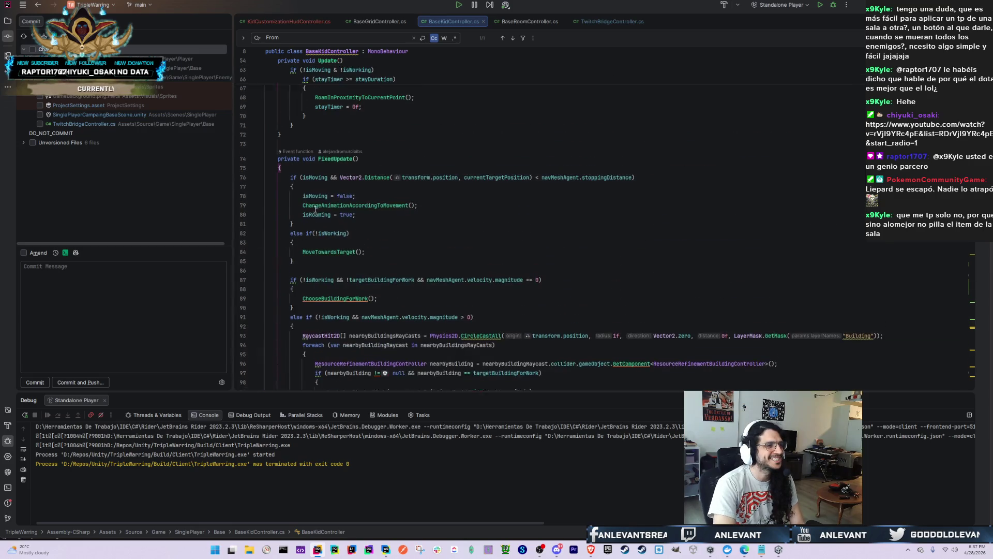
pyautogui.scroll(-6, 408, 258)
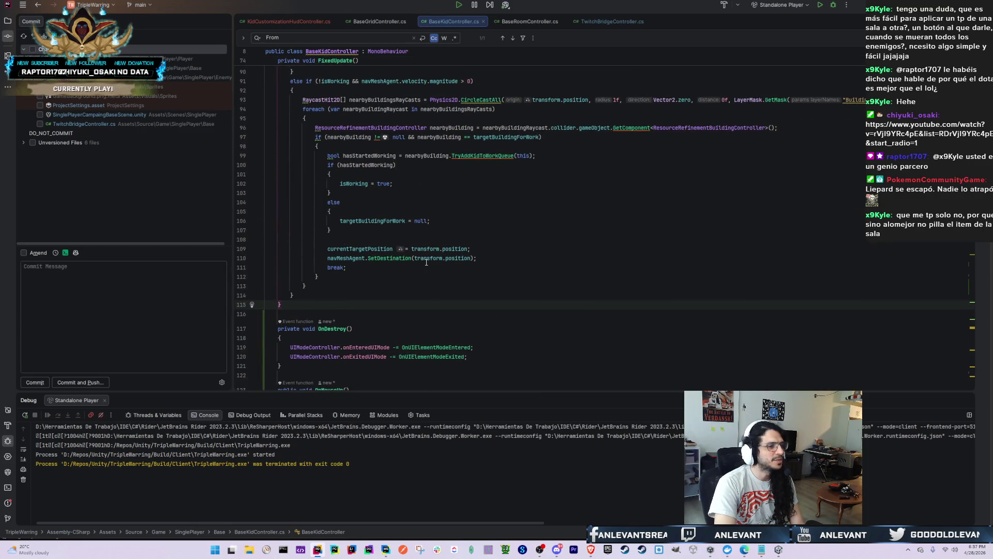
pyautogui.press('Return')
pyautogui.press('Return')
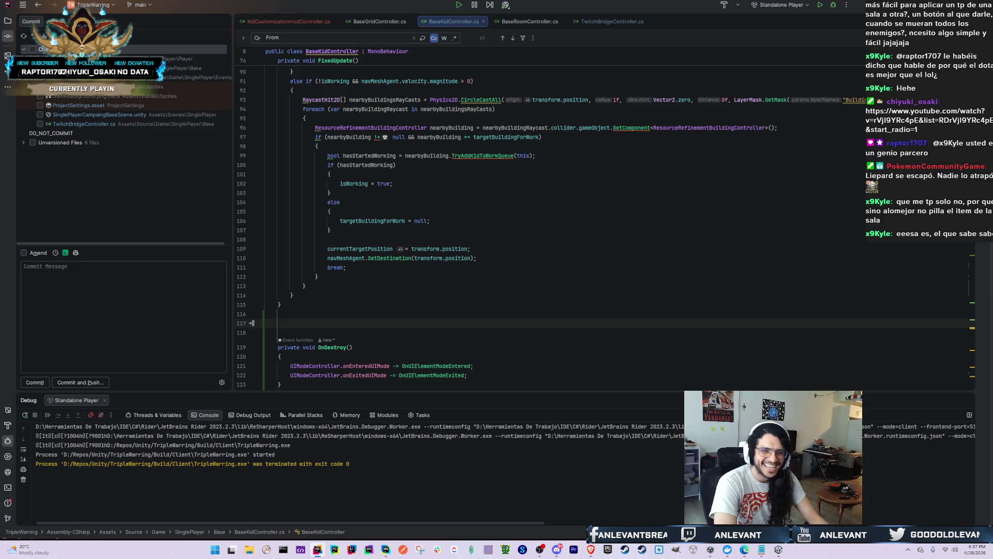
# Glance at the window switcher, return focus to the Rider editor, then bring the switcher up again
pyautogui.hotkey('alt', 'Tab')
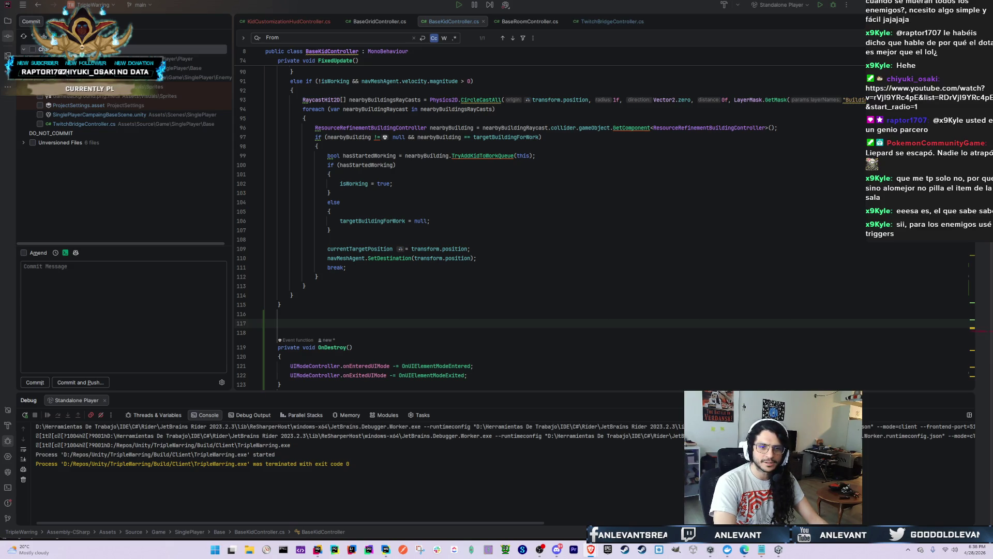
pyautogui.click(985, 339)
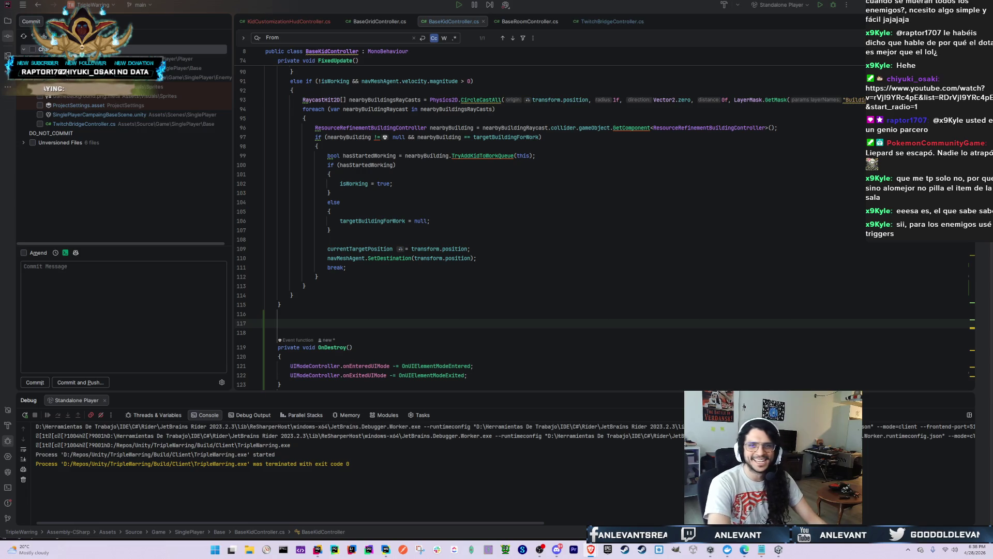
pyautogui.hotkey('alt', 'Tab')
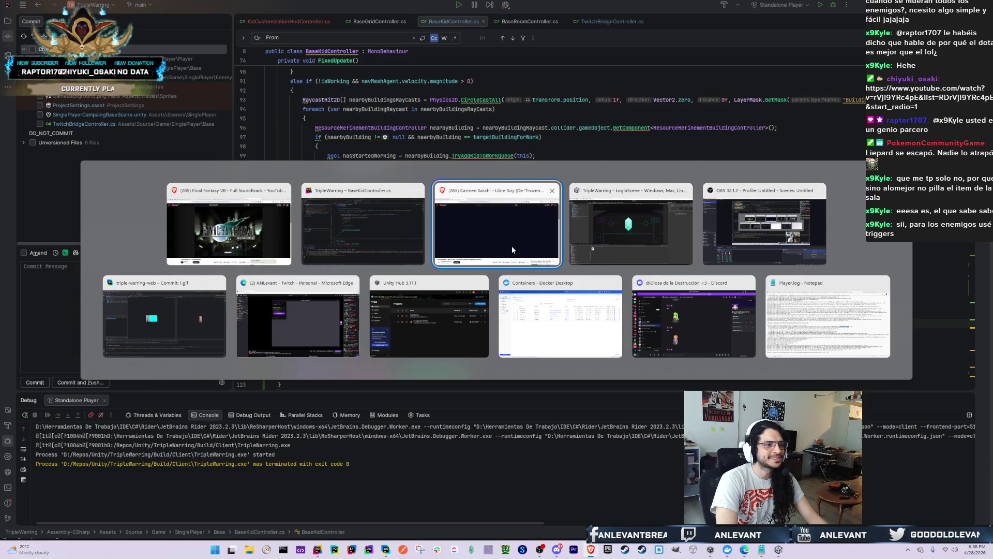
# Dismiss the window switcher repeatedly, staying in Rider's BaseKidController.cs
pyautogui.press('Escape')
pyautogui.hotkey('alt', 'Tab')
pyautogui.press('Escape')
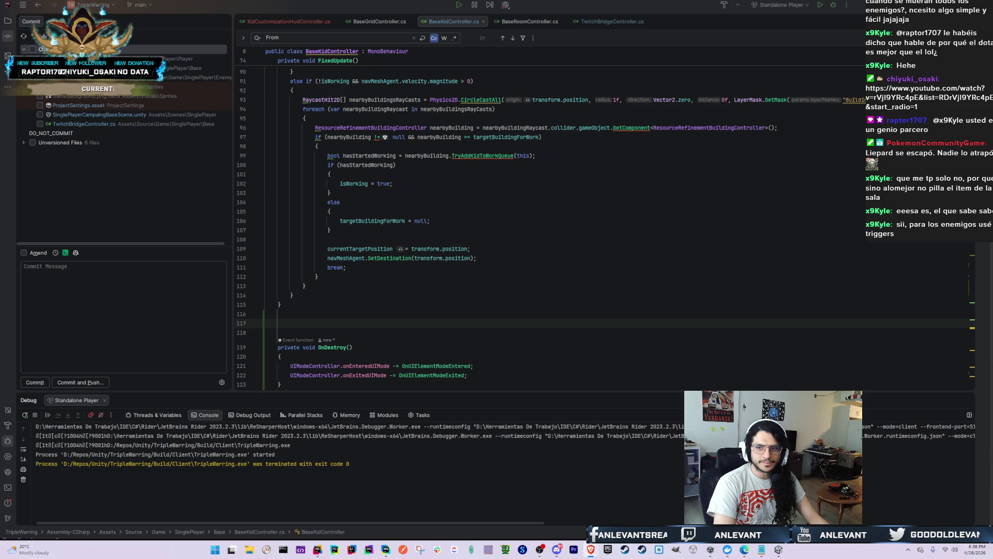
pyautogui.hotkey('alt', 'Tab')
pyautogui.press('Escape')
pyautogui.hotkey('alt', 'Tab')
pyautogui.press('Escape')
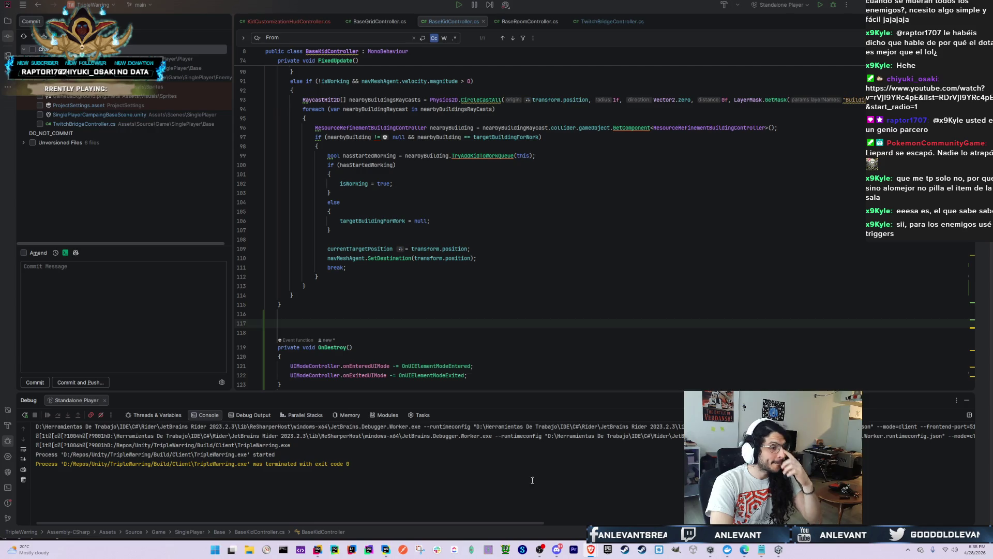
# Put the caret on the closing brace at line 113 and scroll through the file
pyautogui.click(421, 285)
pyautogui.scroll(-2, 421, 288)
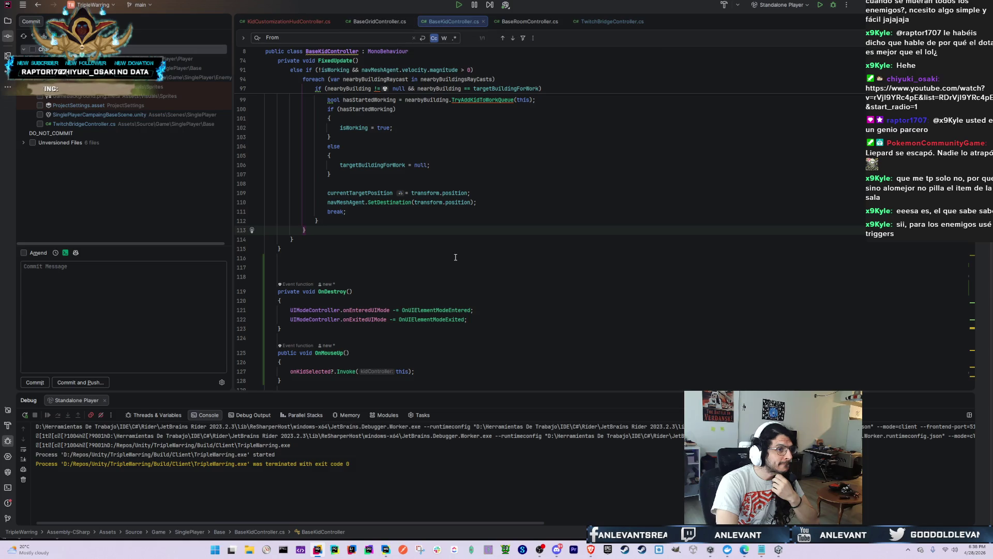
pyautogui.scroll(-1, 437, 335)
pyautogui.scroll(-2, 437, 335)
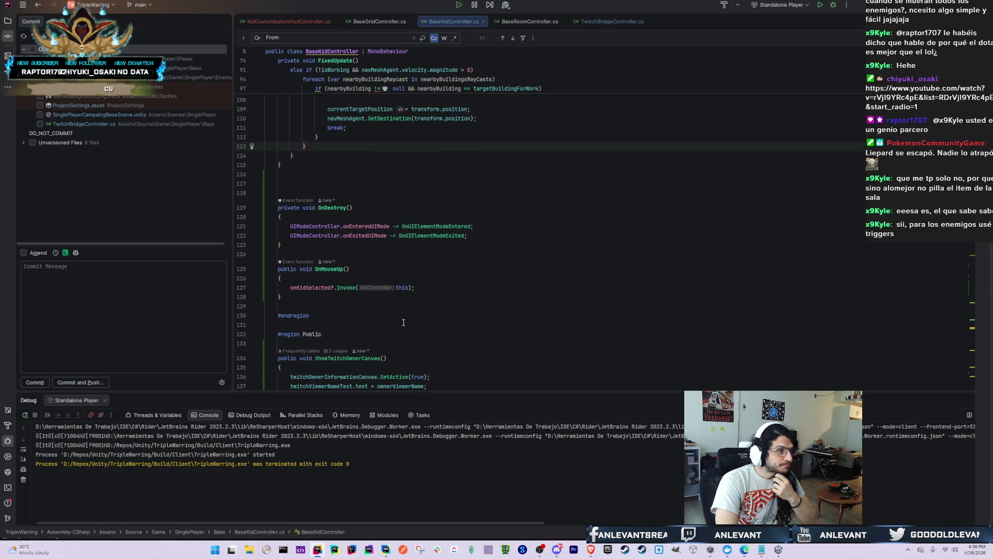
pyautogui.scroll(20, 403, 322)
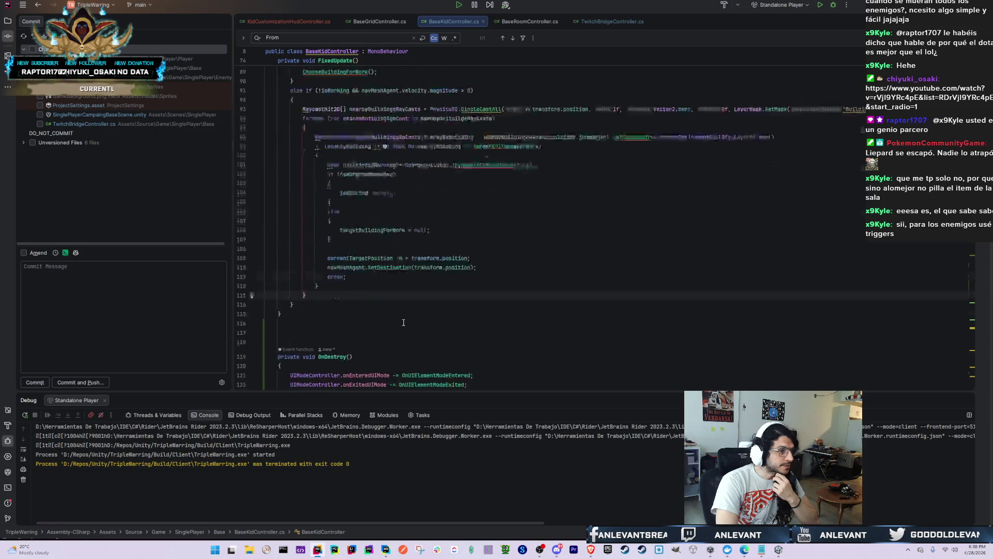
# Switch to the Unity Editor, then to the triple-warring-web commit diff window
pyautogui.hotkey('alt', 'Tab')
pyautogui.press('Tab')
pyautogui.press('Tab')
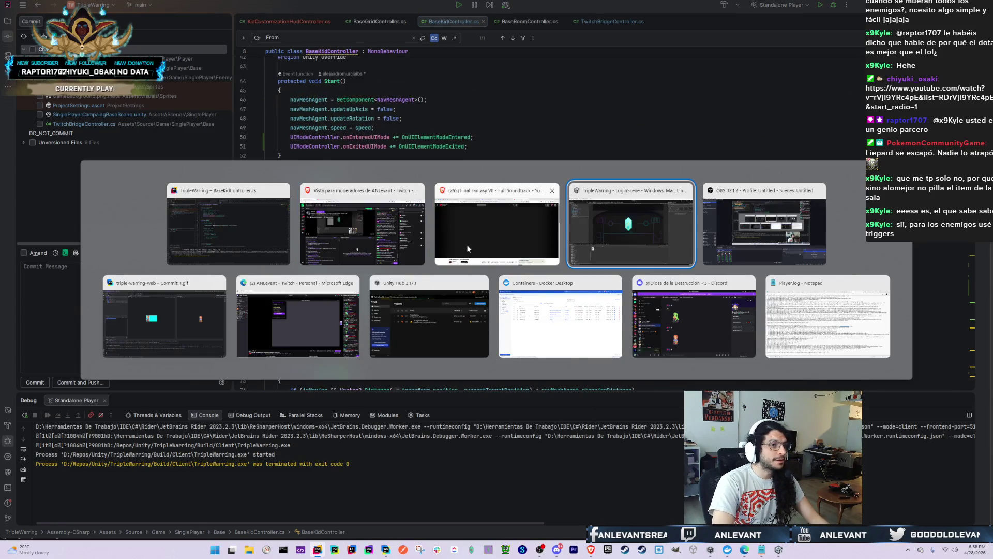
pyautogui.click(645, 221)
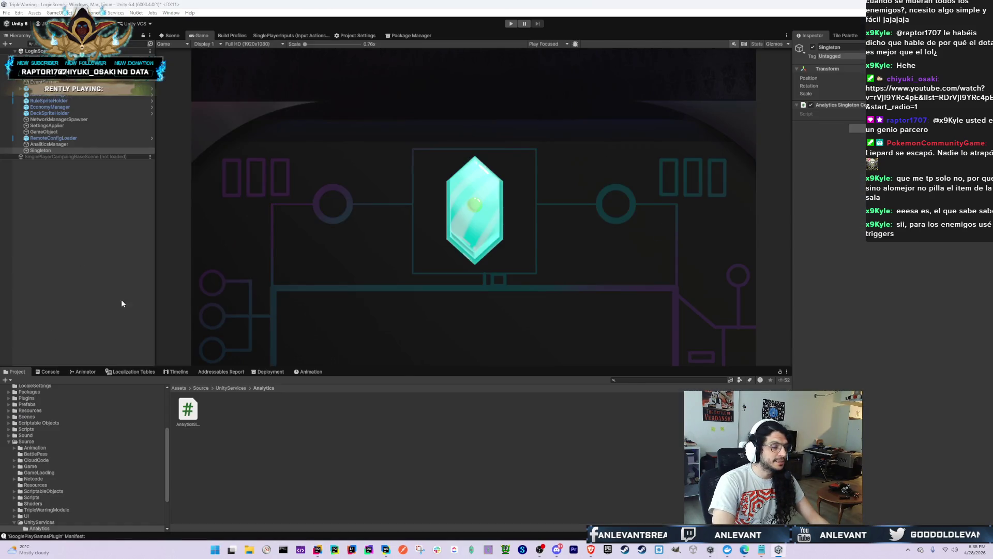
pyautogui.hotkey('alt', 'Tab')
pyautogui.click(155, 338)
pyautogui.scroll(3, 156, 503)
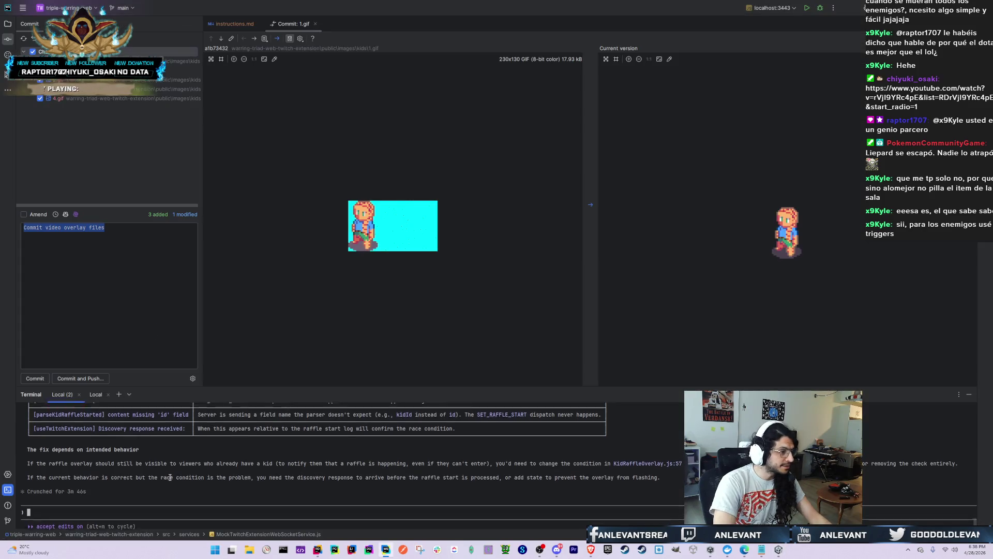
pyautogui.scroll(5, 385, 499)
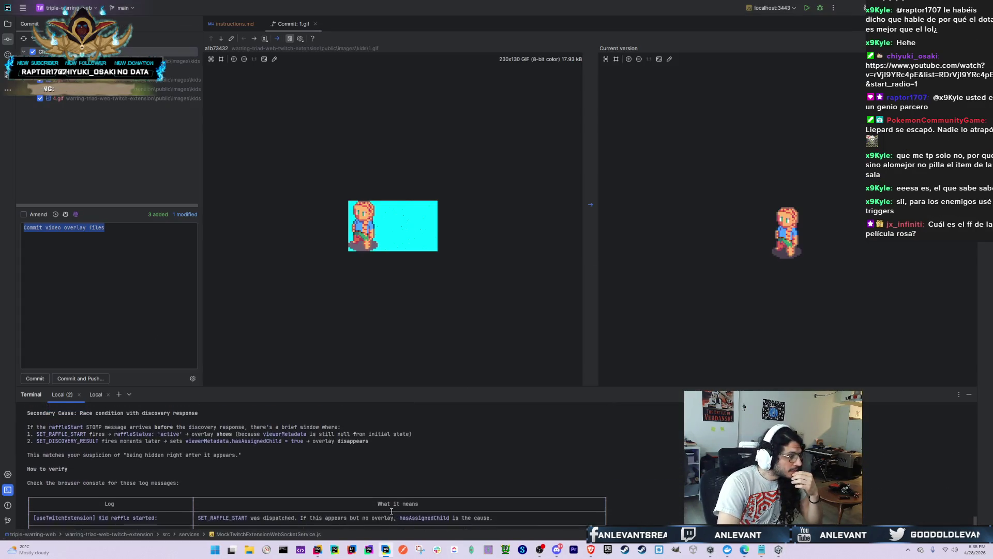
pyautogui.scroll(10, 384, 498)
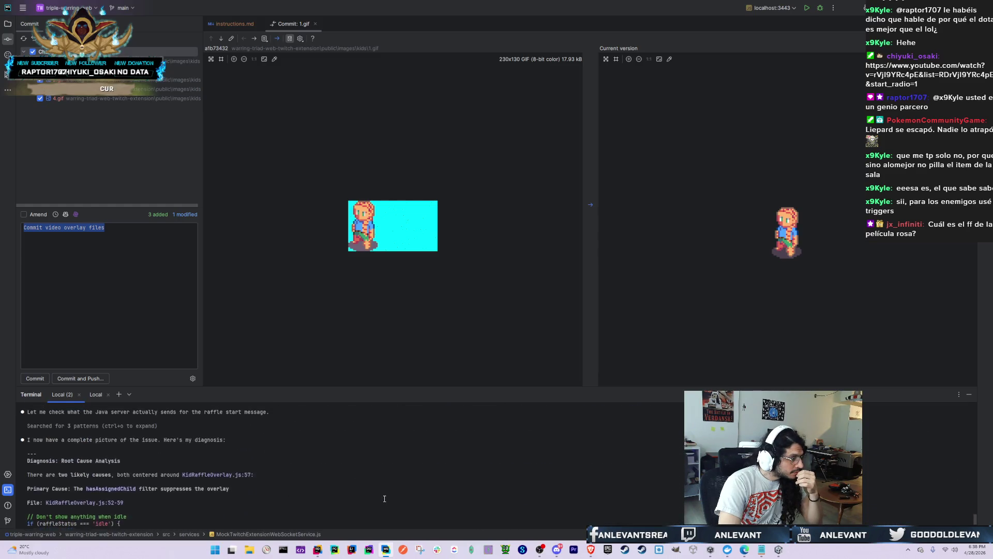
pyautogui.scroll(15, 384, 498)
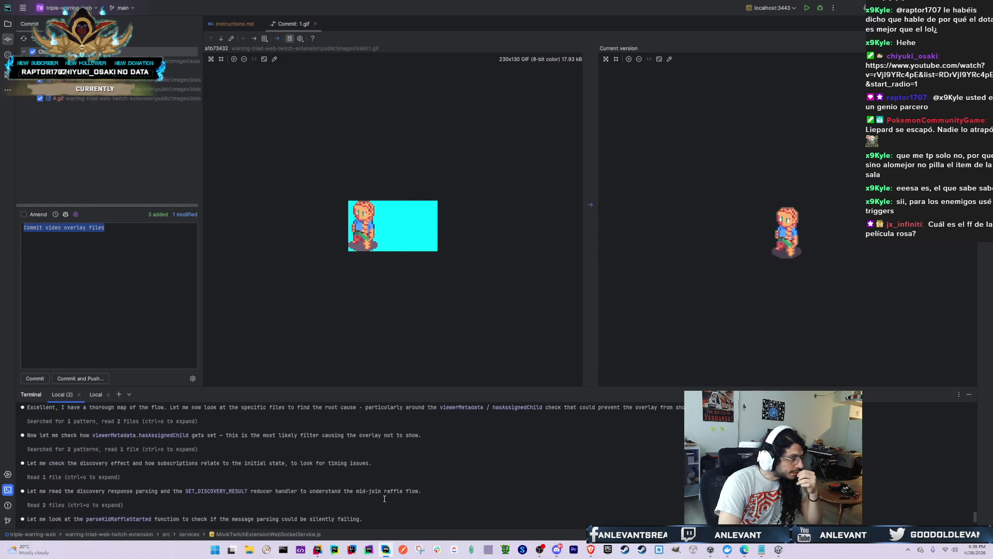
pyautogui.scroll(-5, 254, 489)
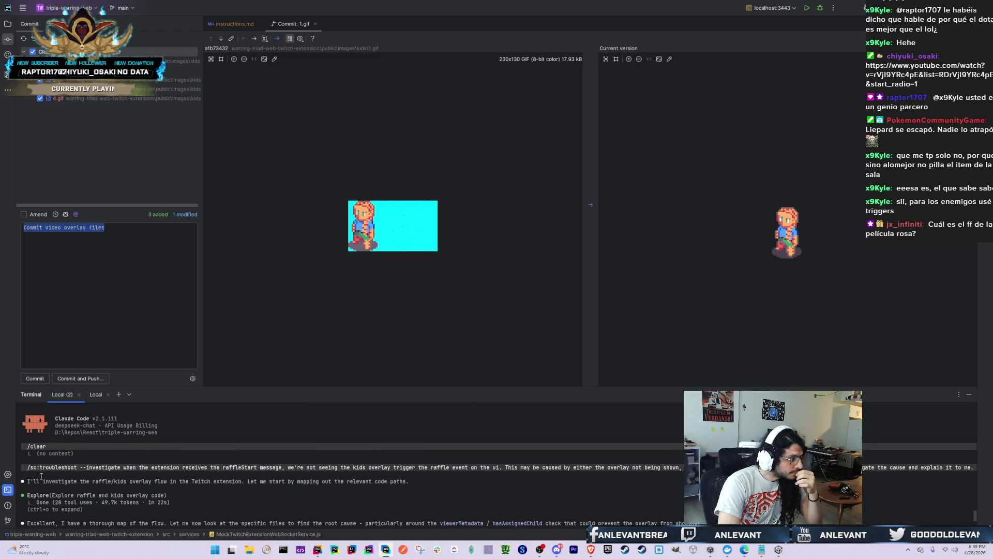
pyautogui.scroll(1, 113, 446)
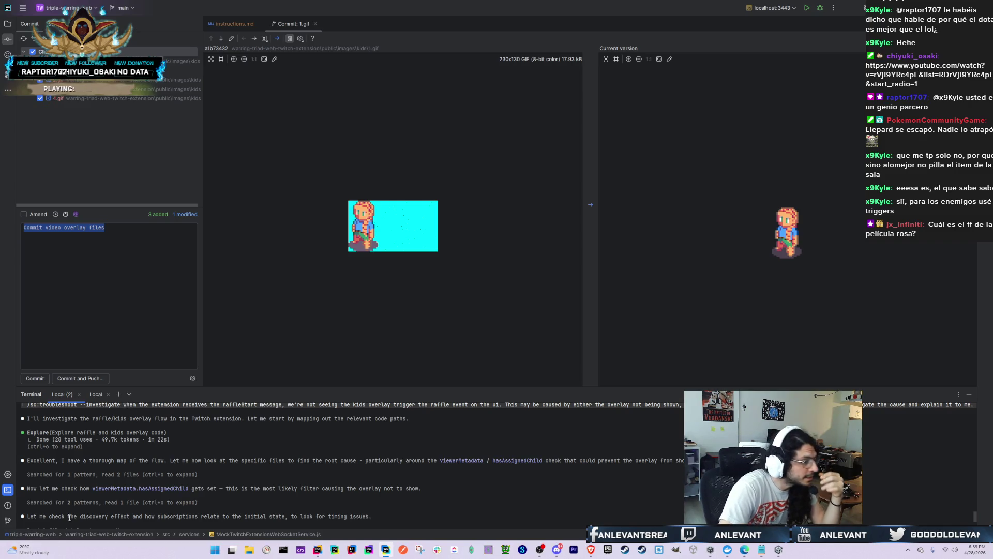
pyautogui.scroll(-4, 86, 442)
pyautogui.scroll(-3, 86, 443)
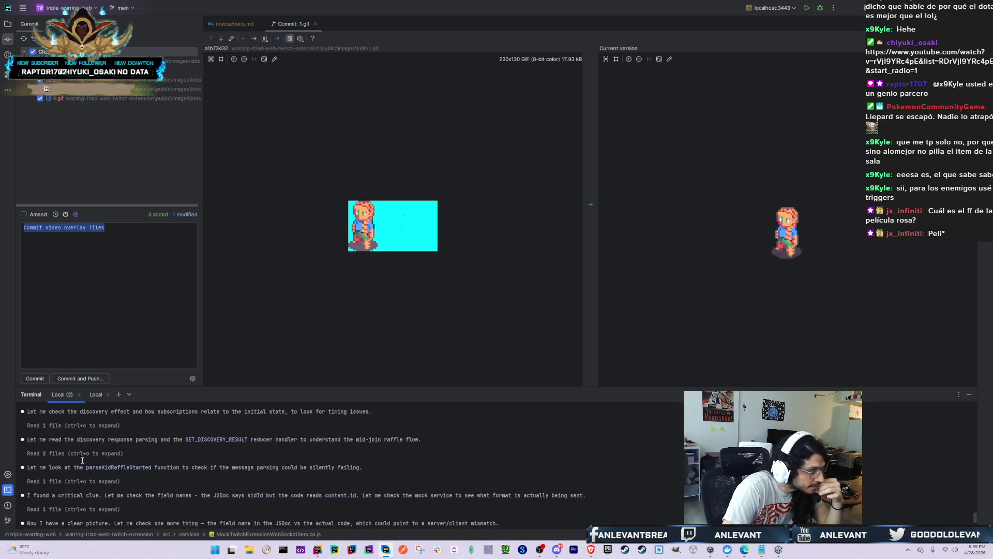
pyautogui.scroll(5, 152, 455)
pyautogui.doubleClick(103, 467)
pyautogui.doubleClick(209, 495)
pyautogui.scroll(-4, 199, 495)
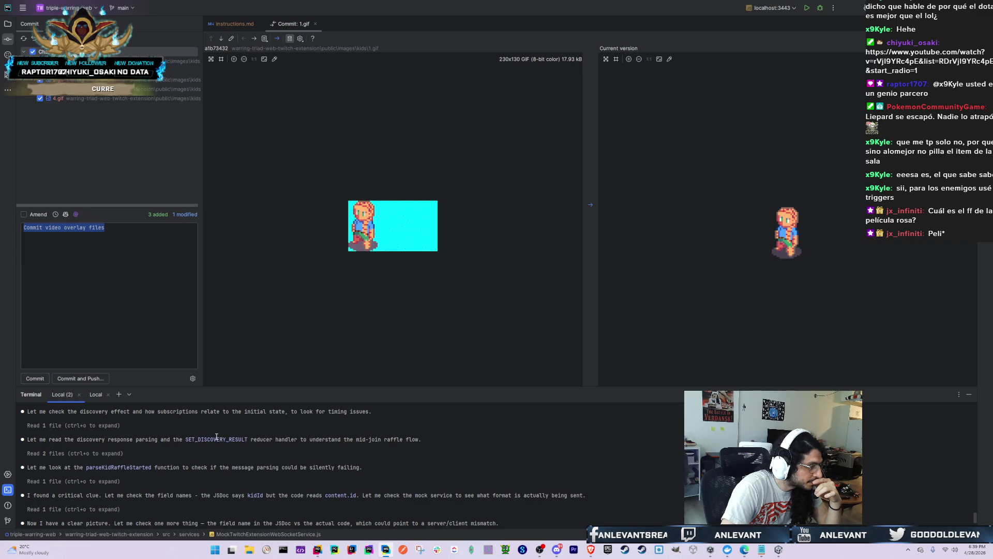
pyautogui.tripleClick(198, 440)
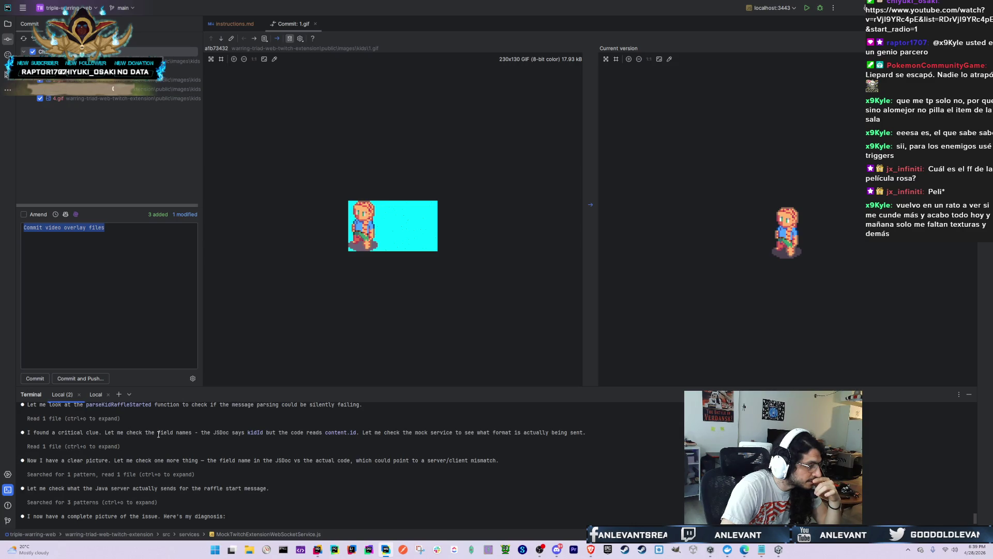
pyautogui.tripleClick(256, 432)
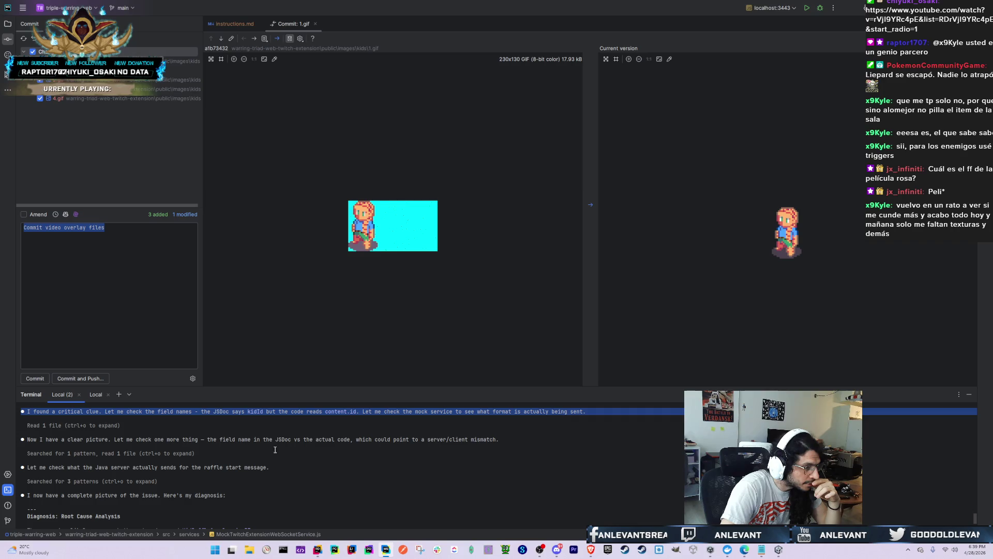
pyautogui.hotkey('ctrl', 'a')
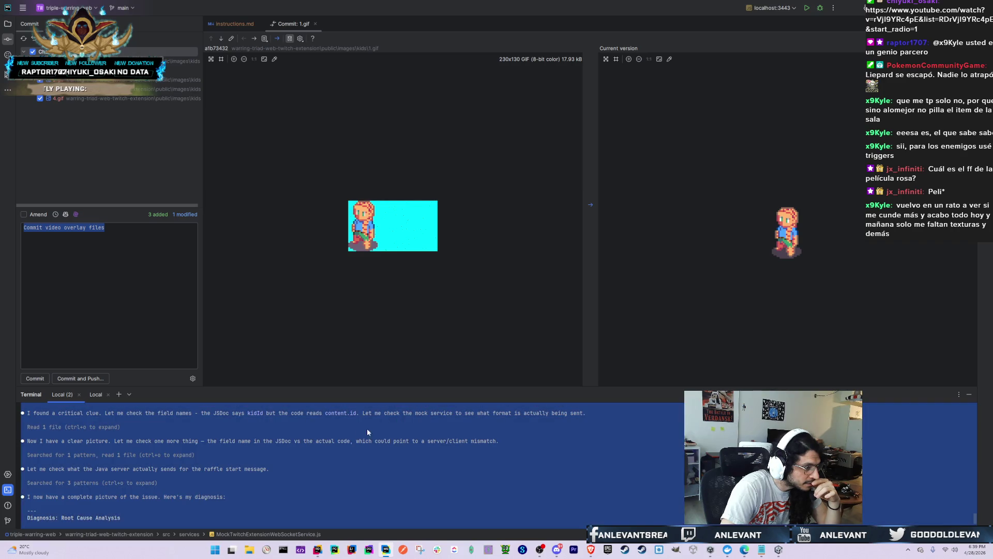
pyautogui.click(119, 439)
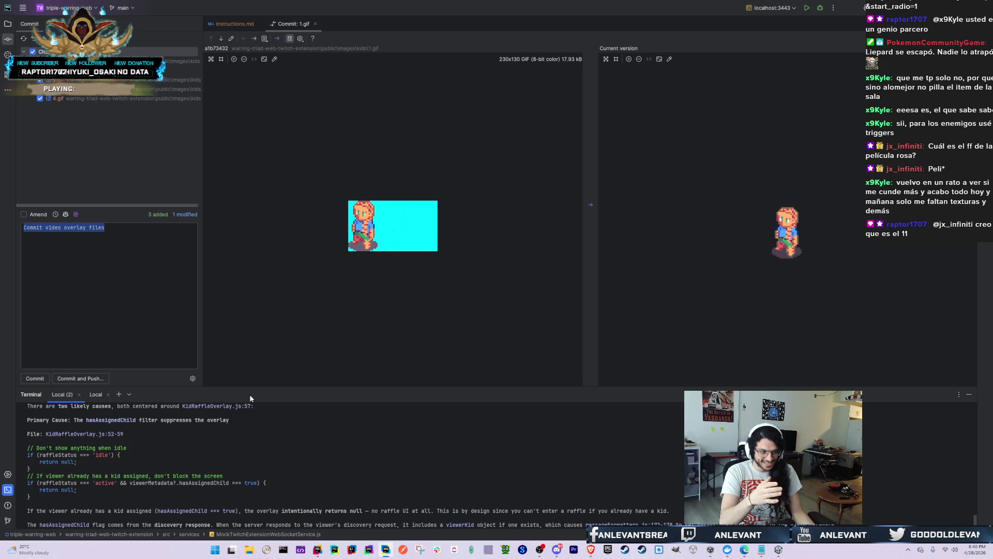
pyautogui.hotkey('alt', 'Tab')
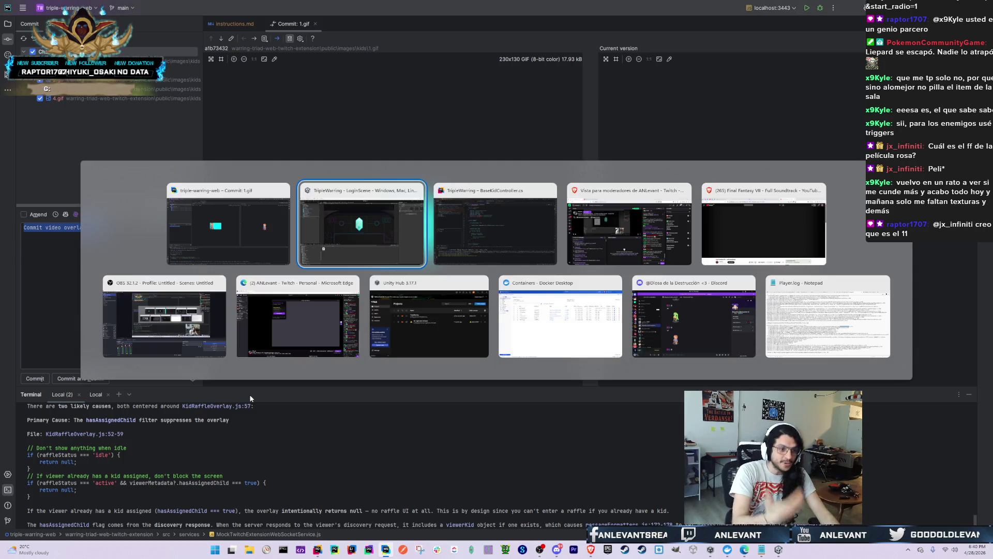
# Ask the Claude Code terminal assistant how to delete the kid the viewer already has
pyautogui.press('Tab')
pyautogui.press('Tab')
pyautogui.press('Tab')
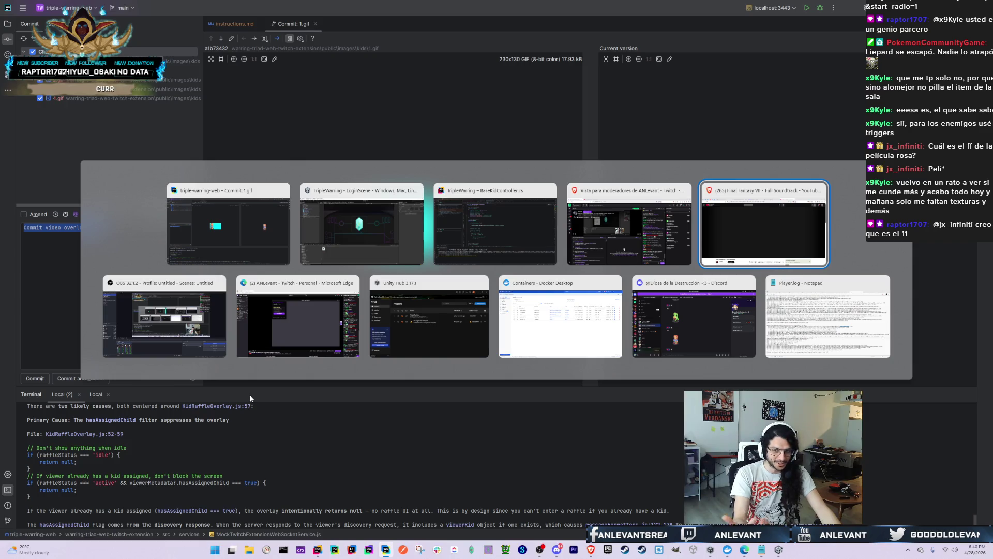
pyautogui.press('Escape')
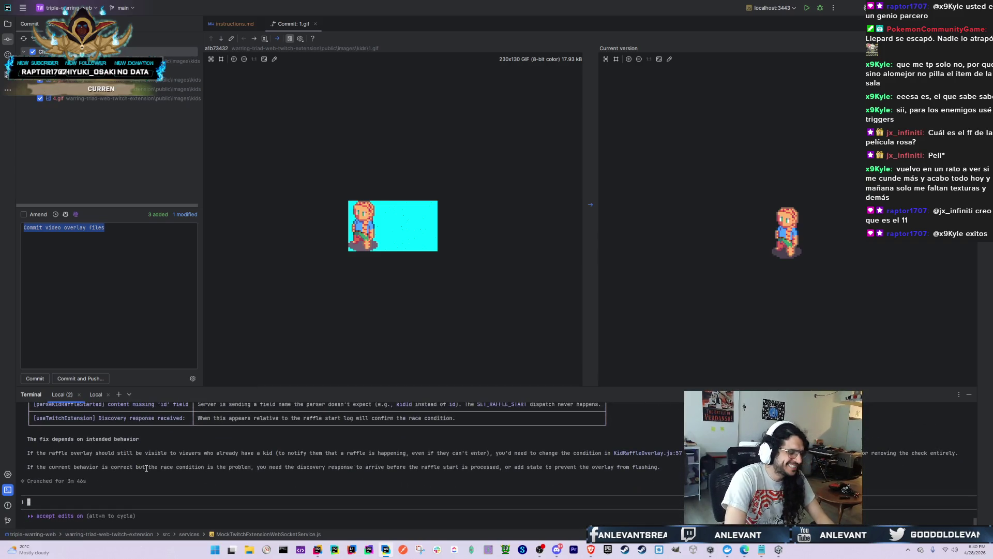
pyautogui.write('ok')
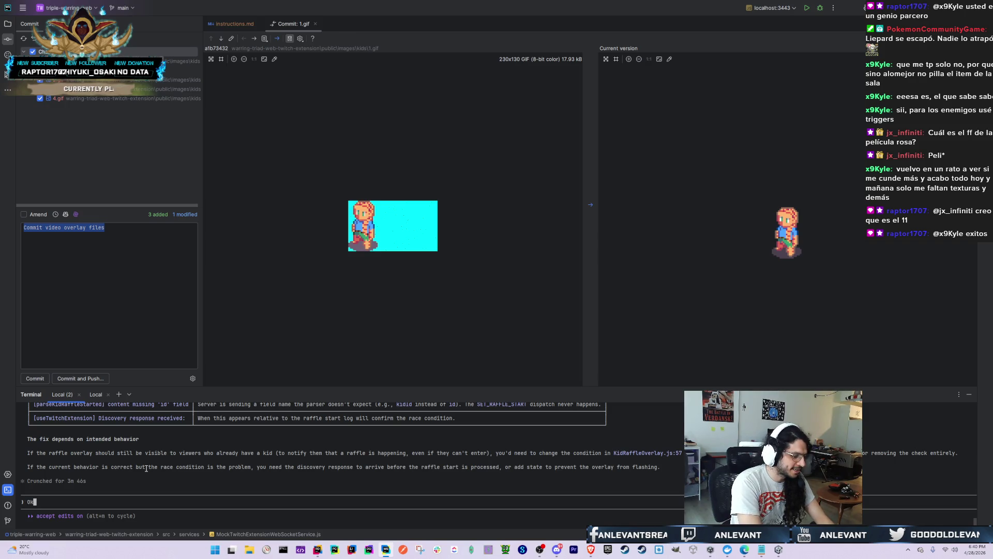
pyautogui.write('i thbink the issue is')
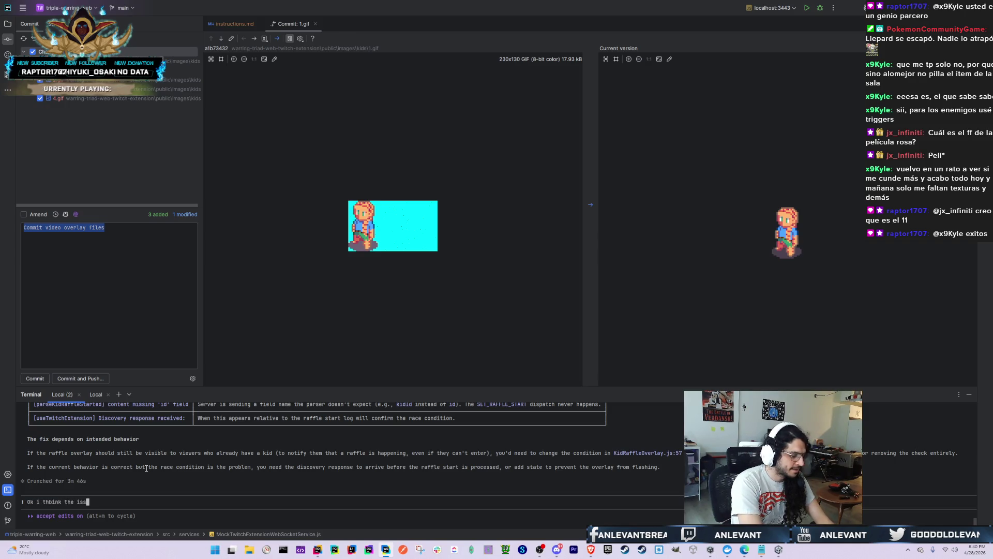
pyautogui.write(' that the viewer already')
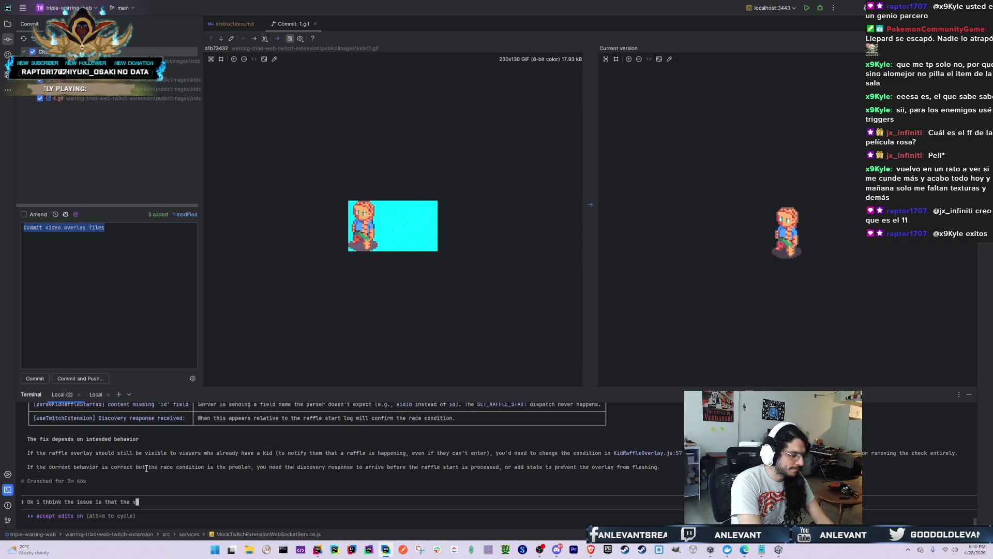
pyautogui.write(' has a kid')
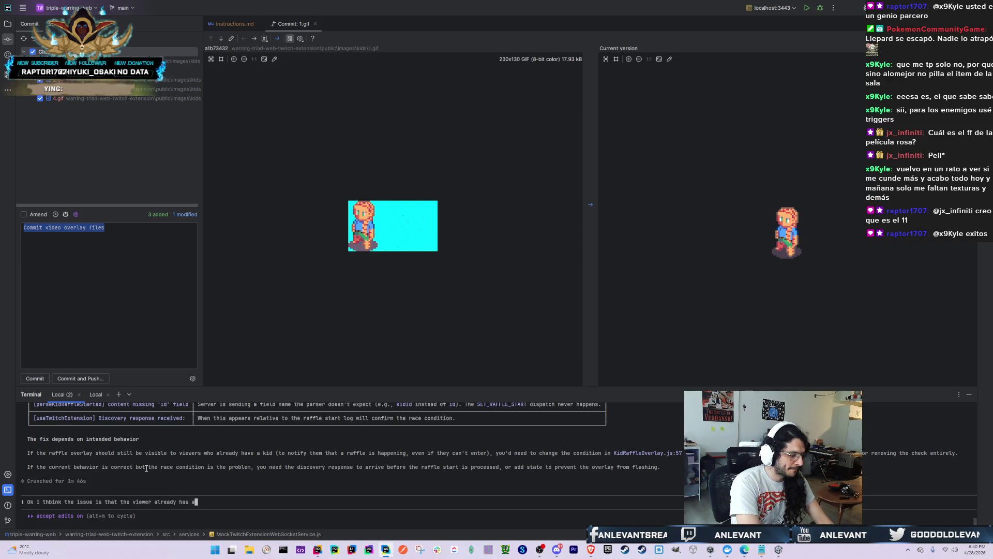
pyautogui.write(' How can ')
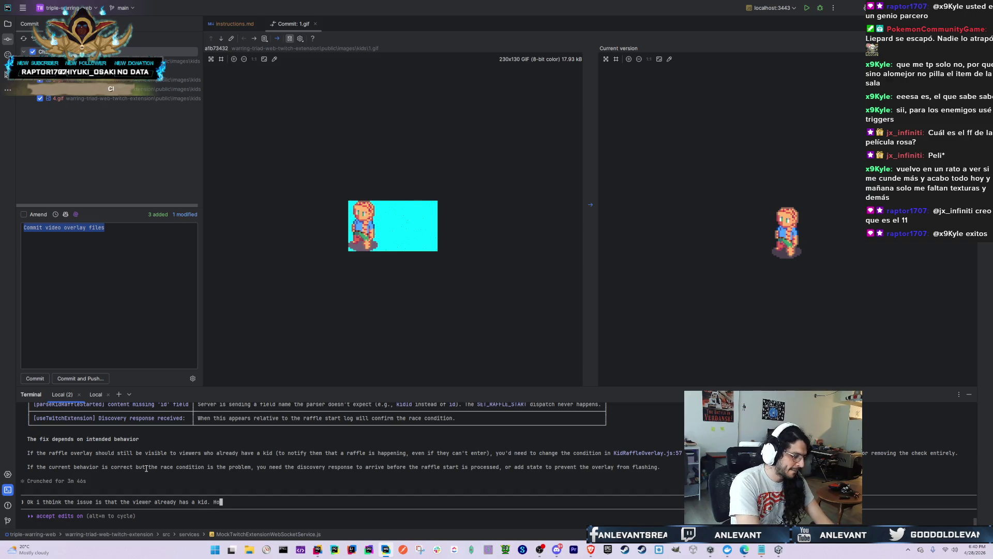
pyautogui.write('delete')
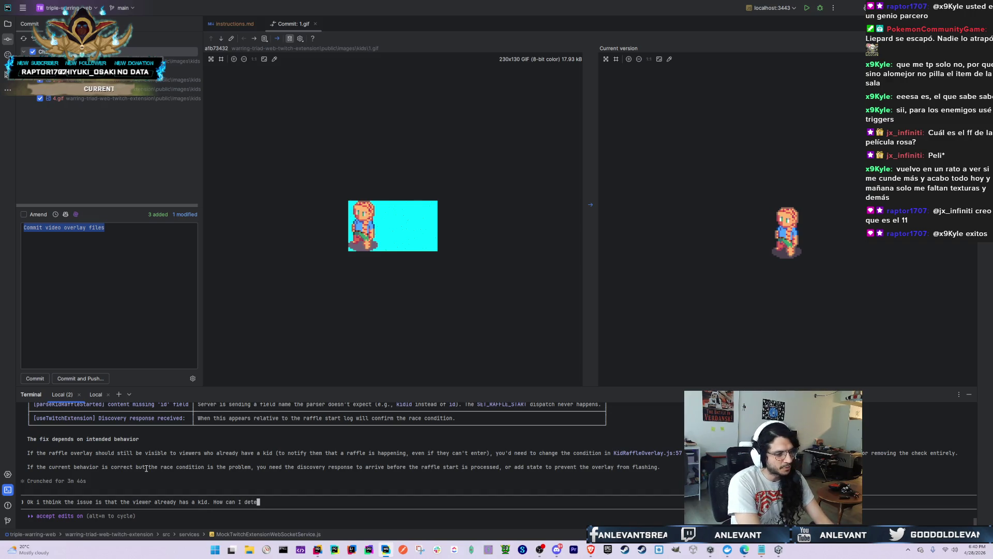
pyautogui.hotkey('alt', 'Tab')
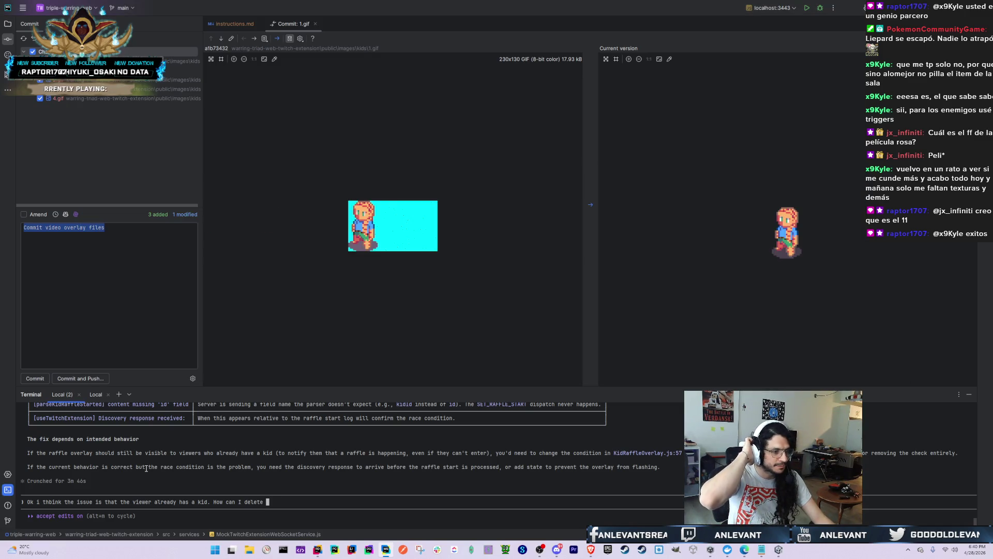
pyautogui.write('the kif he ha')
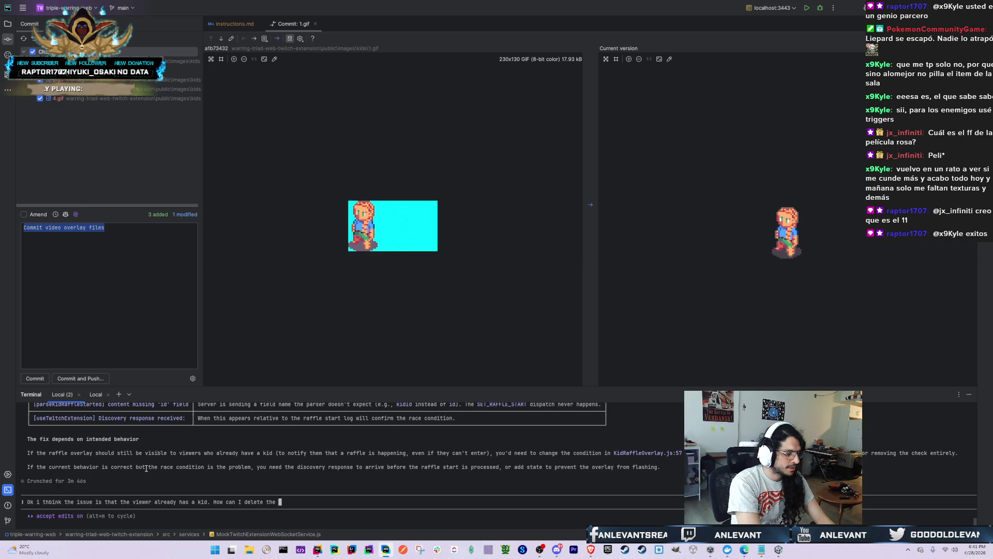
pyautogui.write('s?')
pyautogui.press('Return')
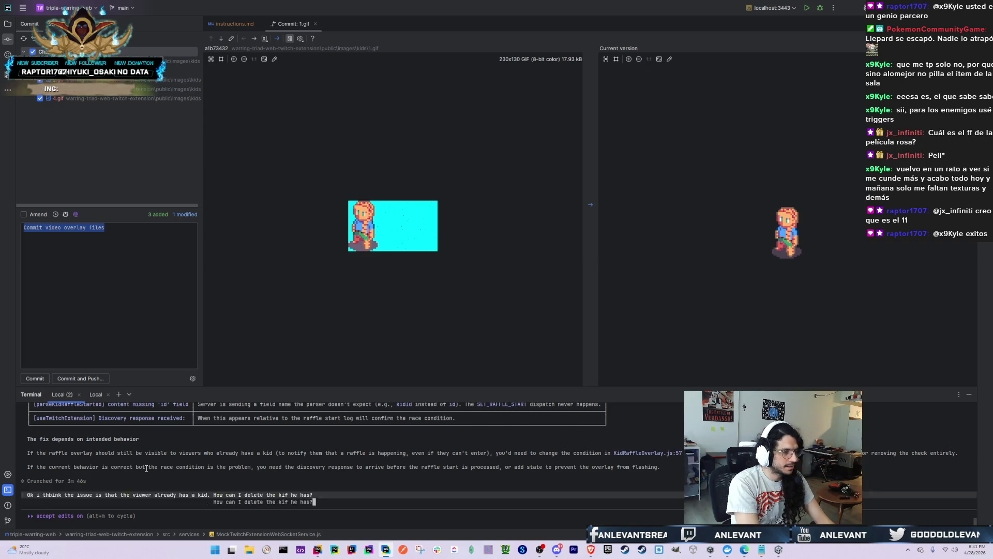
# Check the open-windows list while the assistant searches for kid-deletion endpoints
pyautogui.hotkey('alt', 'Tab')
pyautogui.press('Escape')
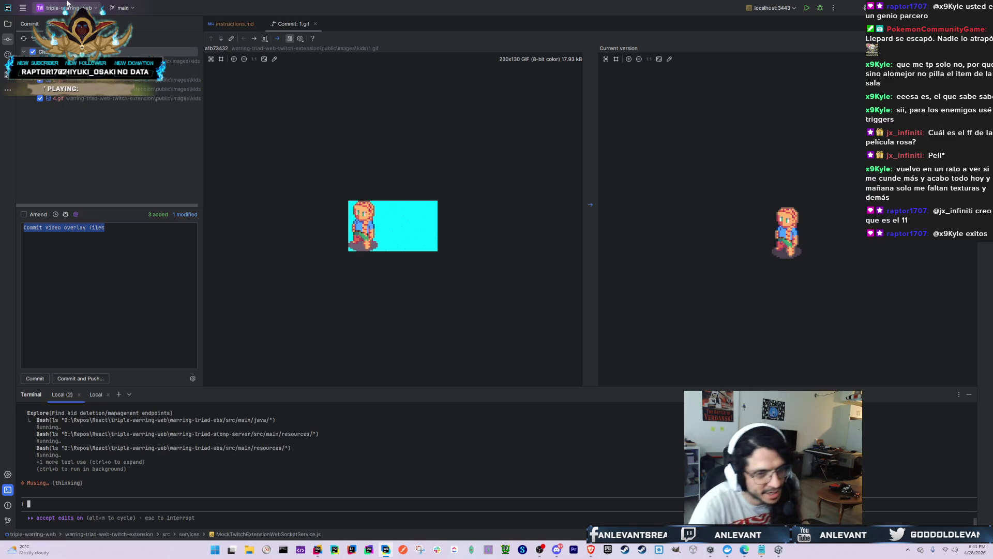
pyautogui.hotkey('alt', 'Tab')
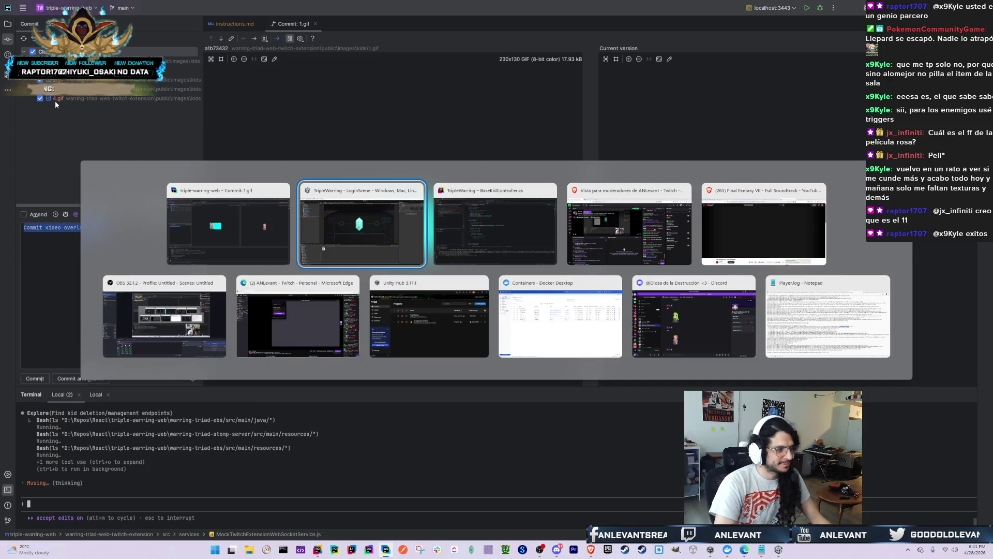
# Bring BaseKidController.cs forward with the caret inside Update at line 57
pyautogui.press('Tab')
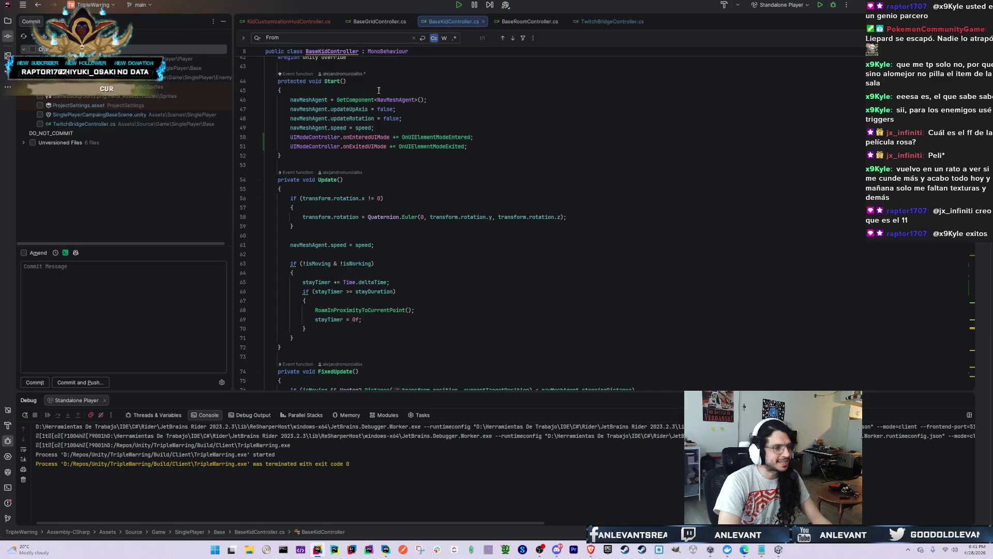
pyautogui.click(462, 208)
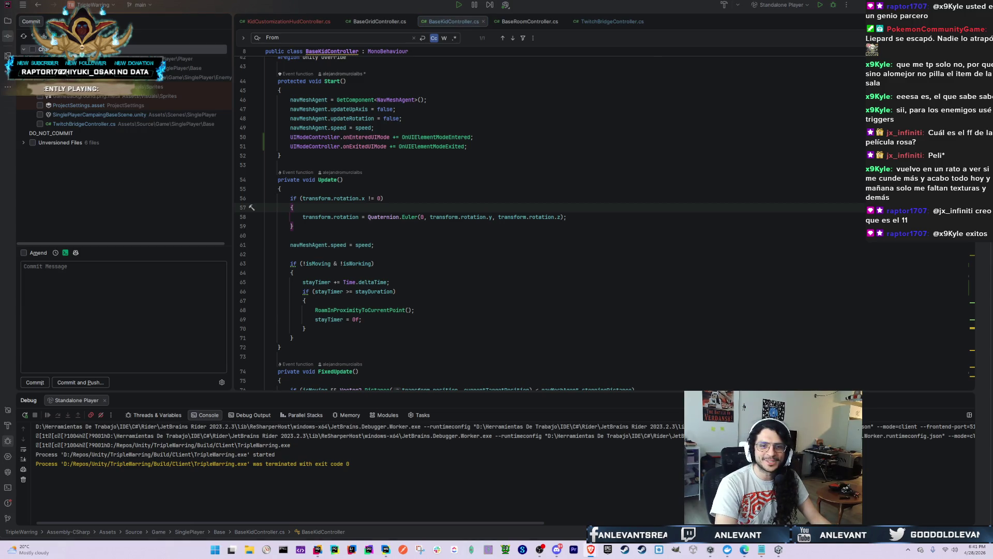
pyautogui.hotkey('alt', 'Tab')
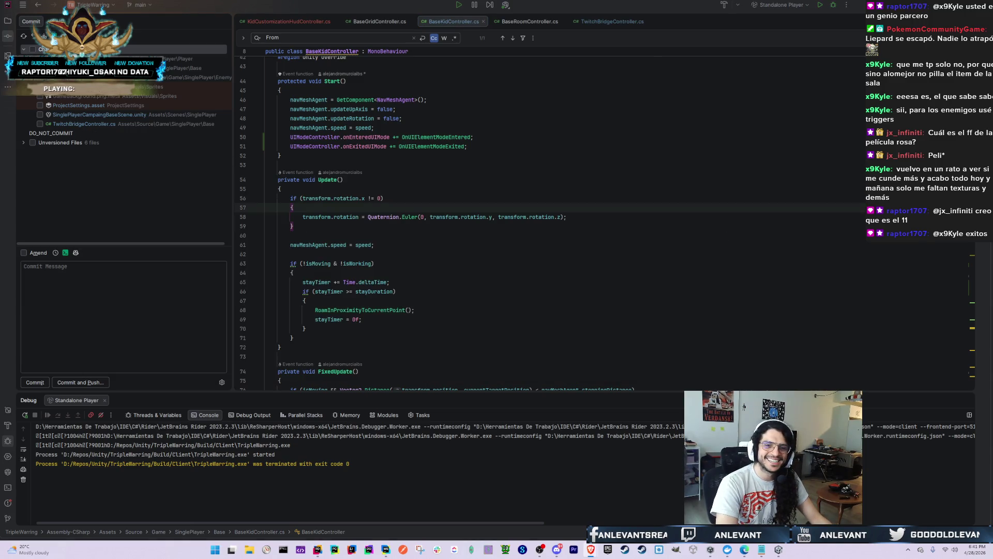
pyautogui.hotkey('alt', 'Tab')
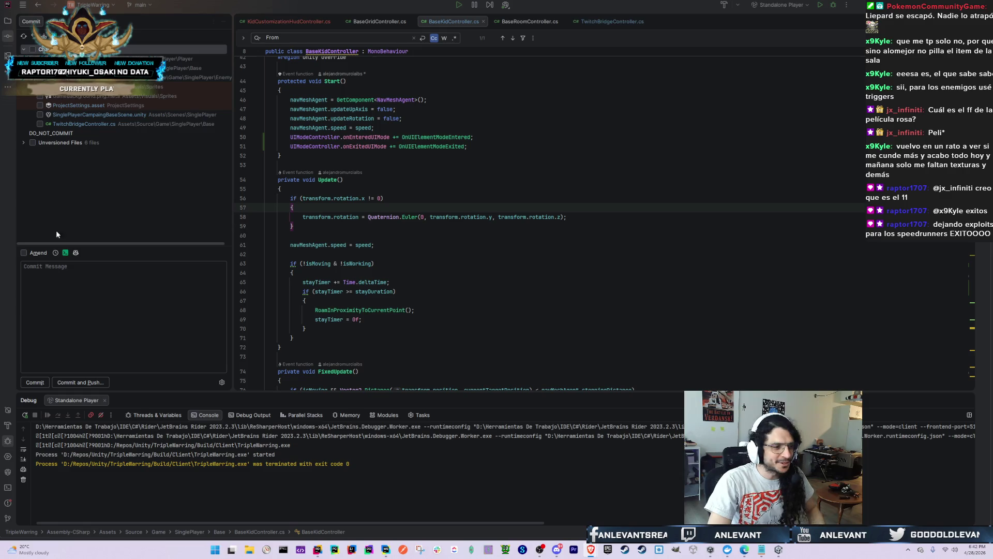
pyautogui.hotkey('alt', 'Tab')
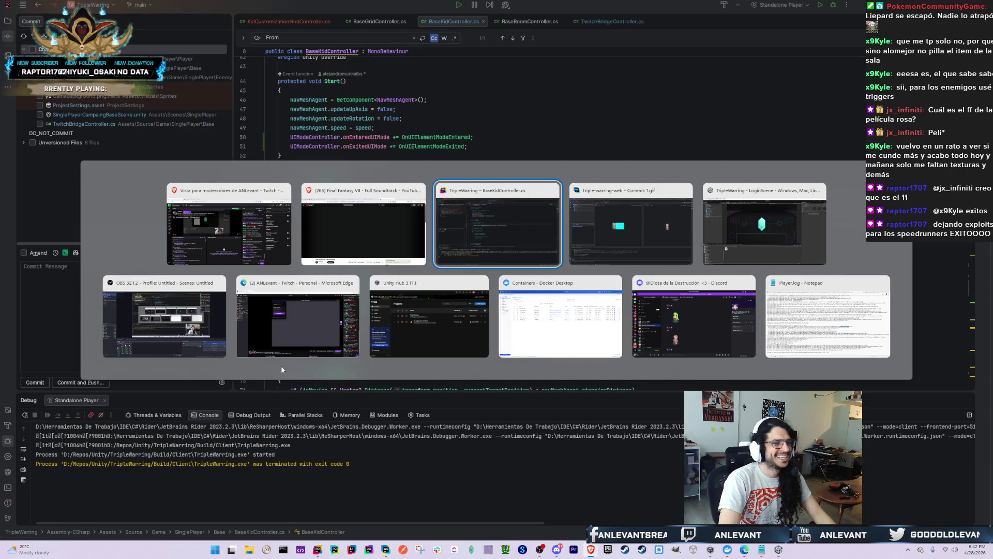
# Focus BaseKidController.cs and scroll down from Start to find the Public region
pyautogui.click(440, 251)
pyautogui.click(432, 235)
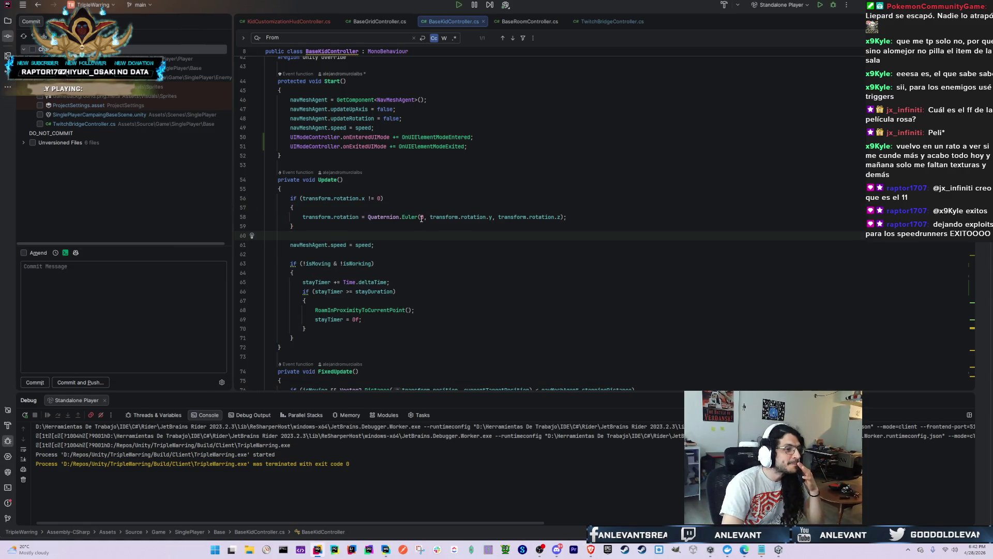
pyautogui.scroll(-7, 409, 206)
pyautogui.scroll(9, 383, 191)
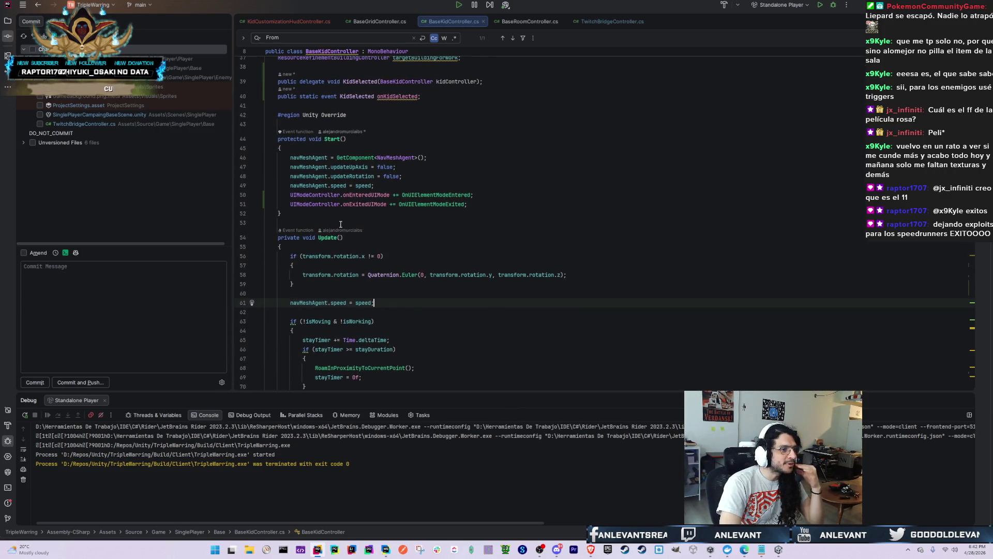
pyautogui.click(329, 212)
pyautogui.scroll(-2, 446, 226)
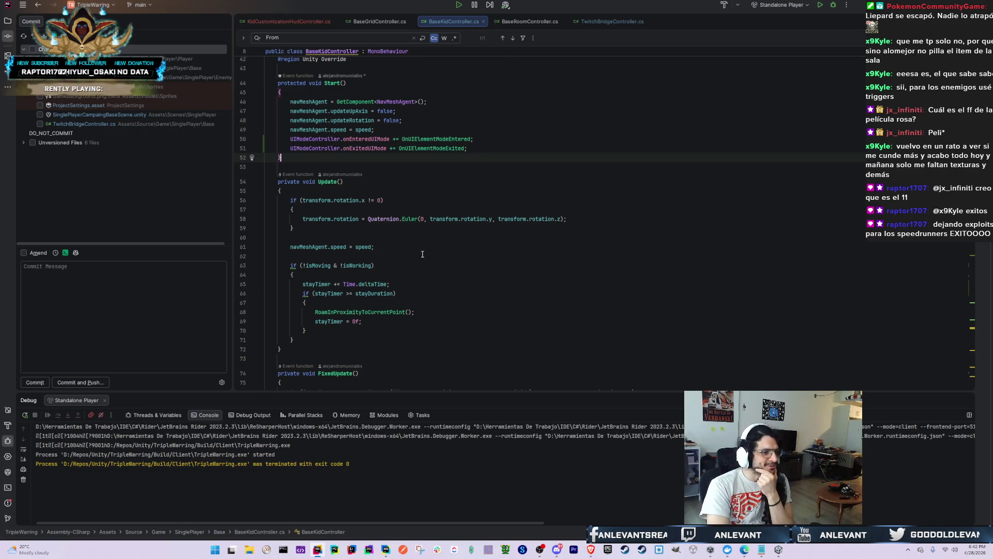
pyautogui.scroll(-4, 422, 254)
pyautogui.scroll(-15, 409, 222)
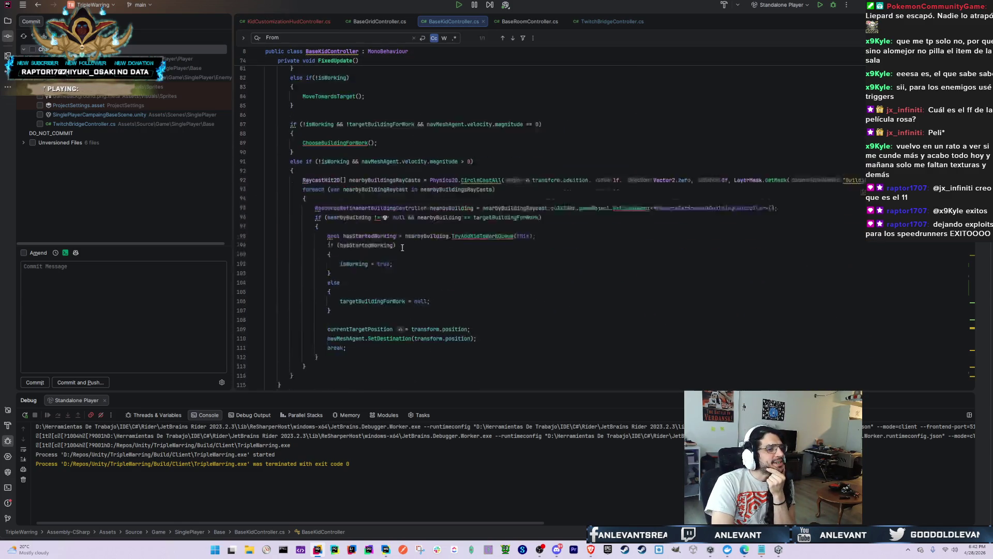
pyautogui.scroll(20, 403, 233)
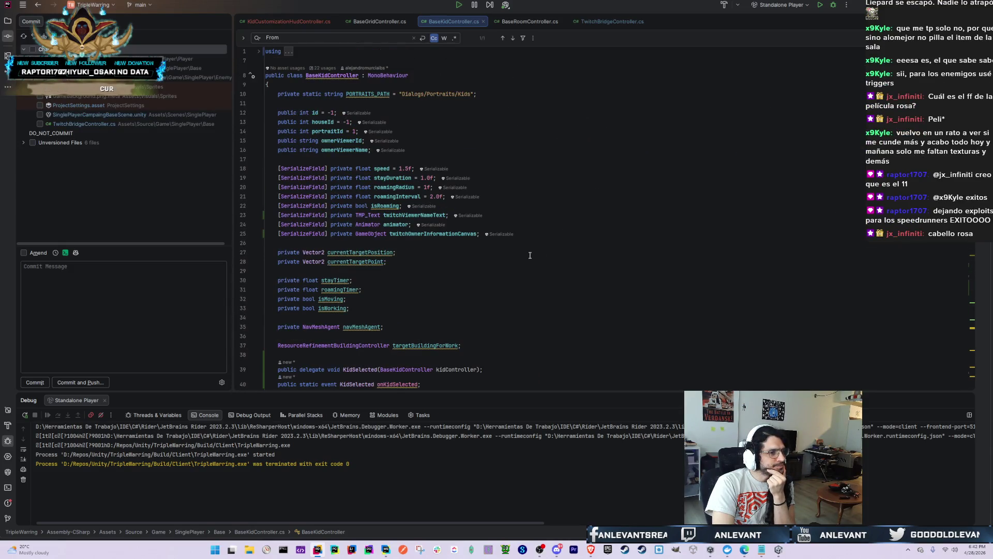
pyautogui.scroll(-20, 530, 255)
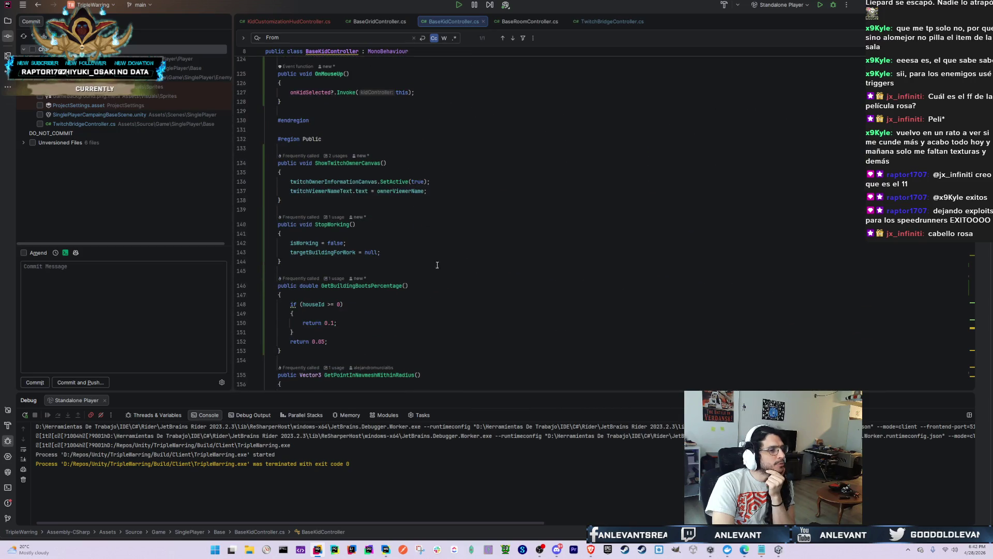
# Add a 'public' stub under #region Public with a '// TODO' line above, then search all files for TODO
pyautogui.click(404, 130)
pyautogui.click(406, 138)
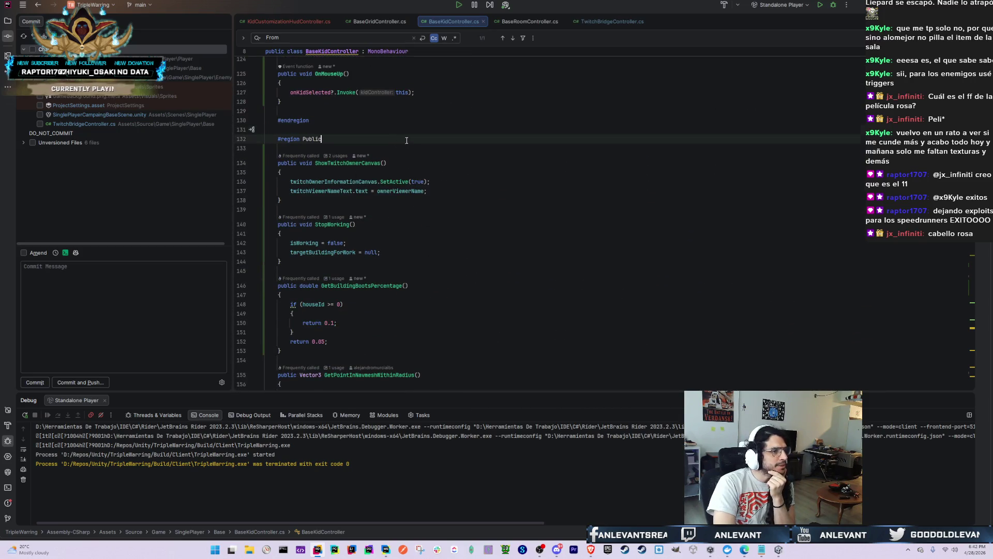
pyautogui.press('Return')
pyautogui.press('Return')
pyautogui.write('public')
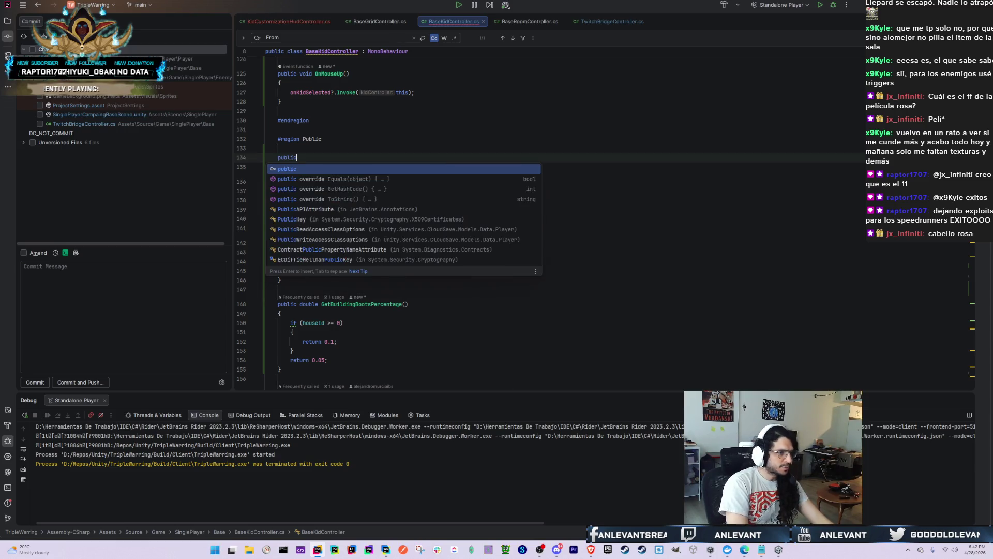
pyautogui.hotkey('ctrl', 'alt', 'Return')
pyautogui.write('// TODO')
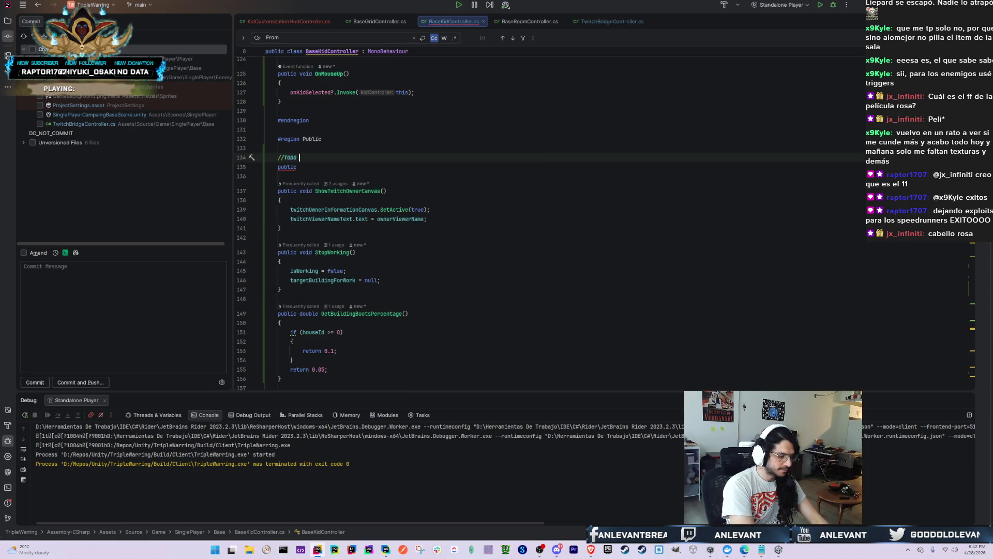
pyautogui.hotkey('ctrl', 'shift', 'f')
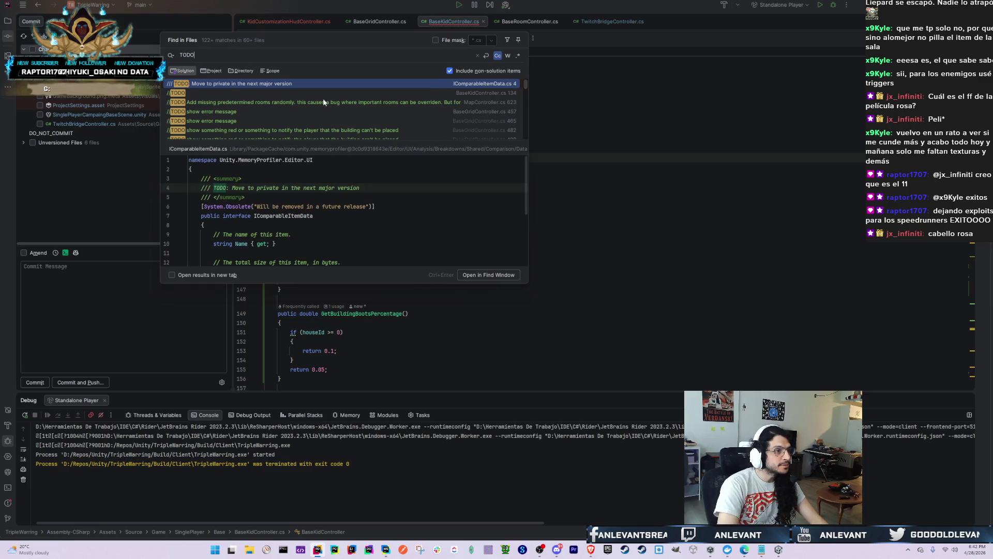
# Limit the TODO search to the project and preview the building-placement TODO in BaseGridController
pyautogui.scroll(-10, 324, 104)
pyautogui.scroll(-5, 307, 83)
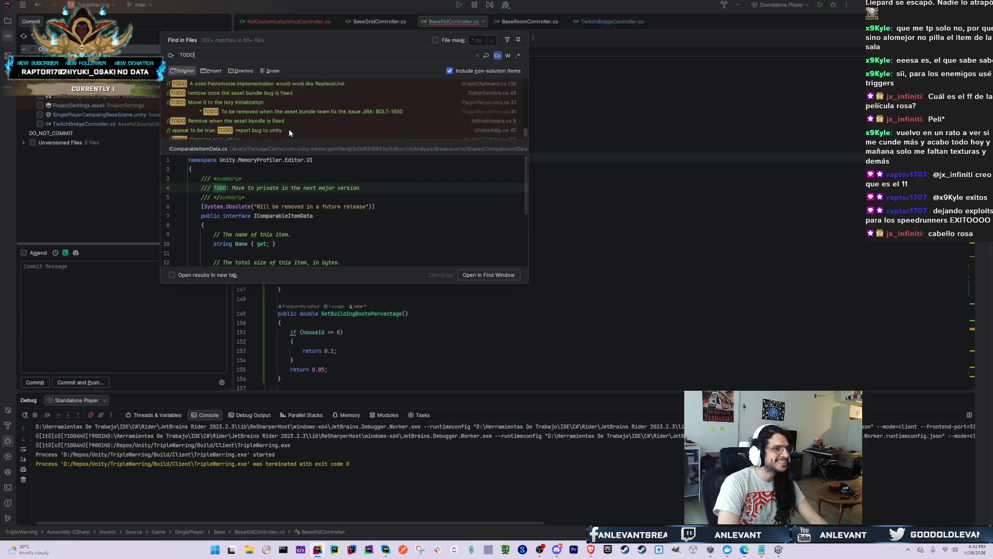
pyautogui.click(213, 70)
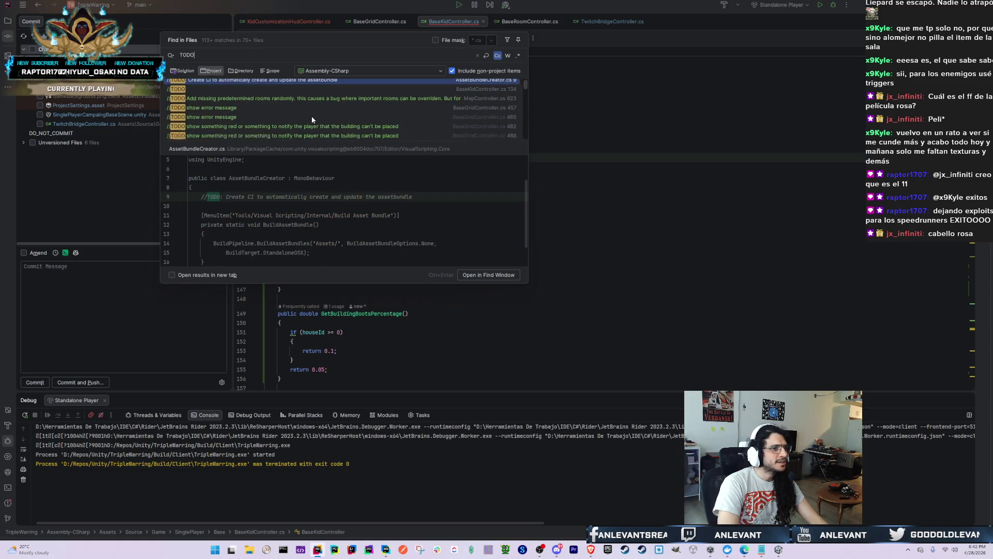
pyautogui.scroll(-5, 304, 89)
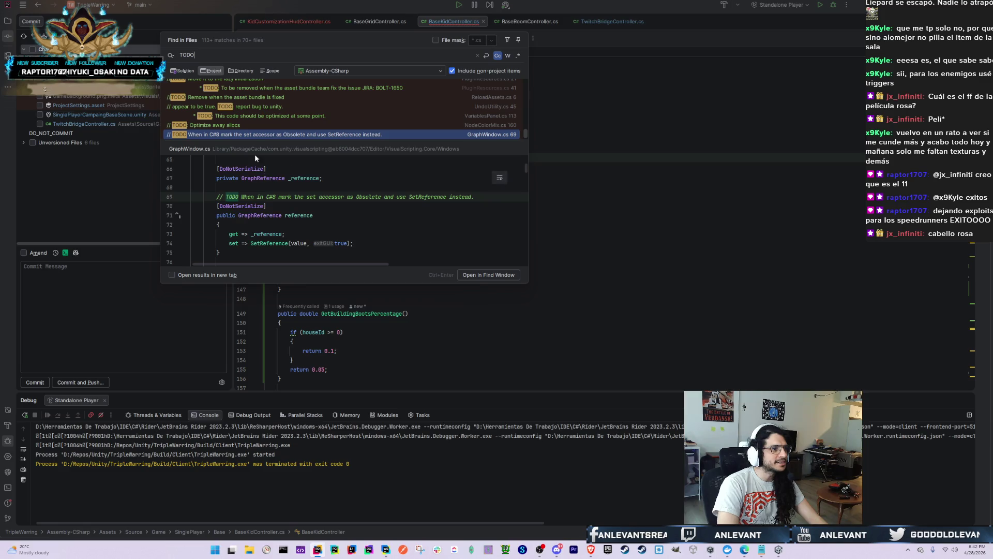
pyautogui.scroll(10, 336, 85)
pyautogui.scroll(10, 358, 88)
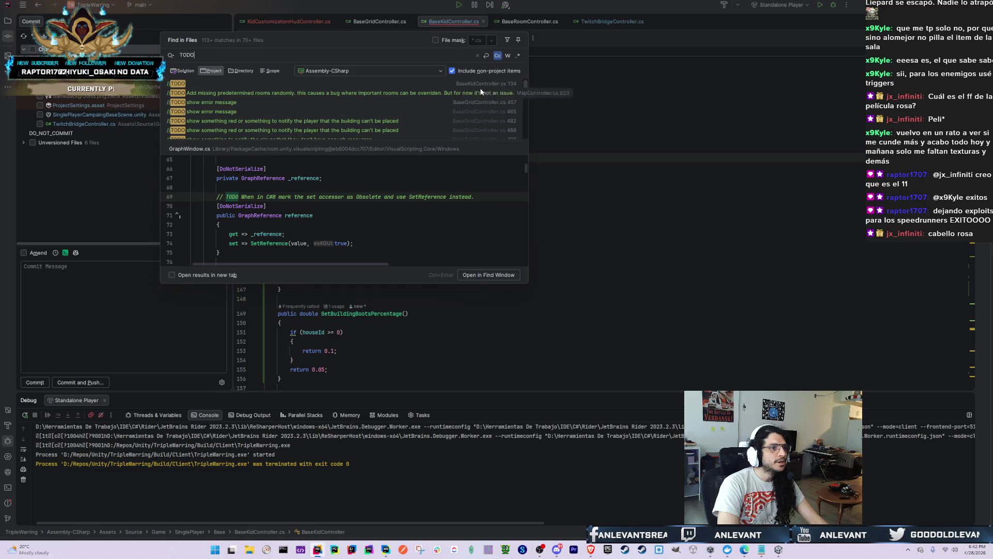
pyautogui.click(472, 120)
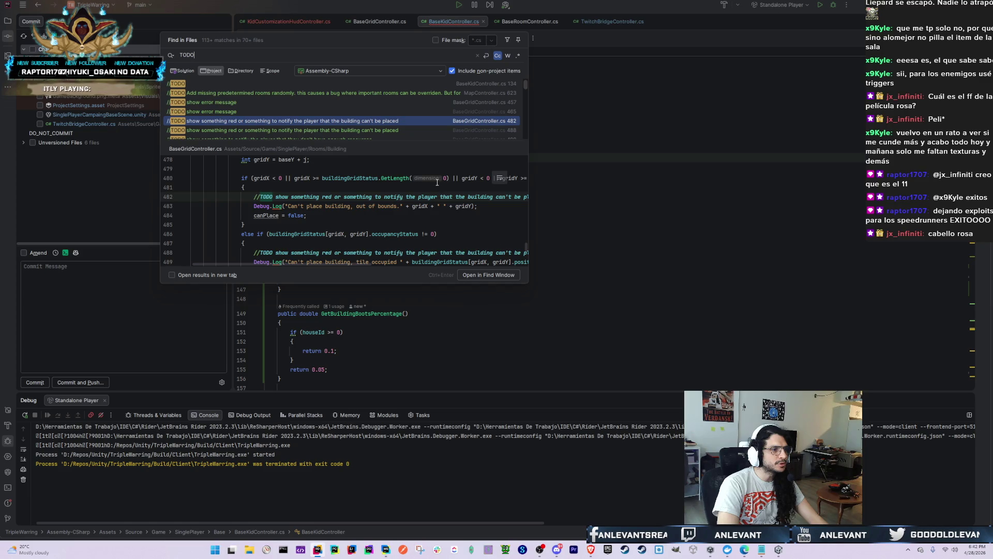
pyautogui.hotkey('ctrl', 'w')
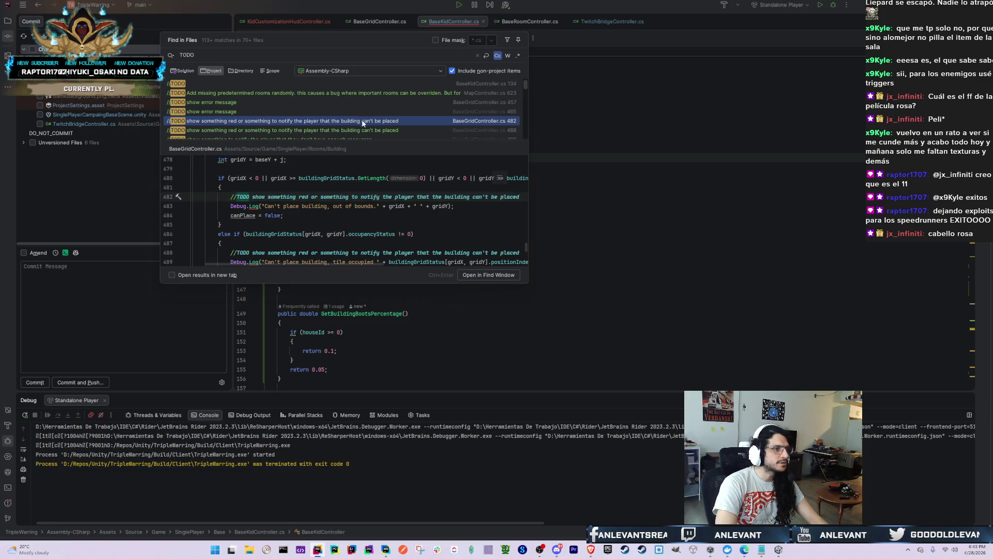
# Preview the 'show error message' and 'hide credentials' TODOs in the results
pyautogui.click(249, 111)
pyautogui.scroll(1, 337, 210)
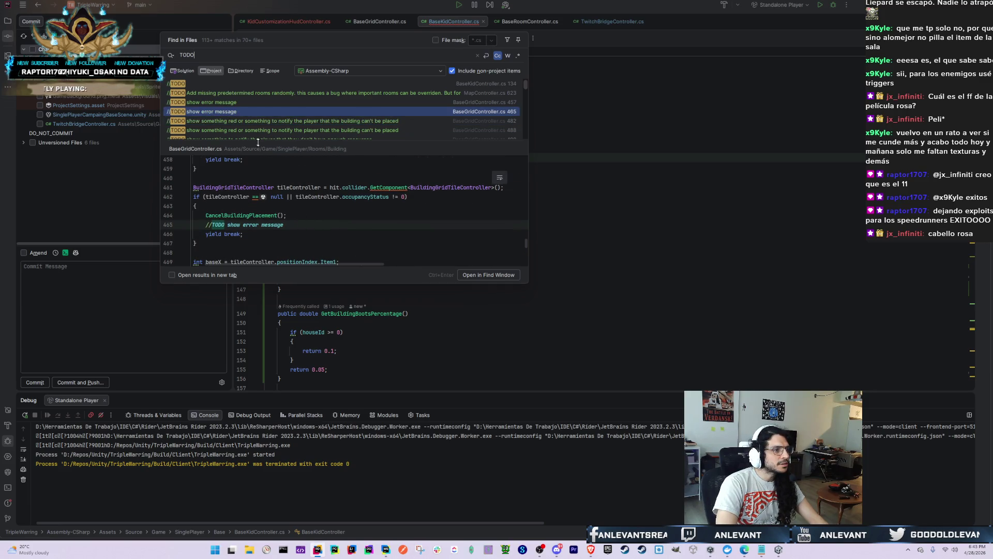
pyautogui.click(238, 102)
pyautogui.scroll(-1, 247, 110)
pyautogui.click(228, 120)
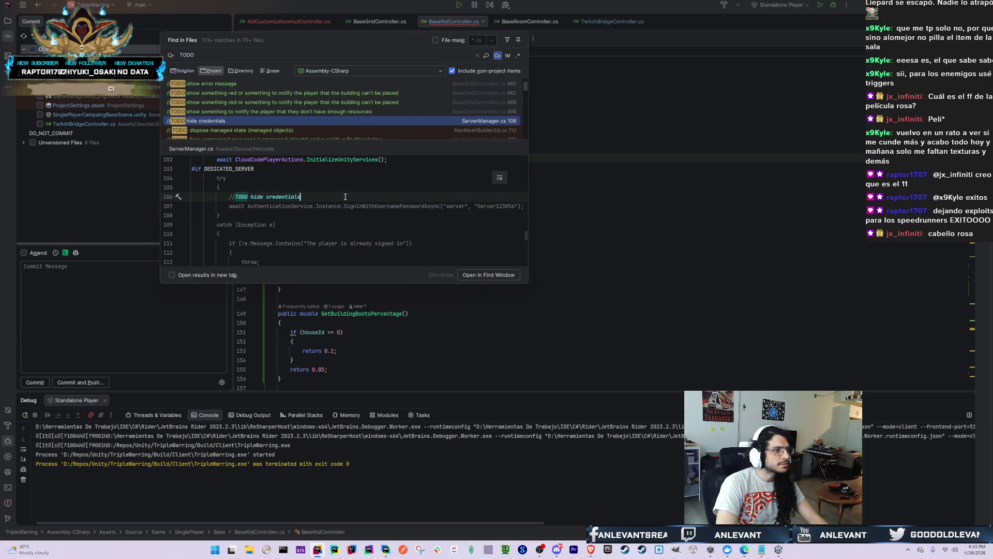
pyautogui.scroll(2, 347, 198)
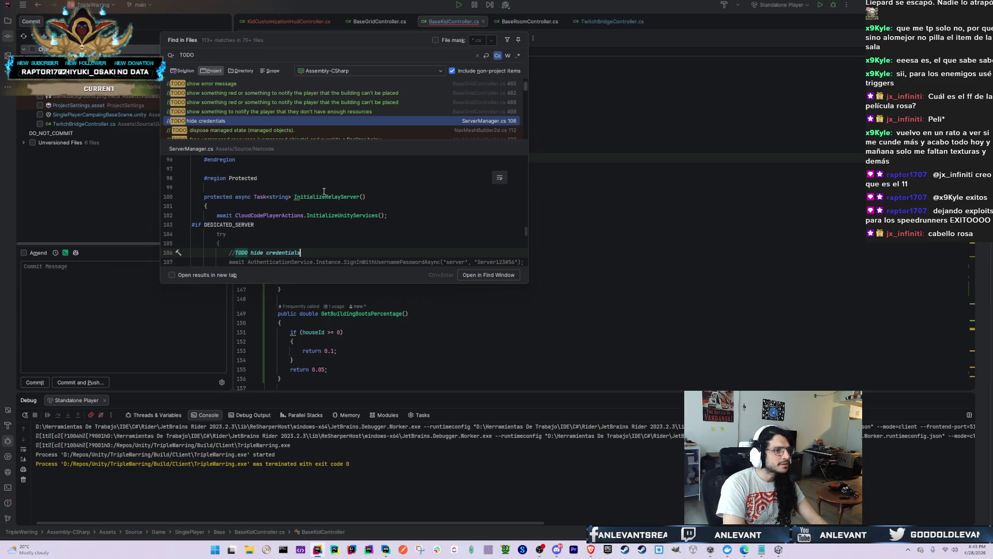
pyautogui.scroll(-1, 323, 191)
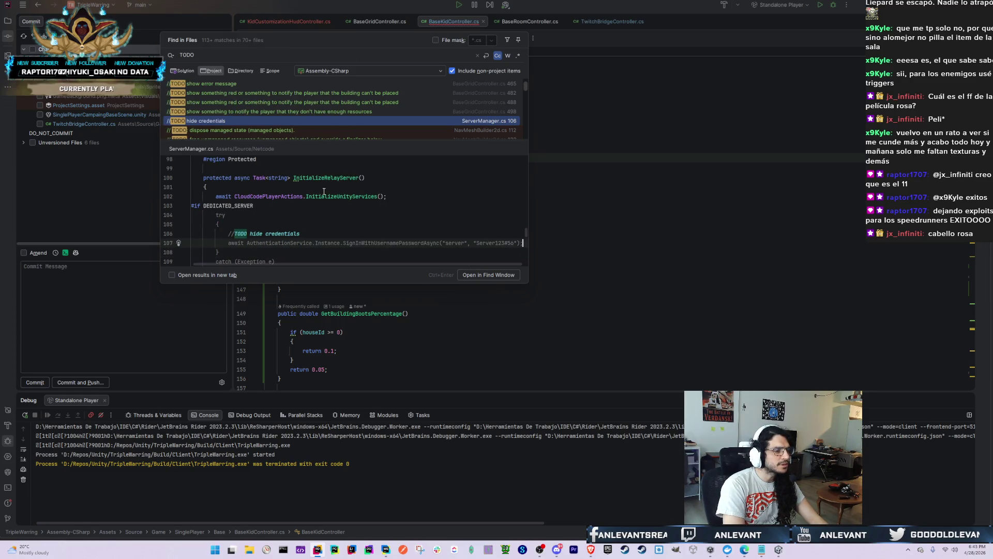
# Delete the 'hide credentials' TODO comment above the sign-in line in ServerManager
pyautogui.hotkey('shift', 'Up')
pyautogui.press('Right')
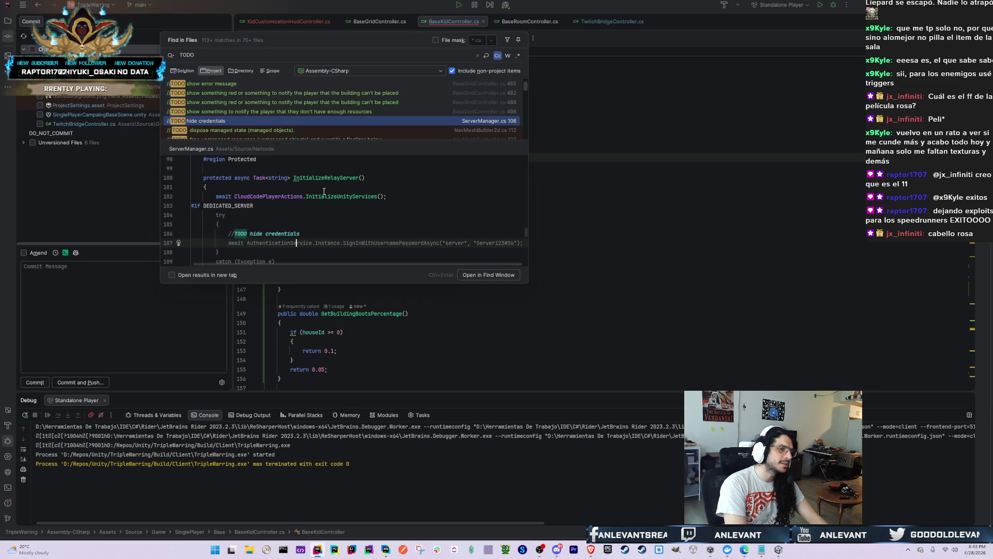
pyautogui.press('Down')
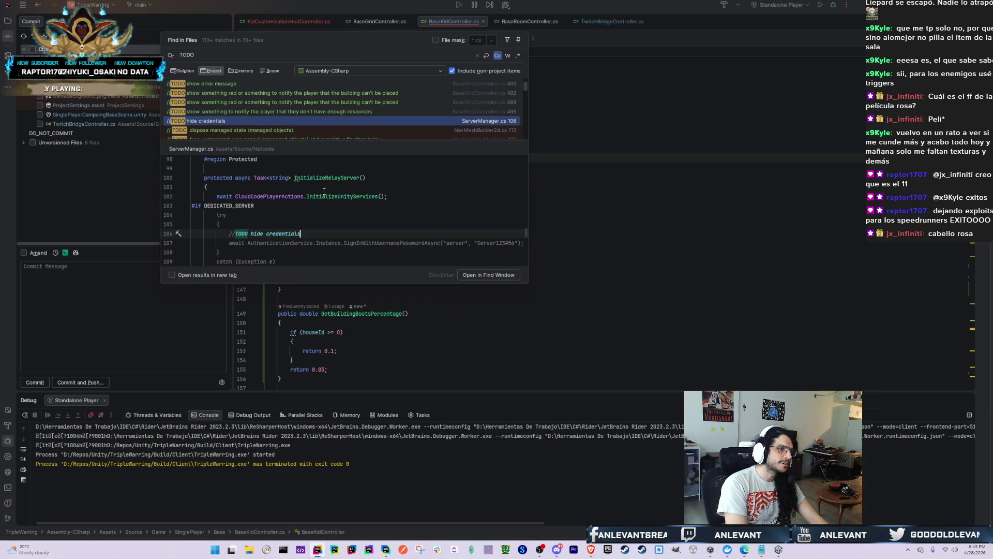
pyautogui.press('Up')
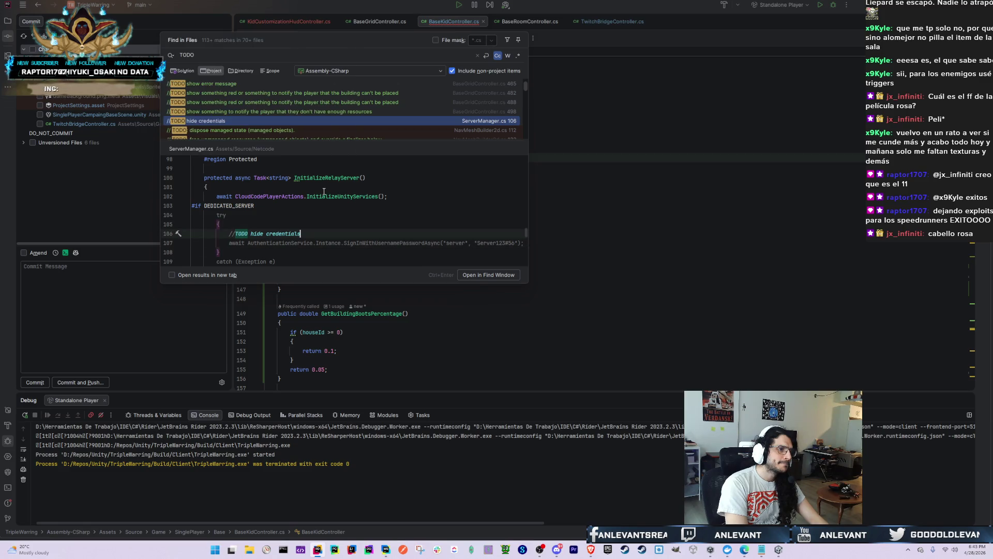
pyautogui.hotkey('ctrl', 'w')
pyautogui.hotkey('ctrl', 'w')
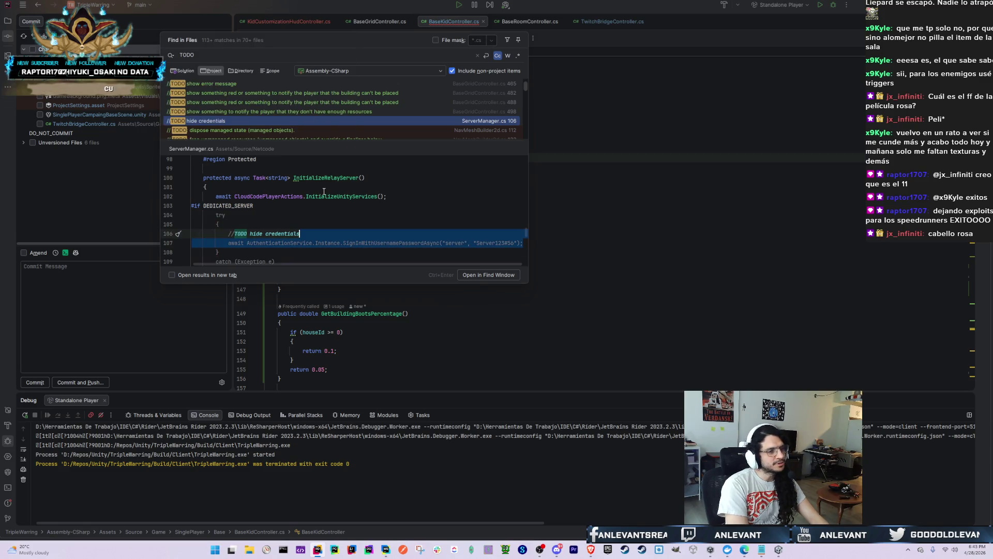
pyautogui.press('Down')
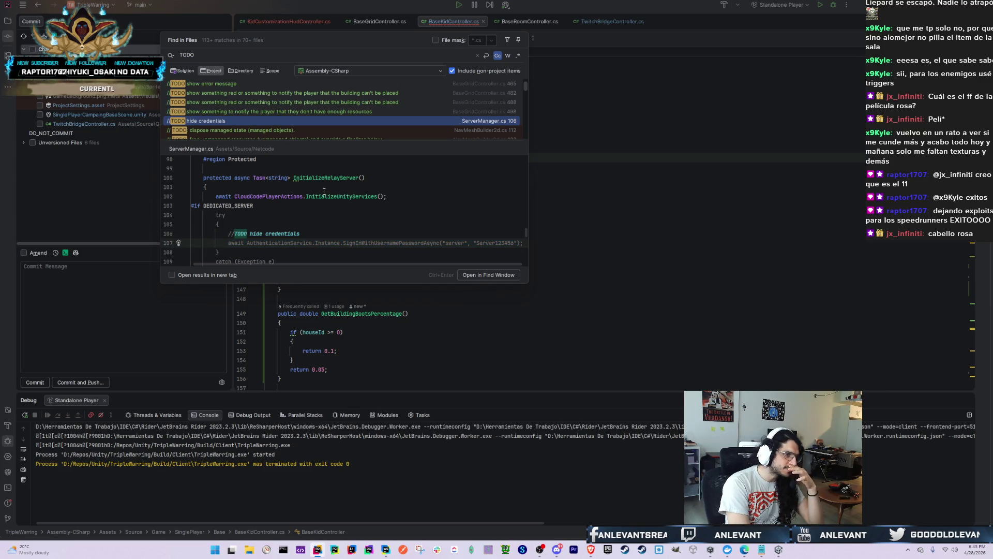
pyautogui.press('Up')
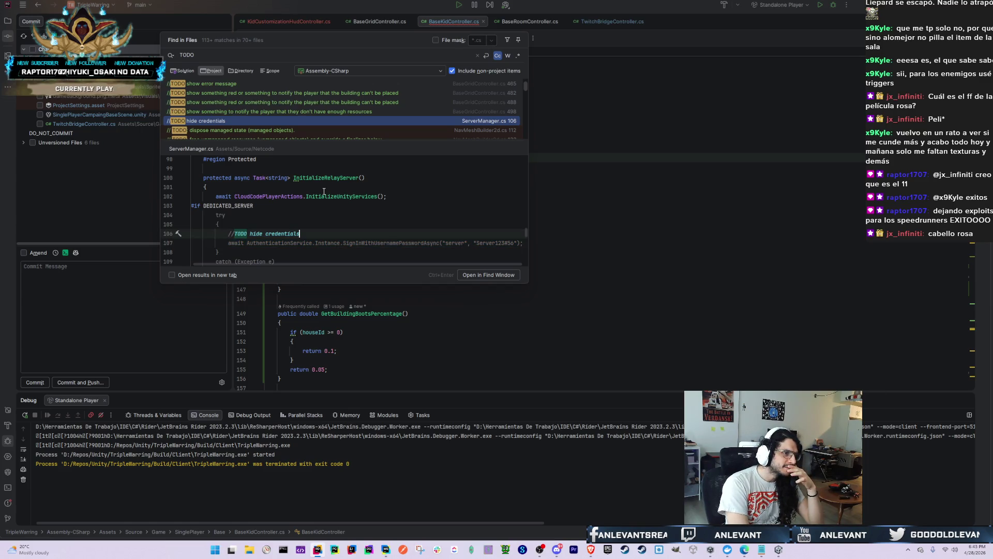
pyautogui.hotkey('shift', 'Up')
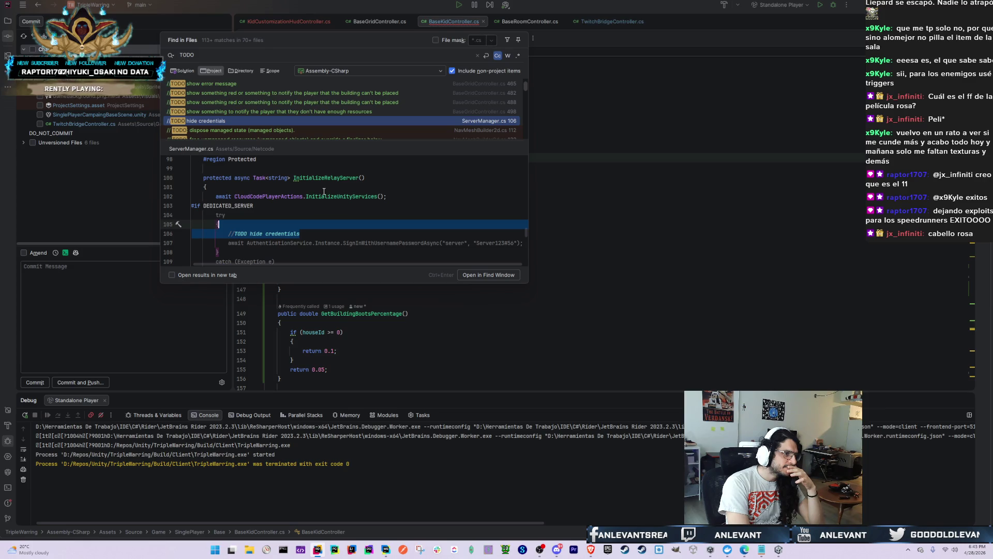
pyautogui.press('BackSpace')
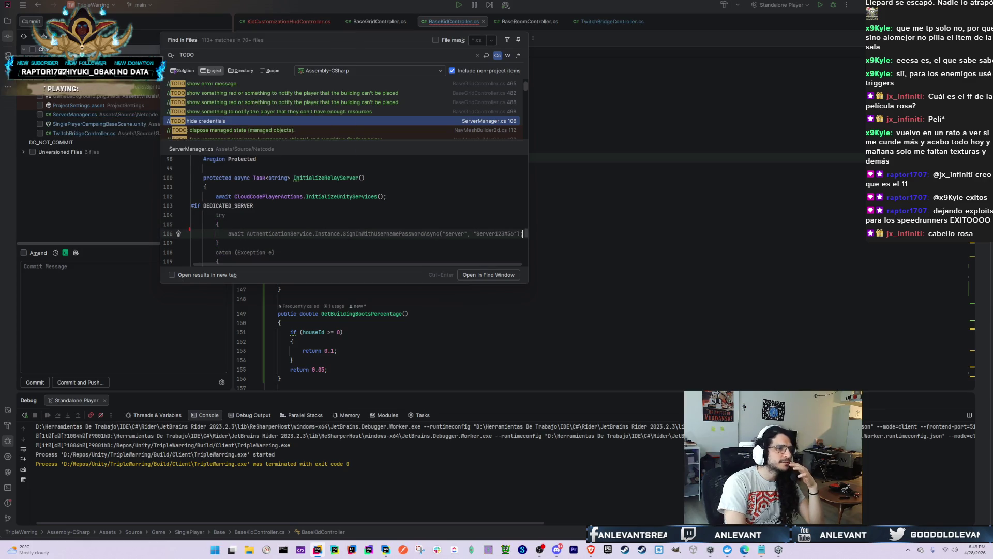
# Return to the new BaseKidController TODO, keep 'public' on line 135, and close the search
pyautogui.scroll(2, 370, 112)
pyautogui.click(374, 111)
pyautogui.click(371, 92)
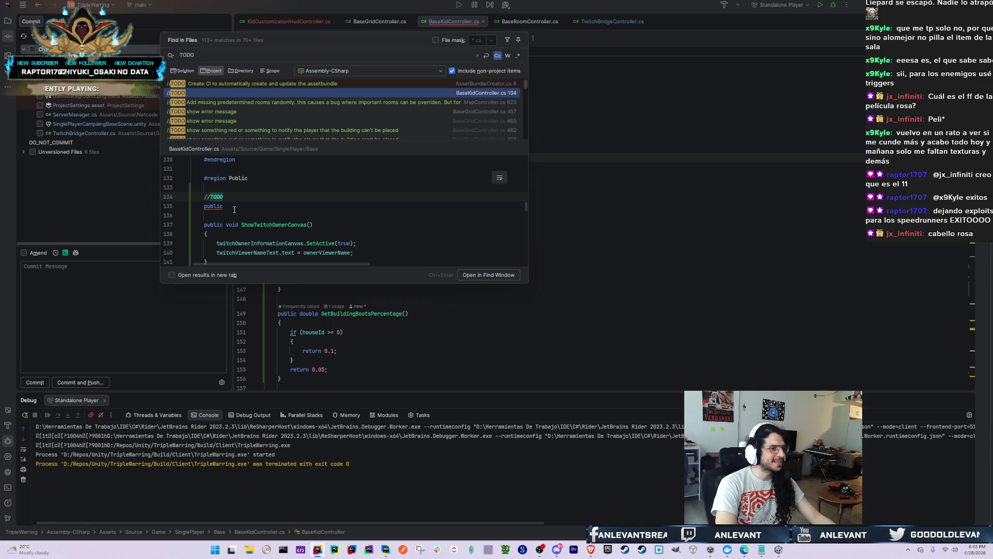
pyautogui.scroll(-1, 281, 111)
pyautogui.scroll(1, 285, 110)
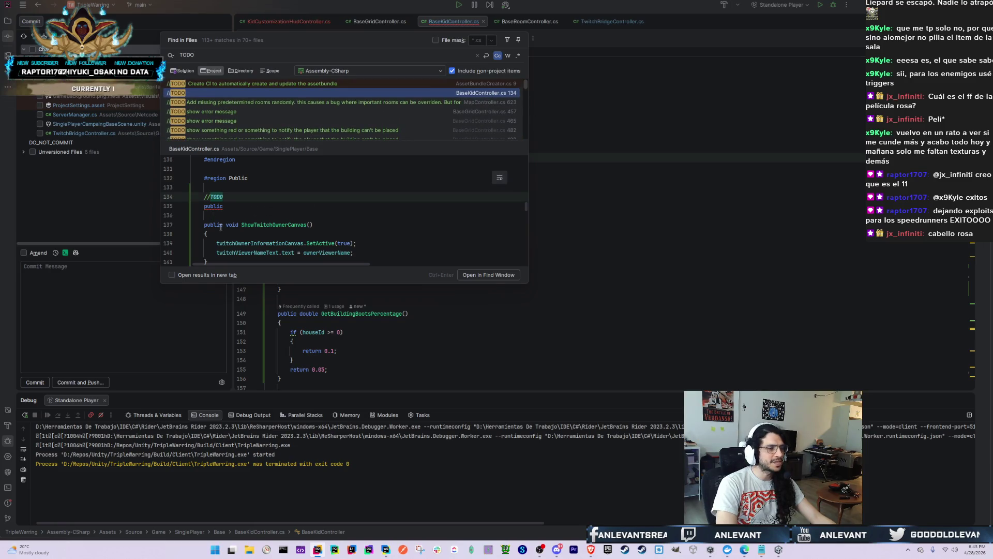
pyautogui.click(259, 205)
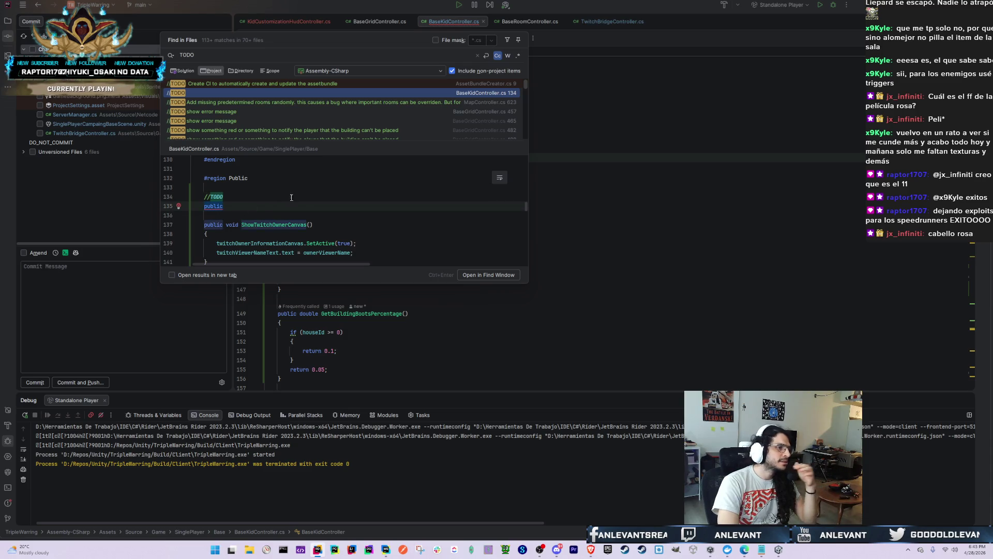
pyautogui.hotkey('ctrl', 'BackSpace')
pyautogui.write('void')
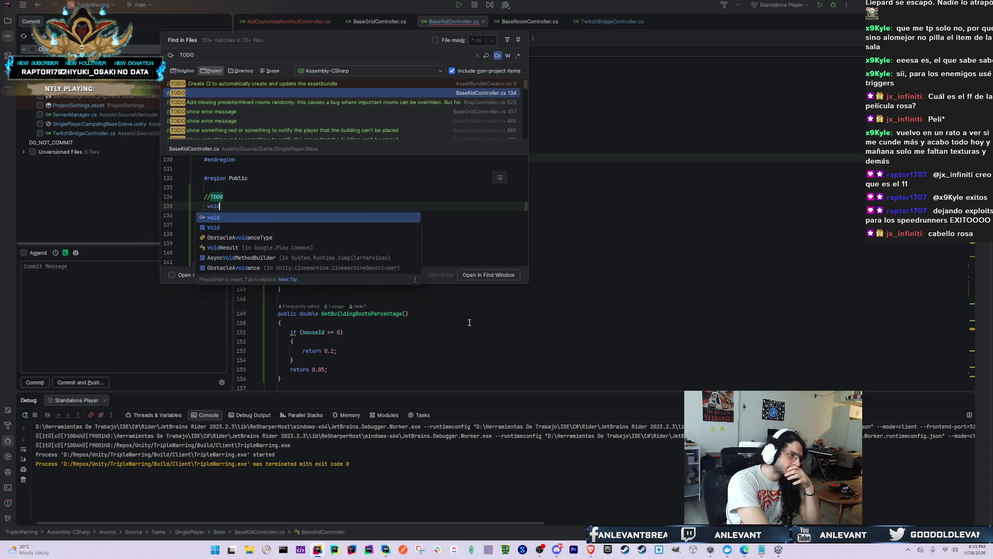
pyautogui.hotkey('ctrl', 'z')
pyautogui.hotkey('ctrl', 'z')
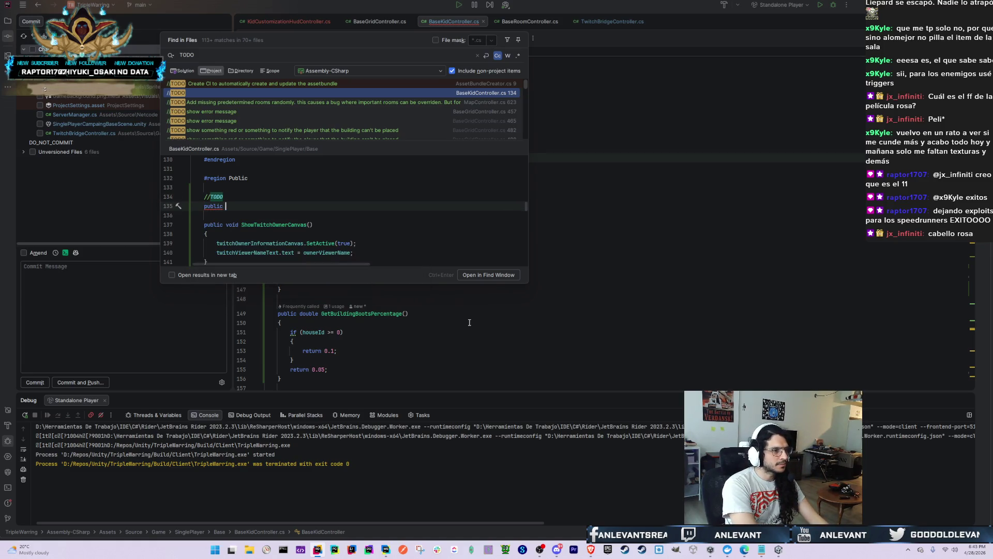
pyautogui.press('Escape')
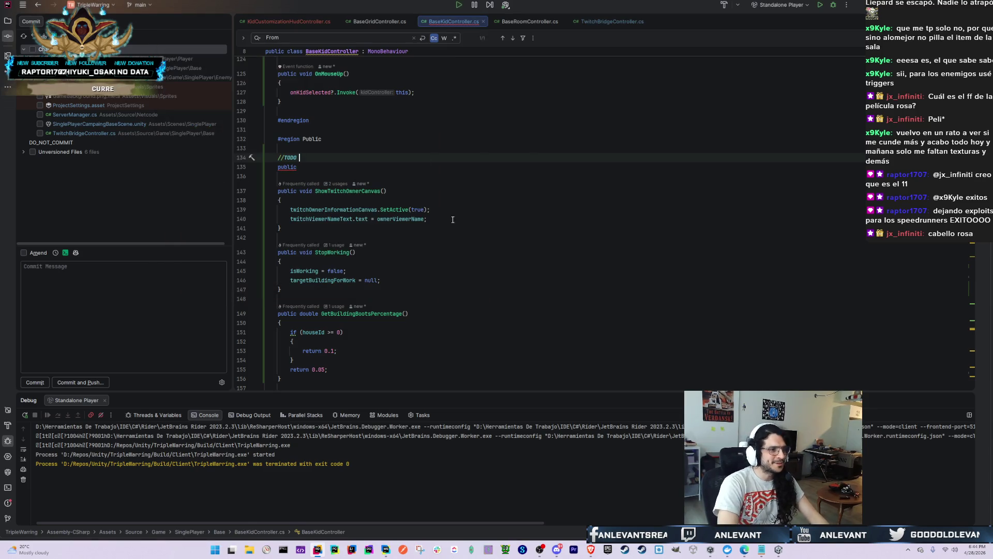
# Turn the public stub into an empty method 'public void ClearTwitchAvatarData()'
pyautogui.click(327, 164)
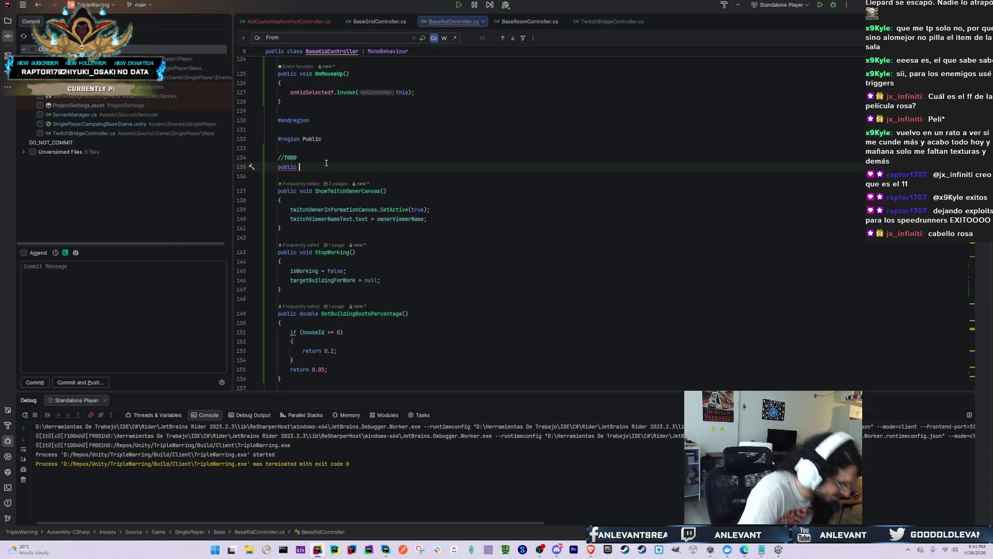
pyautogui.write('void')
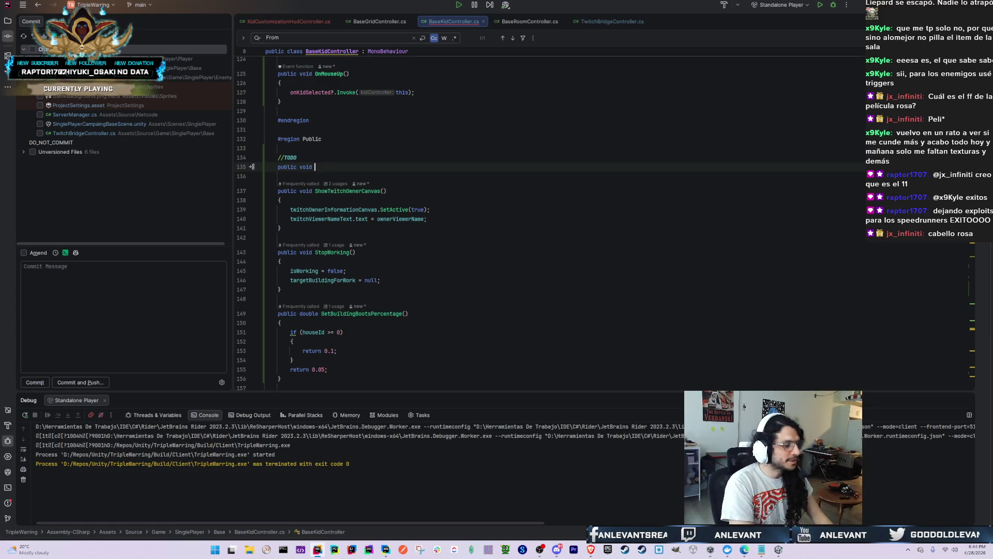
pyautogui.write(' (')
pyautogui.hotkey('ctrl', 'shift', 'Return')
pyautogui.press('Up')
pyautogui.click(315, 166)
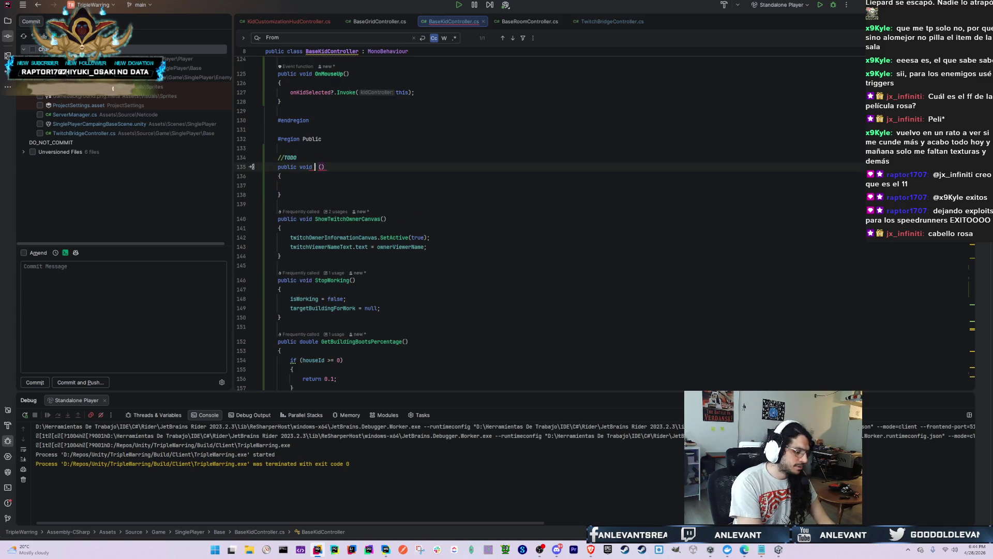
pyautogui.write('ClearA')
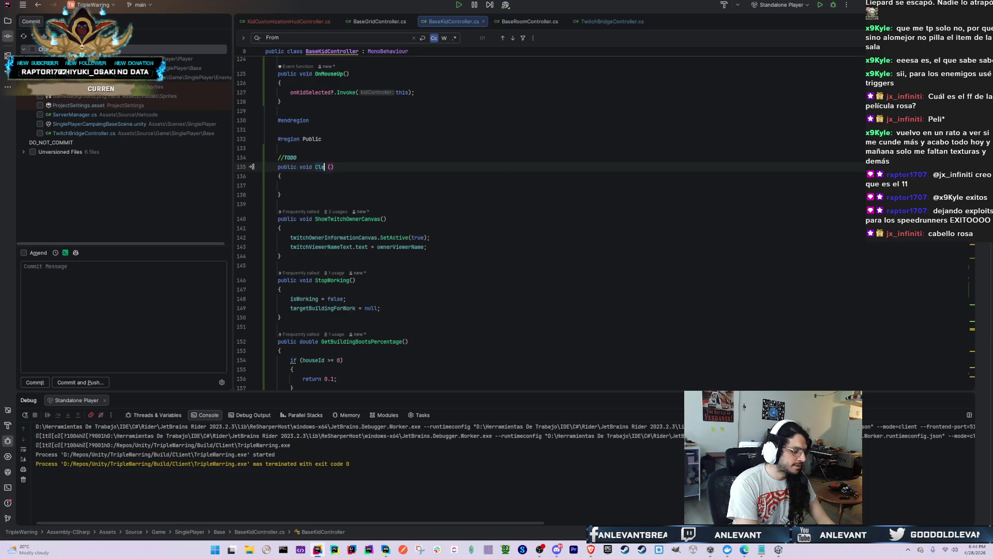
pyautogui.write('vatarData')
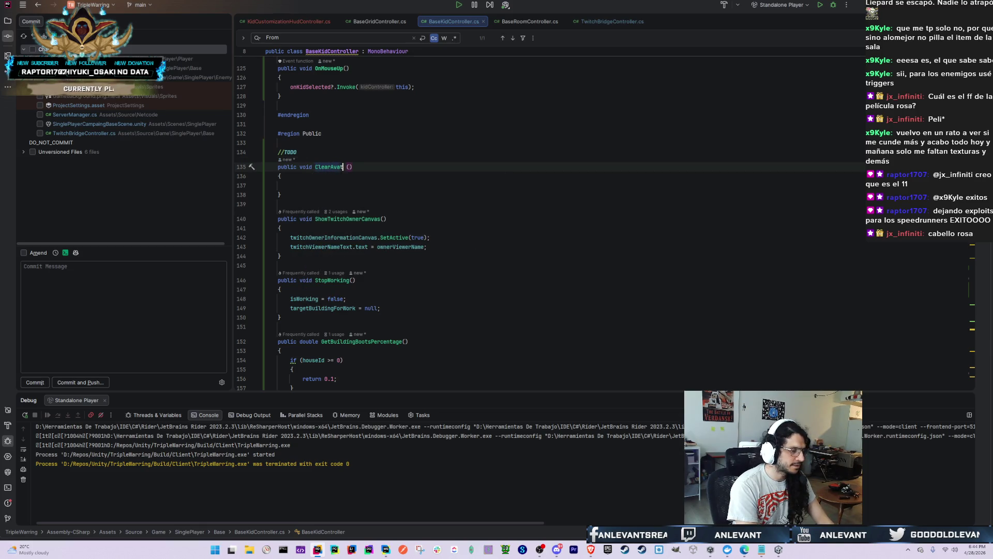
pyautogui.press('Up')
pyautogui.press('Down')
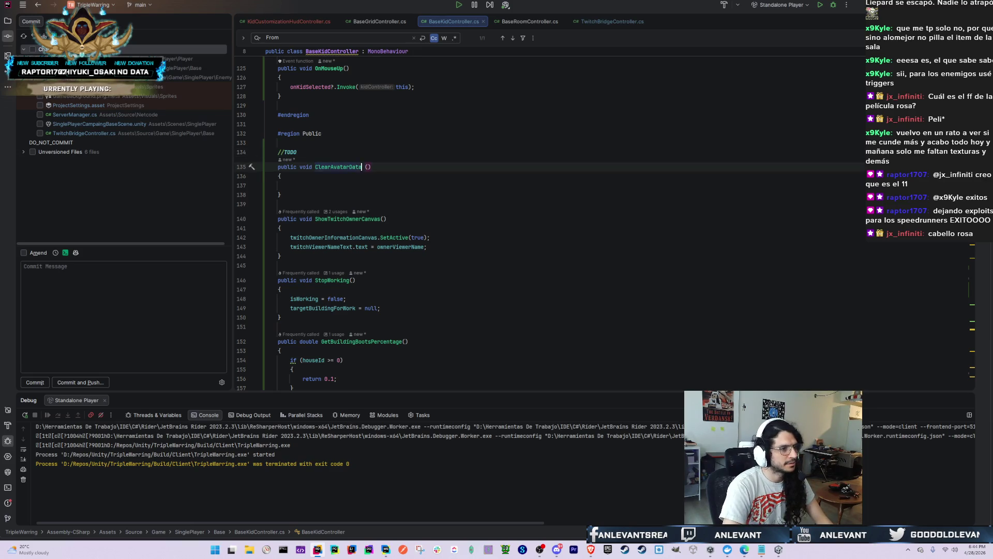
pyautogui.hotkey('ctrl', 'Right')
pyautogui.hotkey('ctrl', 'Right')
pyautogui.write('Twitch')
pyautogui.press('Down')
pyautogui.press('Down')
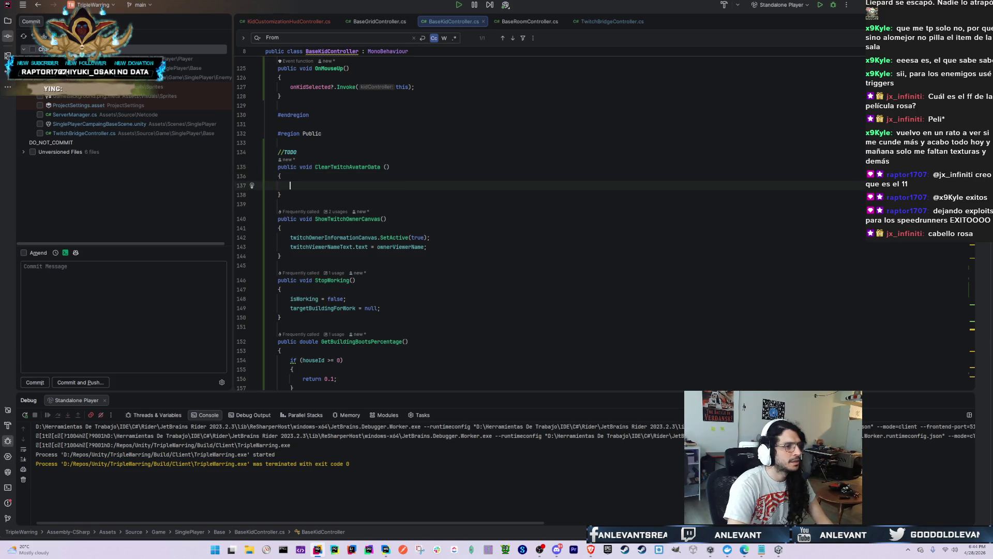
# Set ownerViewerId and ownerViewerName to null in the method body
pyautogui.write('va')
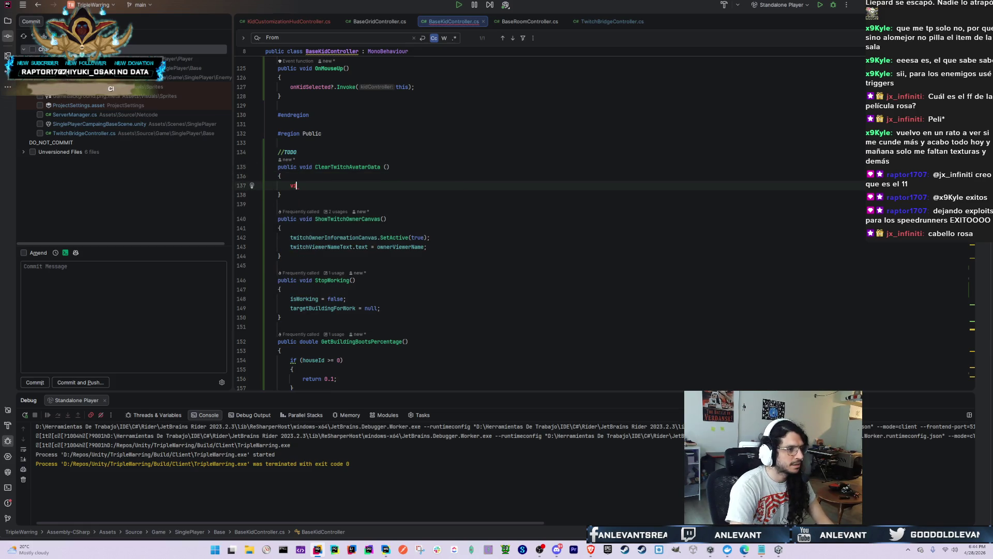
pyautogui.press('BackSpace')
pyautogui.press('BackSpace')
pyautogui.write('ow')
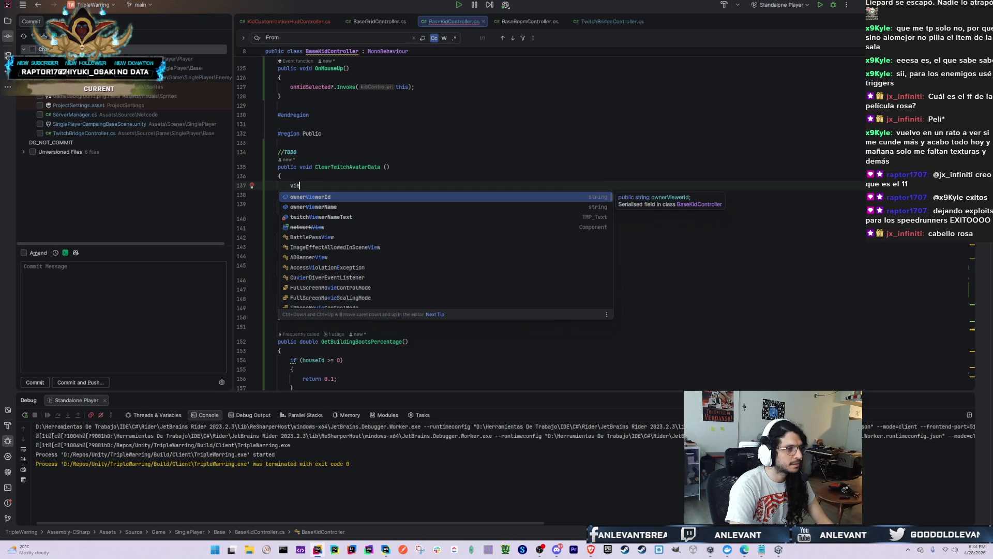
pyautogui.press('Return')
pyautogui.write('= ')
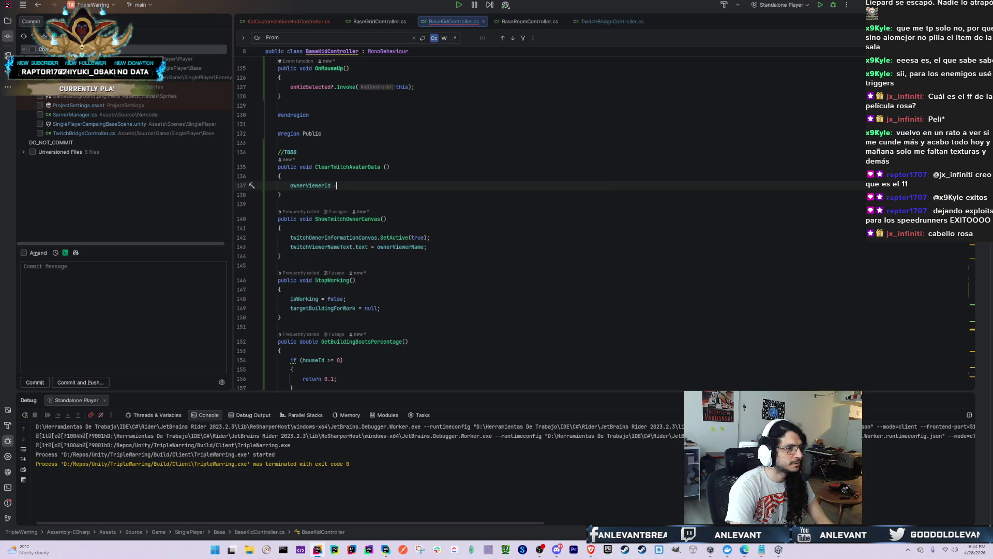
pyautogui.write('null')
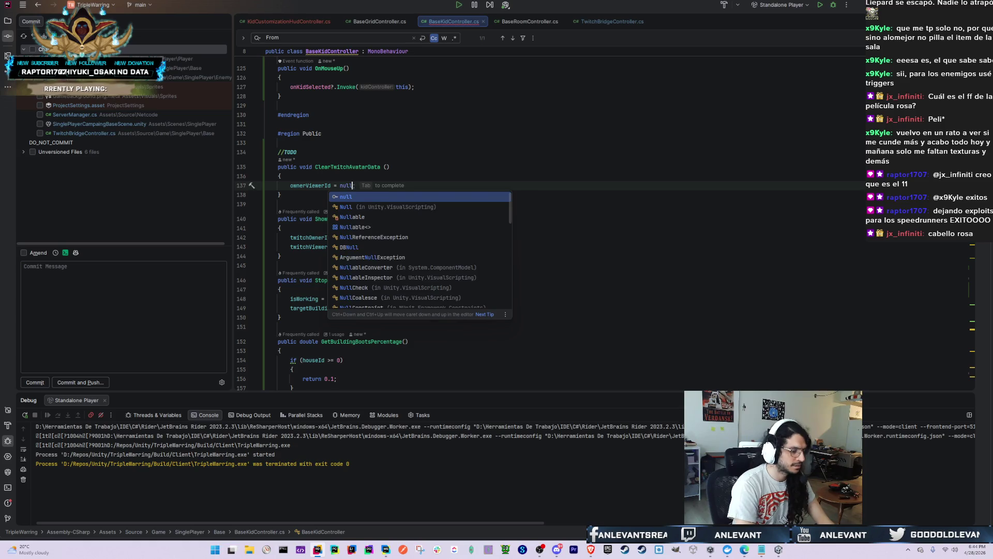
pyautogui.press('Tab')
pyautogui.press('Return')
pyautogui.press('Tab')
# Extend the TODO comment to read 'delete this method, it's for testing purpo'
pyautogui.press('Down')
pyautogui.press('Up')
pyautogui.press('Up')
pyautogui.click(299, 152)
pyautogui.write('delete this method, it')
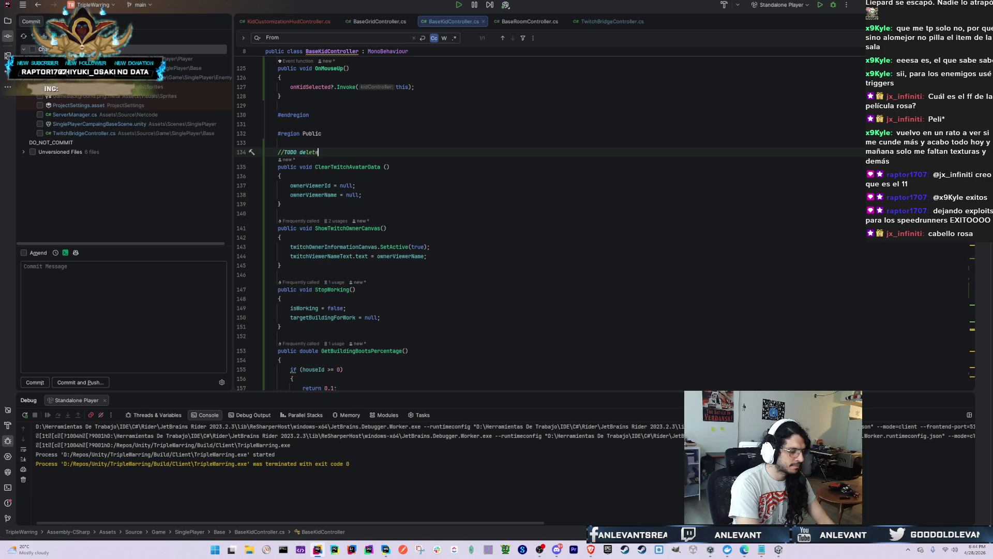
pyautogui.write("'s for testing")
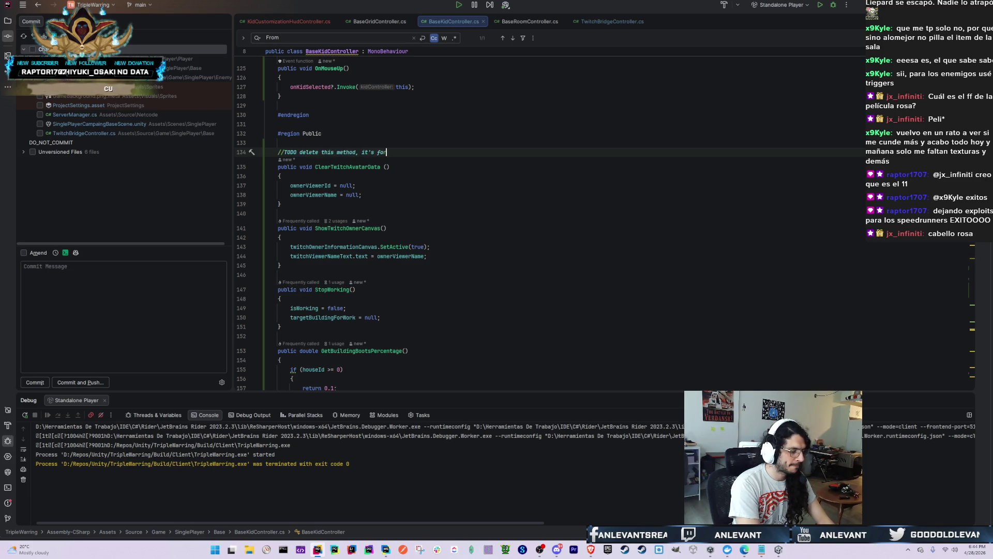
pyautogui.write(' purpo')
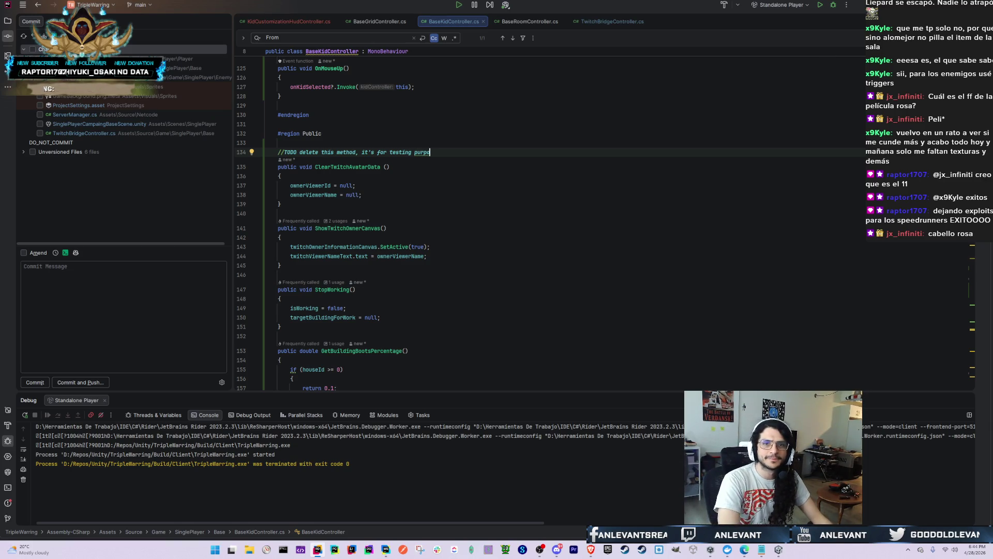
pyautogui.click(590, 549)
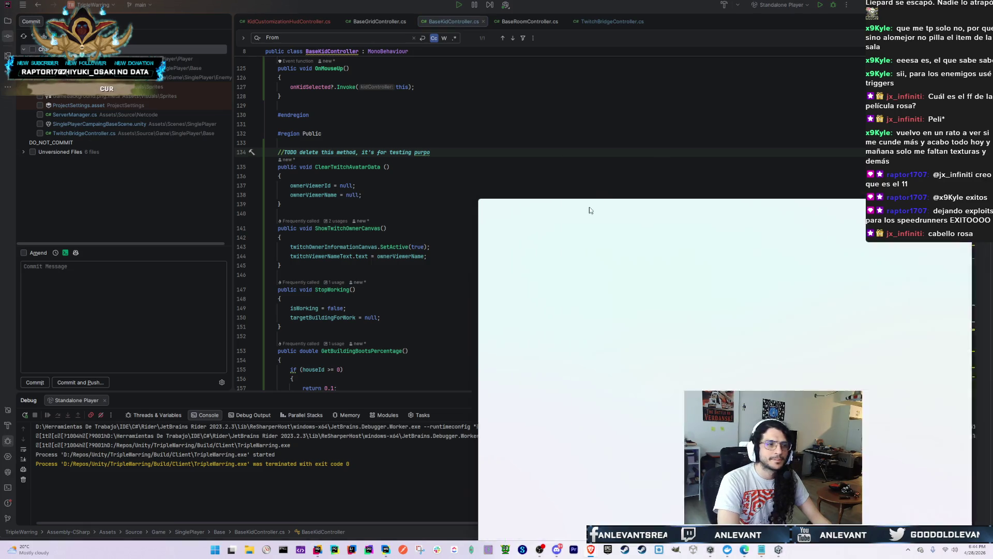
# Search the web in Brave for 'ff13 movie'
pyautogui.write('lightin')
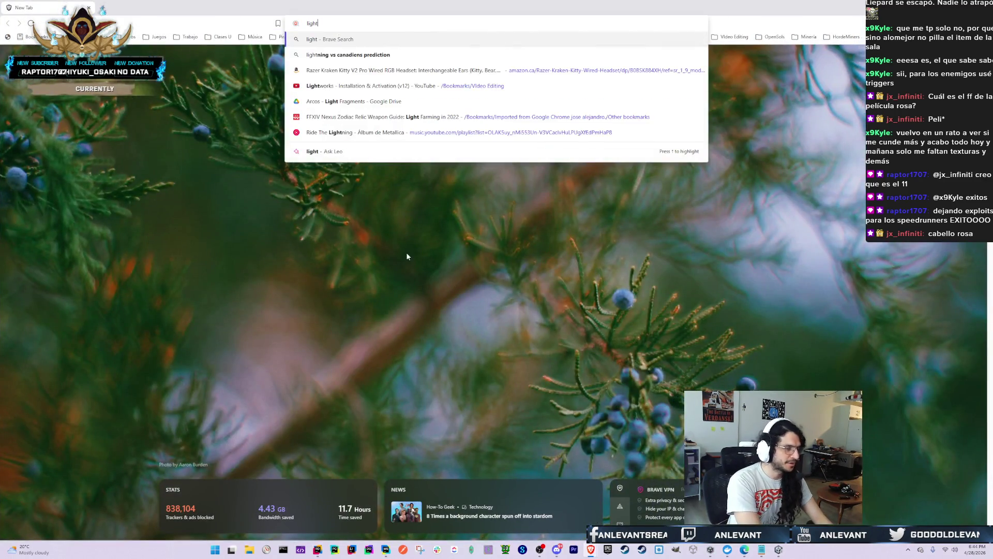
pyautogui.hotkey('ctrl', 'BackSpace')
pyautogui.write('ff13 movie')
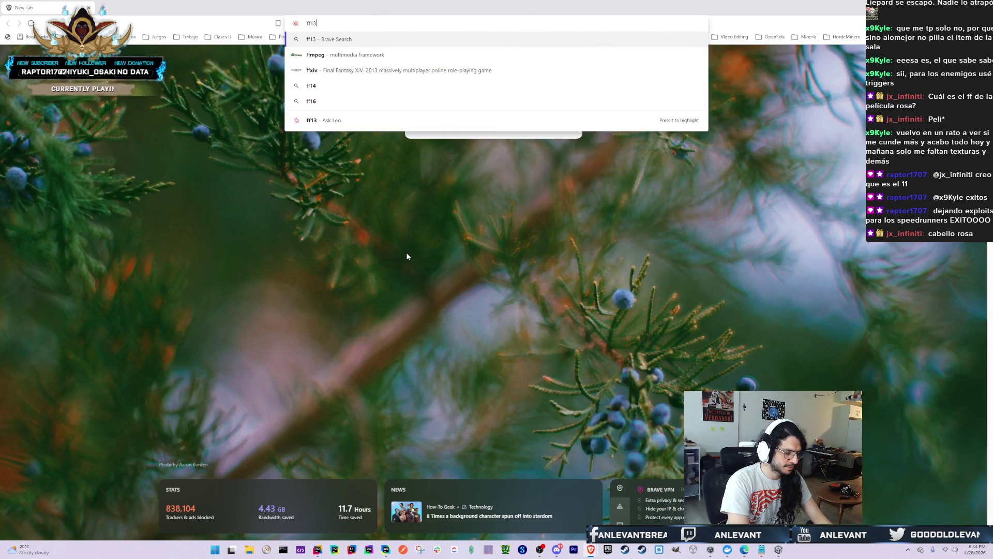
pyautogui.press('Return')
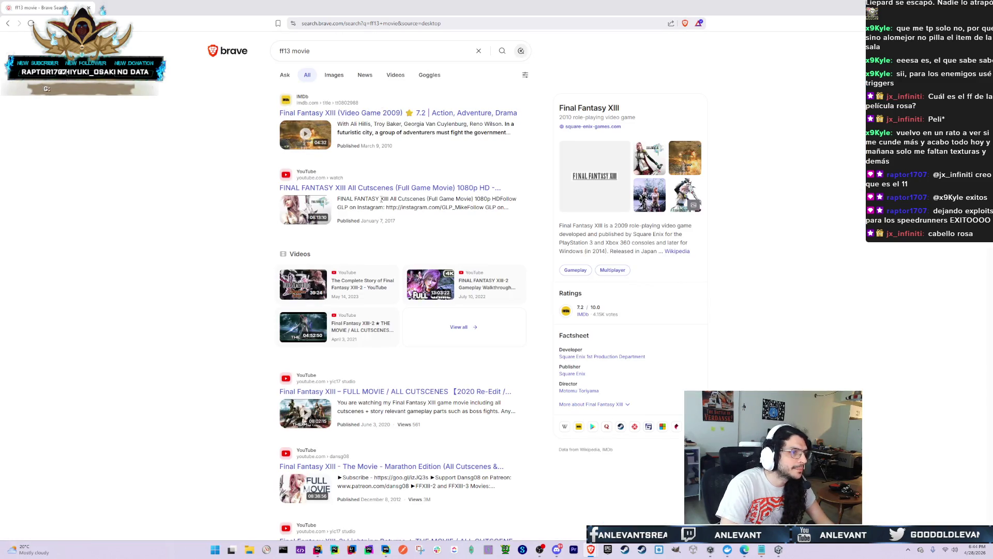
# View the Final Fantasy XIII image results, enlarge the first picture, then scroll the All results
pyautogui.click(334, 74)
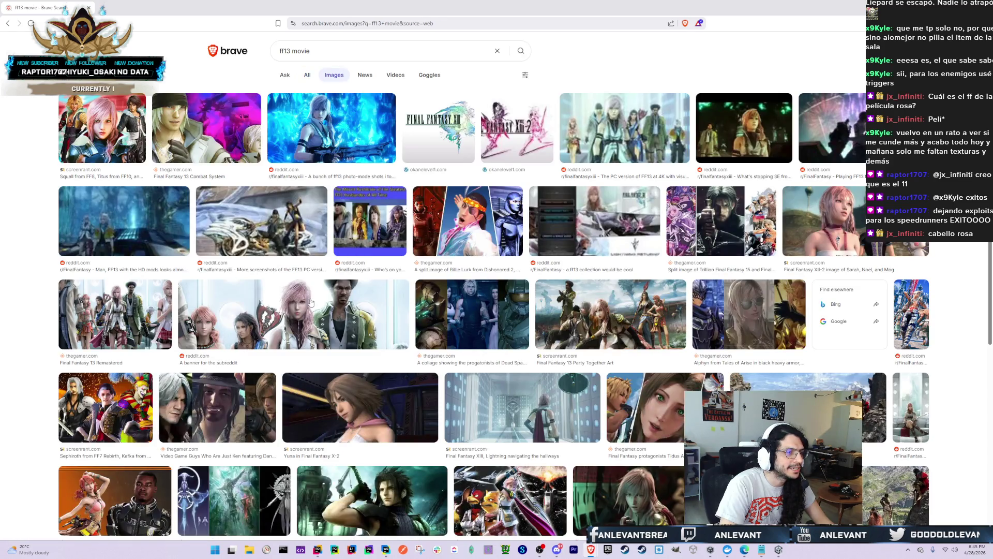
pyautogui.click(96, 129)
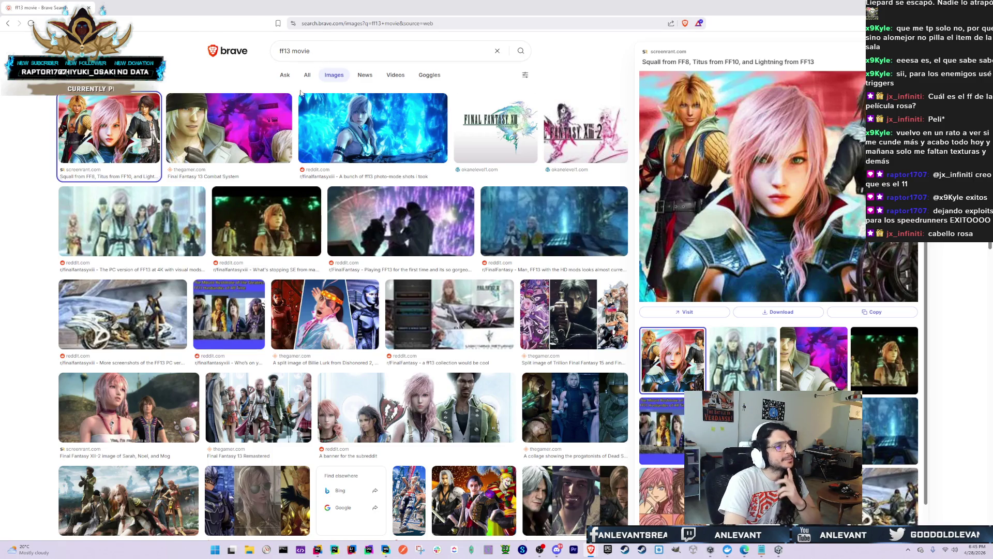
pyautogui.click(309, 76)
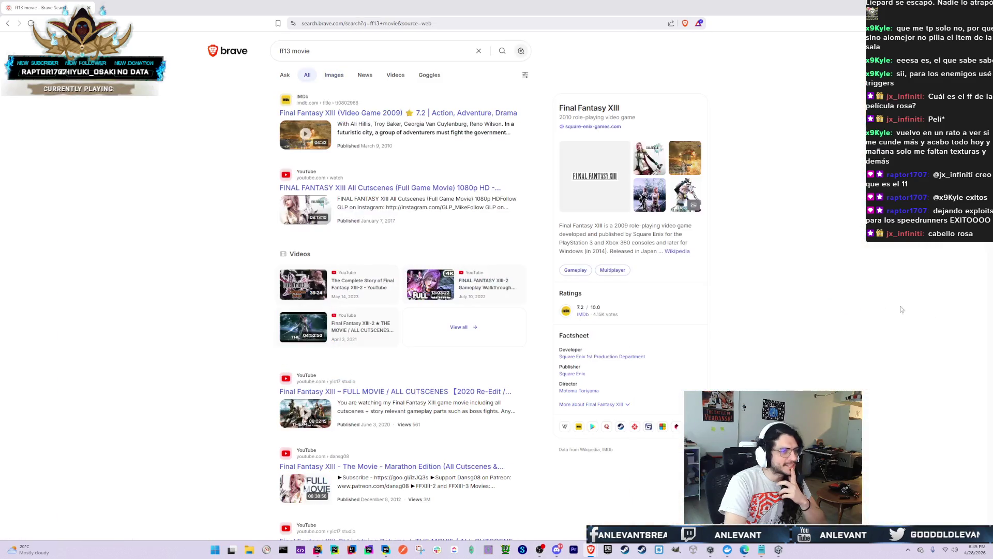
pyautogui.scroll(-15, 62, 337)
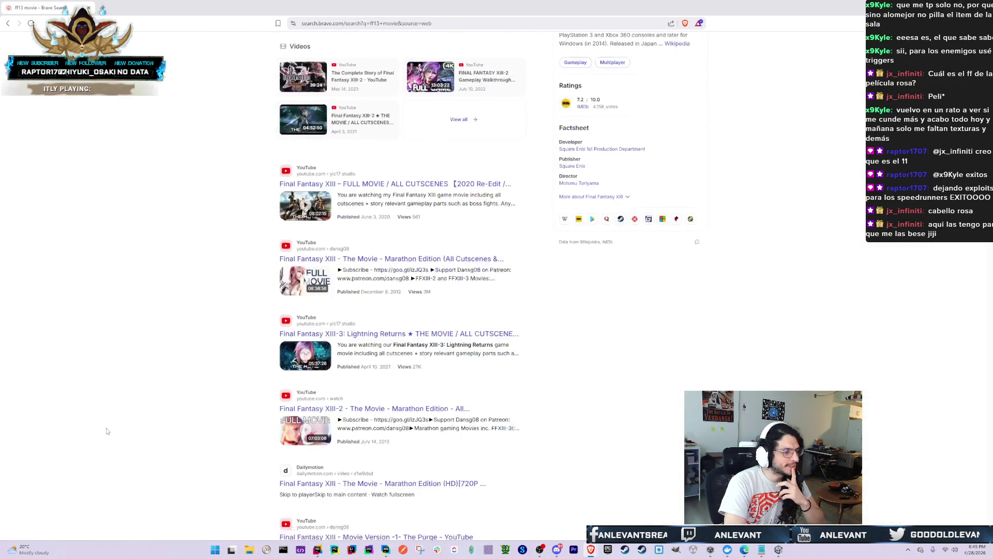
pyautogui.scroll(-5, 113, 455)
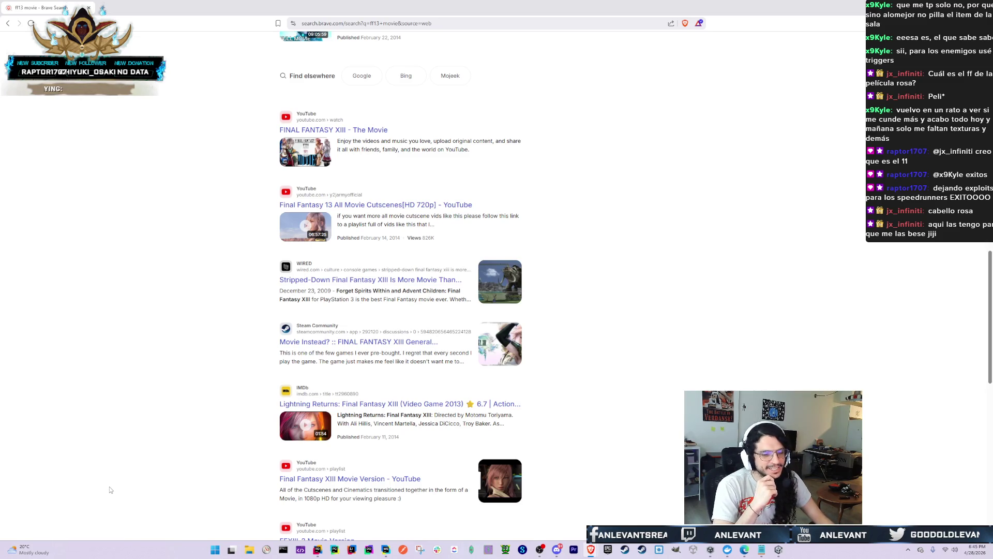
pyautogui.scroll(15, 110, 489)
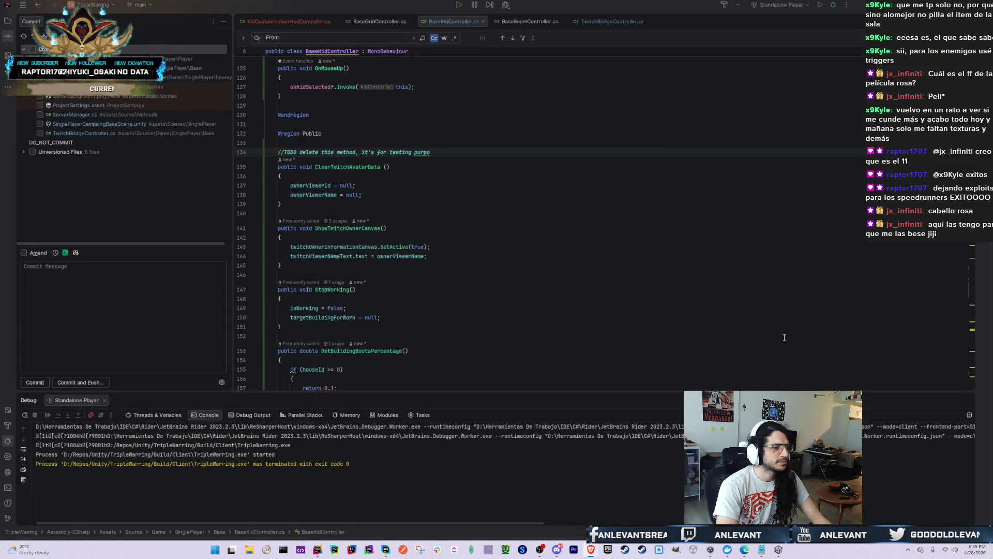
pyautogui.click(577, 291)
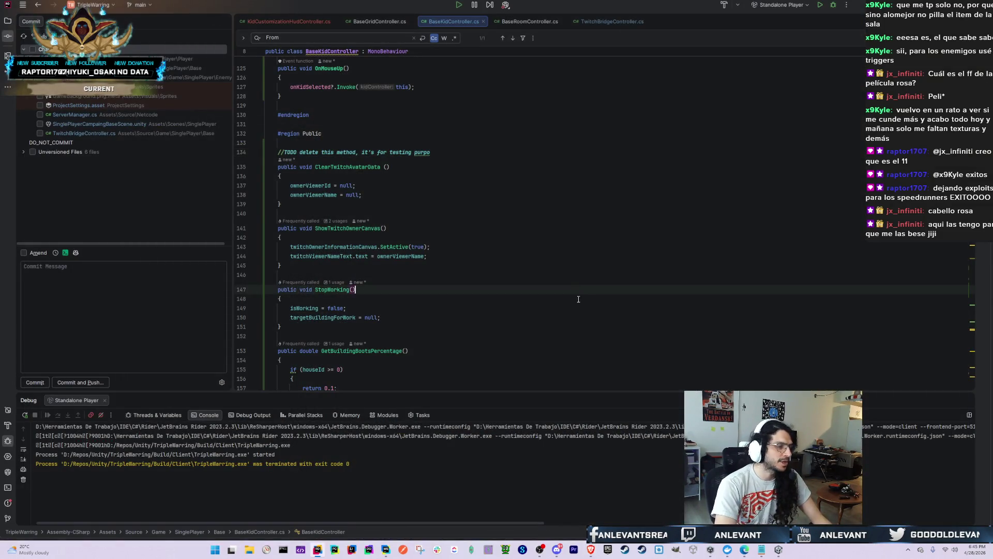
# Finish the line-134 TODO so it ends 'it's for testing purposes'
pyautogui.press('Down')
pyautogui.press('Down')
pyautogui.press('Up')
pyautogui.press('Down')
pyautogui.press('Down')
pyautogui.press('Down')
pyautogui.press('Up')
pyautogui.press('Up')
pyautogui.press('Up')
pyautogui.press('Up')
pyautogui.press('Up')
pyautogui.press('Down')
pyautogui.press('Down')
pyautogui.press('Up')
pyautogui.press('Up')
pyautogui.press('Up')
pyautogui.press('Down')
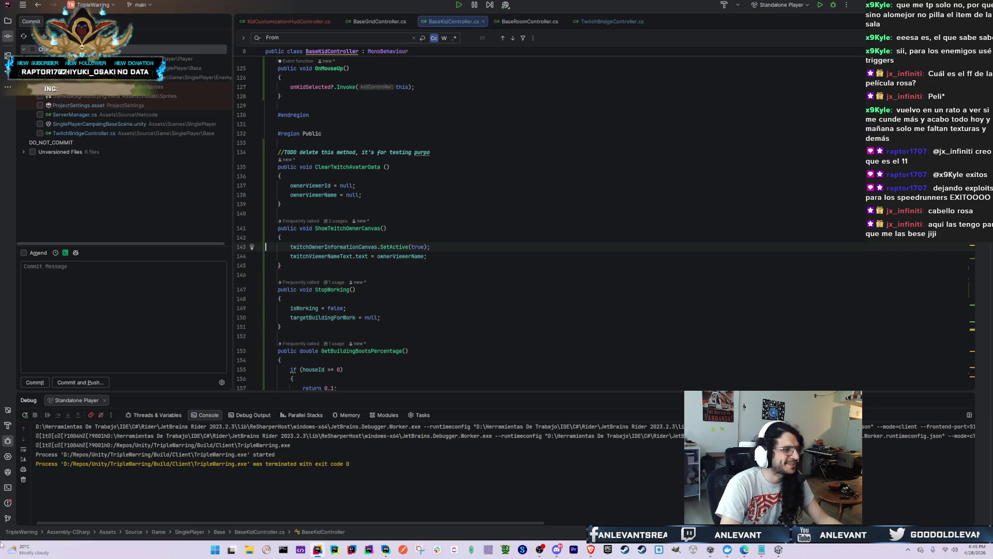
pyautogui.click(473, 155)
pyautogui.write('ses')
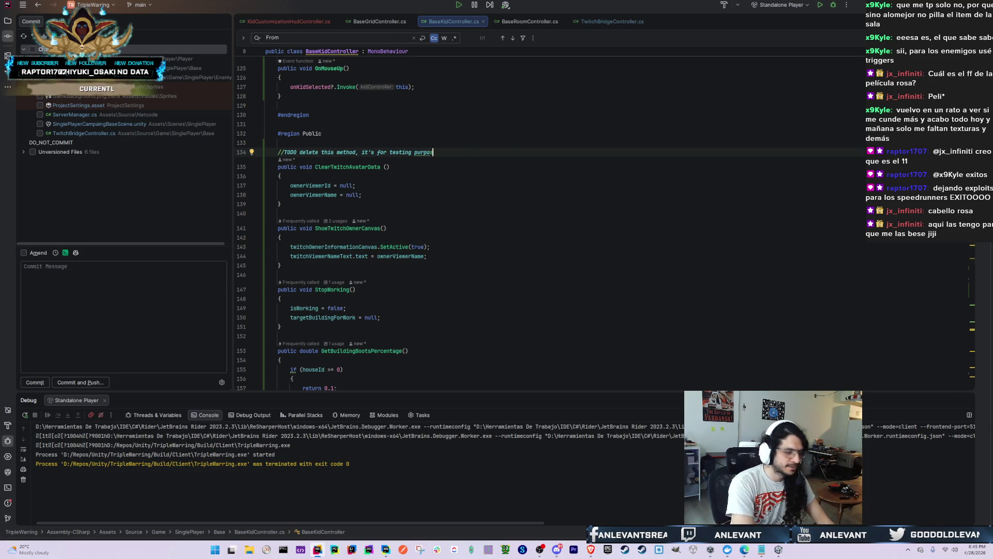
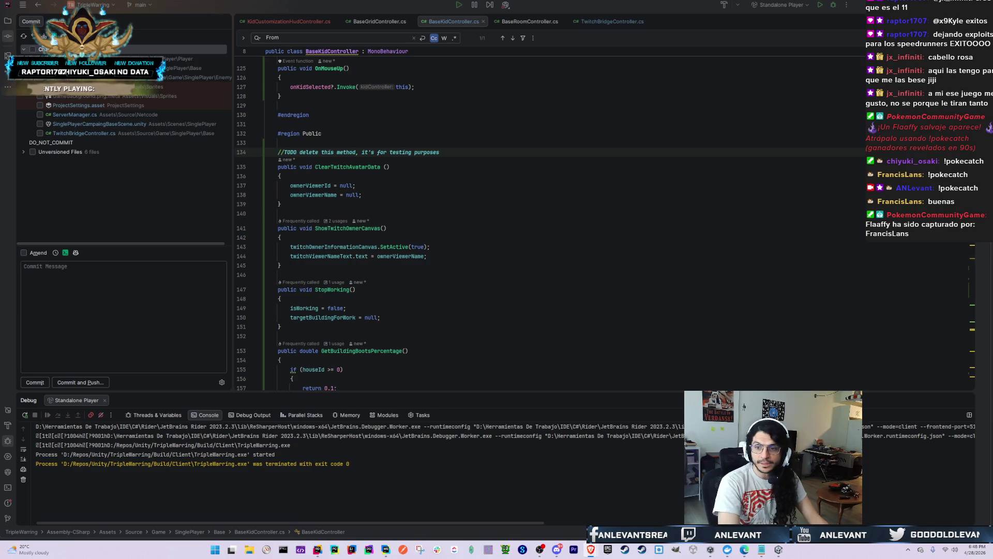
# Step through the closing braces on lines 112–115 of BaseKidController's FixedUpdate
pyautogui.scroll(15, 381, 268)
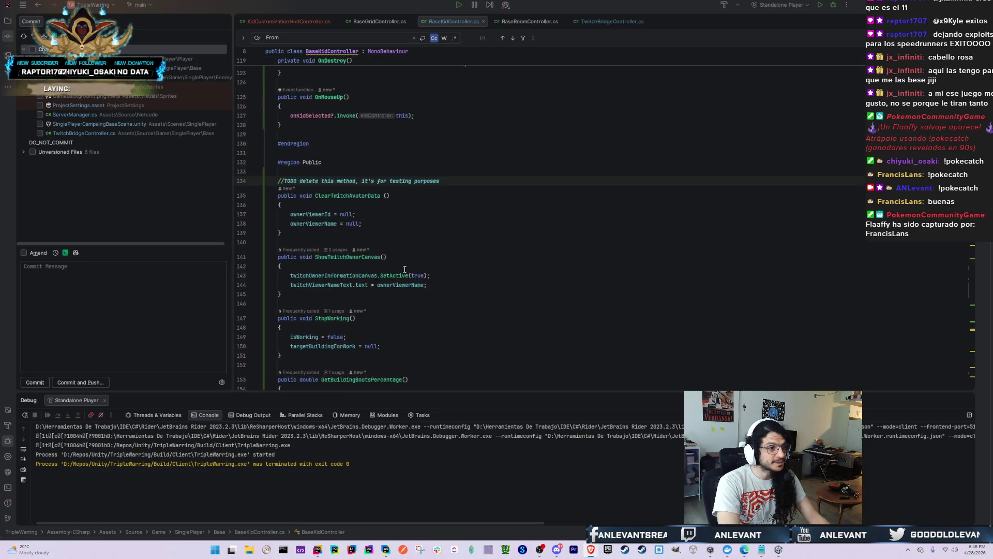
pyautogui.scroll(-5, 391, 271)
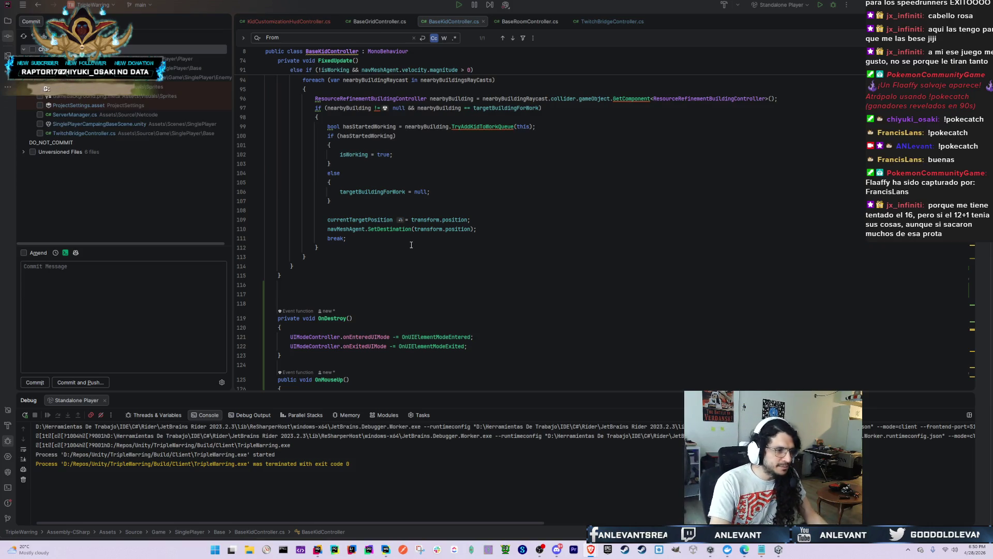
pyautogui.click(411, 245)
pyautogui.press('Down')
pyautogui.press('Up')
pyautogui.press('Down')
pyautogui.press('Up')
pyautogui.press('Down')
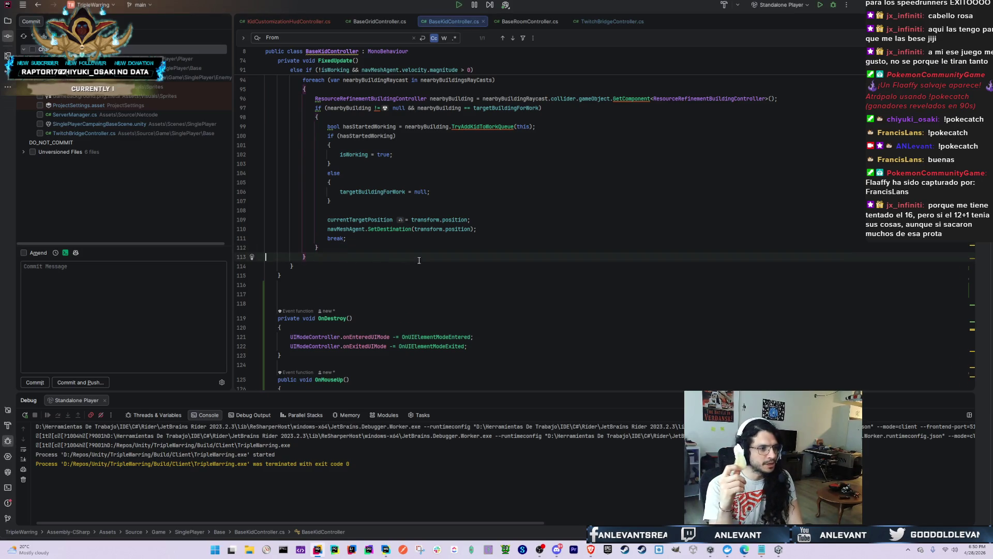
pyautogui.press('Down')
pyautogui.press('Down')
pyautogui.press('Down')
pyautogui.press('Up')
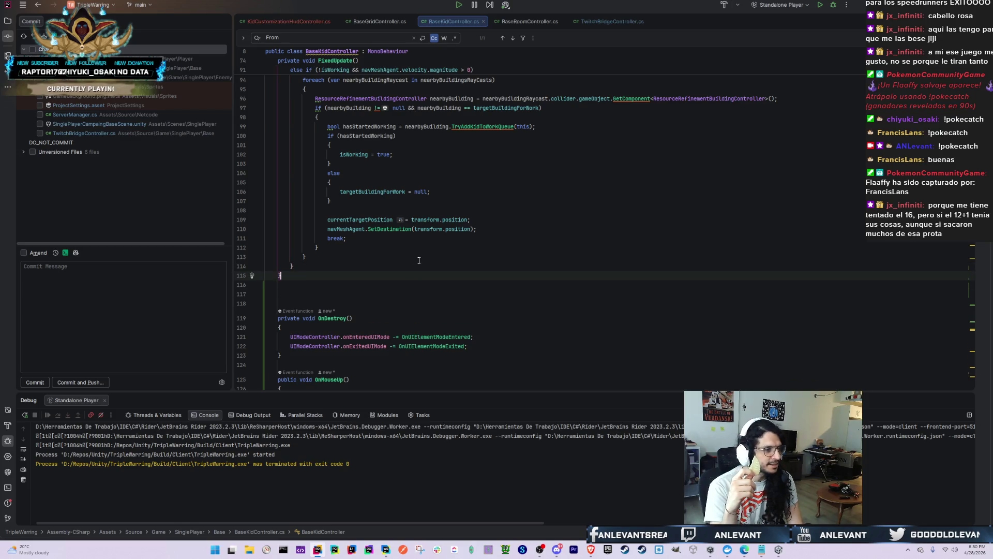
pyautogui.press('Up')
pyautogui.press('Down')
pyautogui.press('Up')
pyautogui.press('Down')
pyautogui.press('Up')
pyautogui.press('Up')
pyautogui.press('Up')
pyautogui.press('Down')
pyautogui.press('Down')
pyautogui.press('Up')
pyautogui.press('Up')
pyautogui.press('Down')
pyautogui.press('Down')
pyautogui.press('Up')
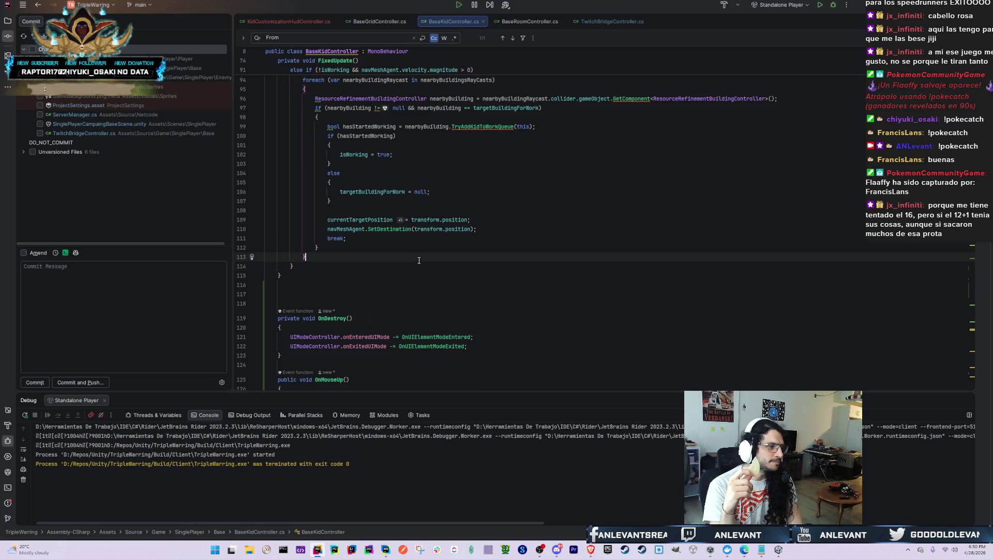
pyautogui.press('Up')
pyautogui.press('Down')
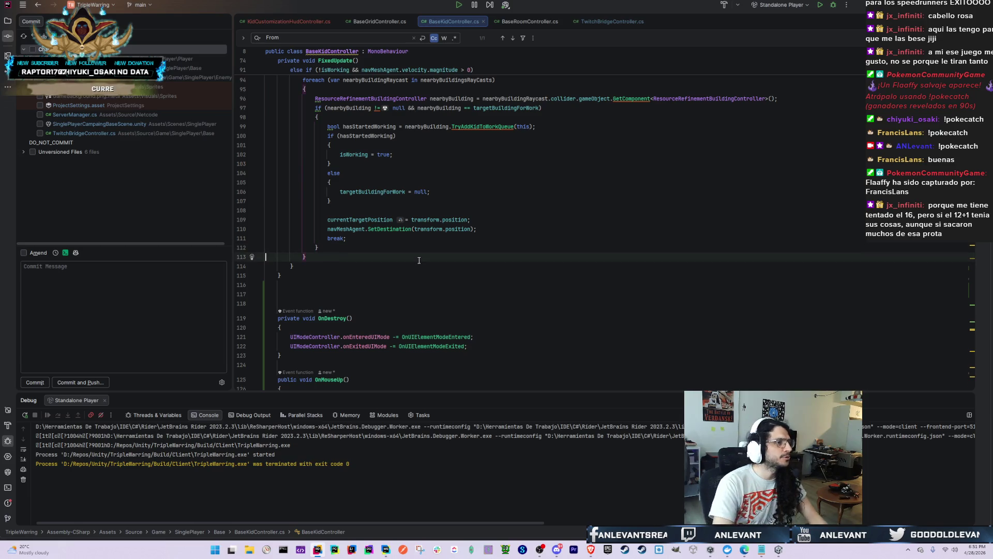
# Scroll the file, then go to the triple-warring-web project window
pyautogui.scroll(15, 419, 260)
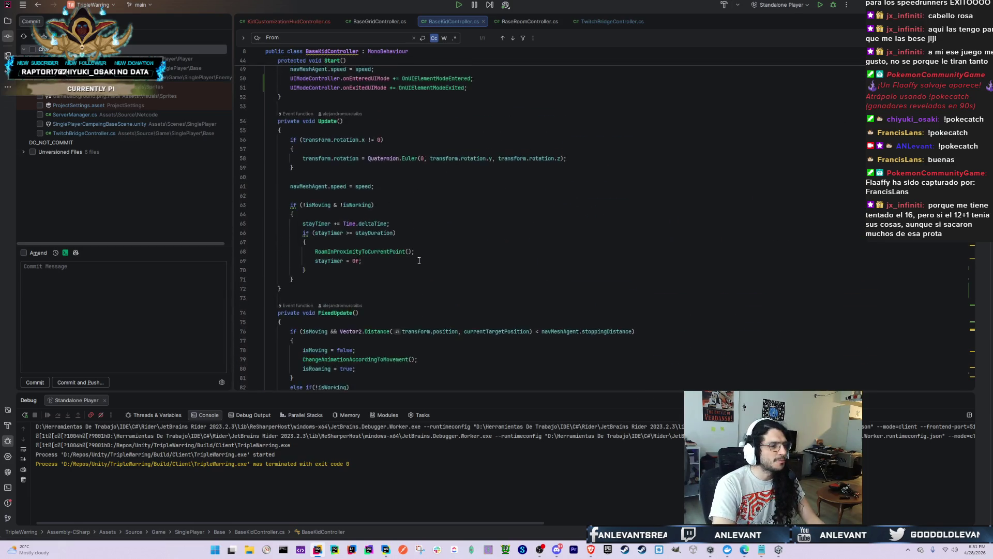
pyautogui.scroll(5, 419, 260)
pyautogui.scroll(-10, 419, 261)
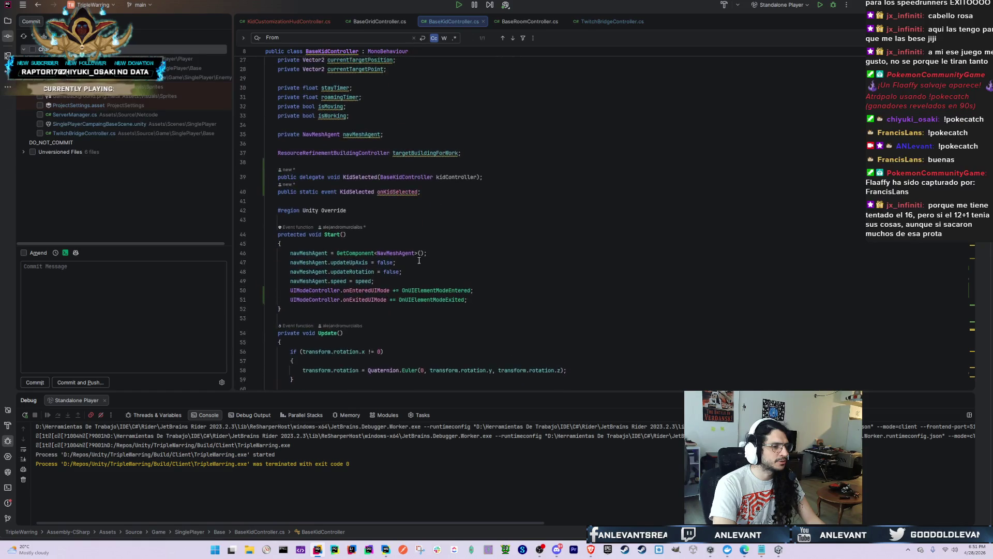
pyautogui.scroll(-10, 419, 260)
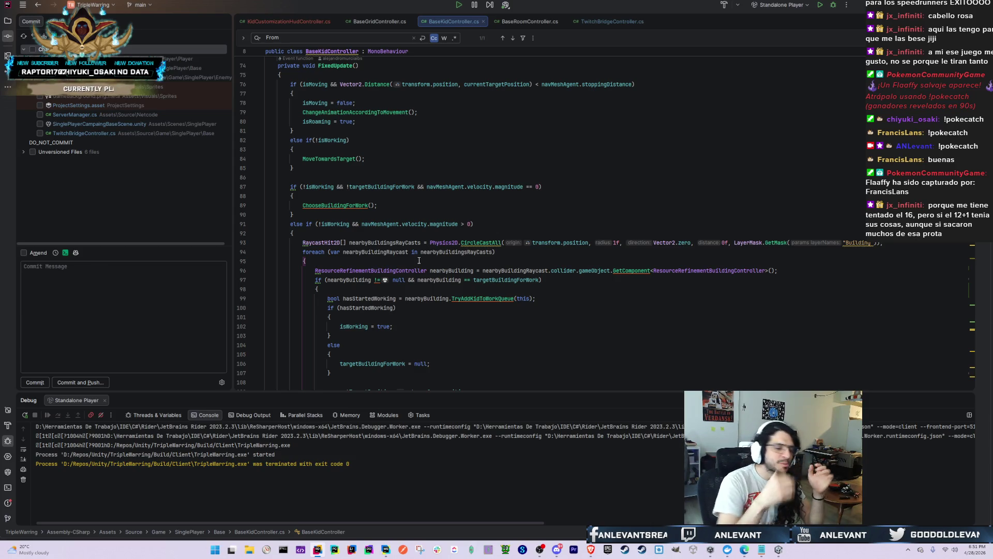
pyautogui.scroll(-3, 411, 253)
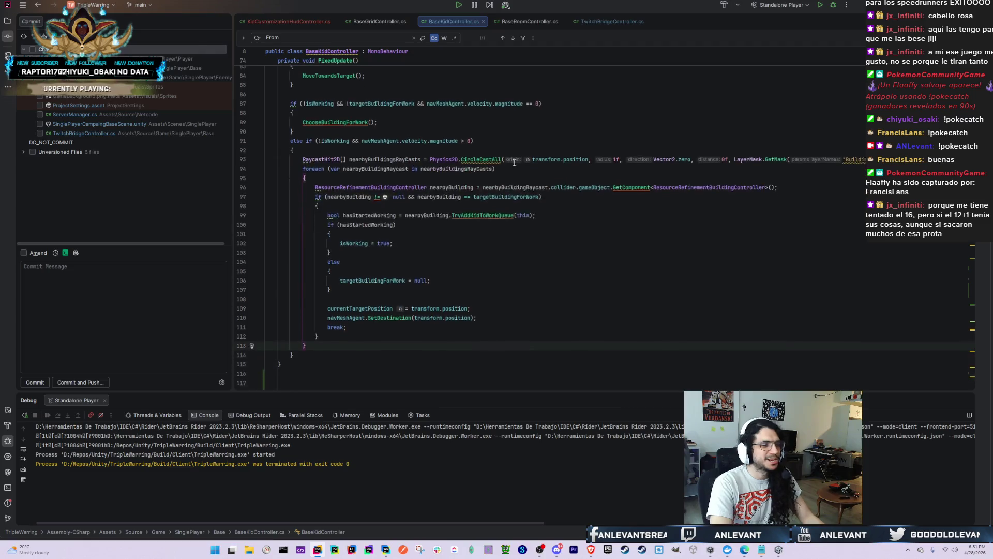
pyautogui.hotkey('alt', 'Tab')
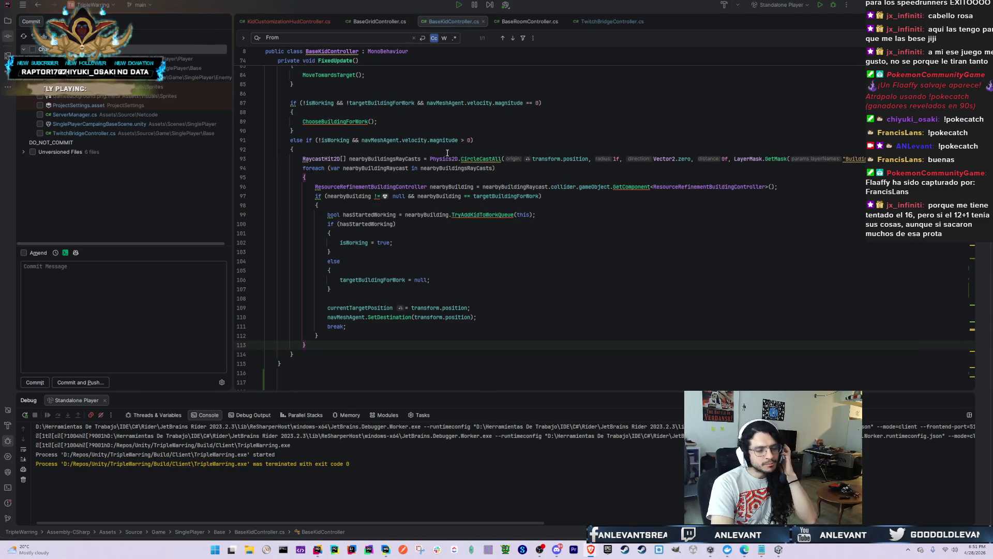
pyautogui.hotkey('alt', 'Tab')
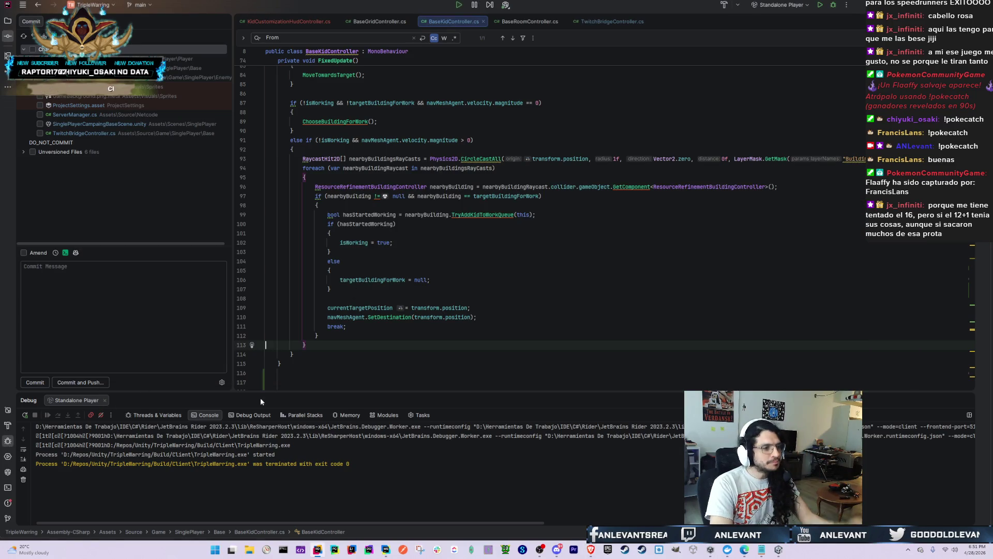
pyautogui.hotkey('alt', 'Tab')
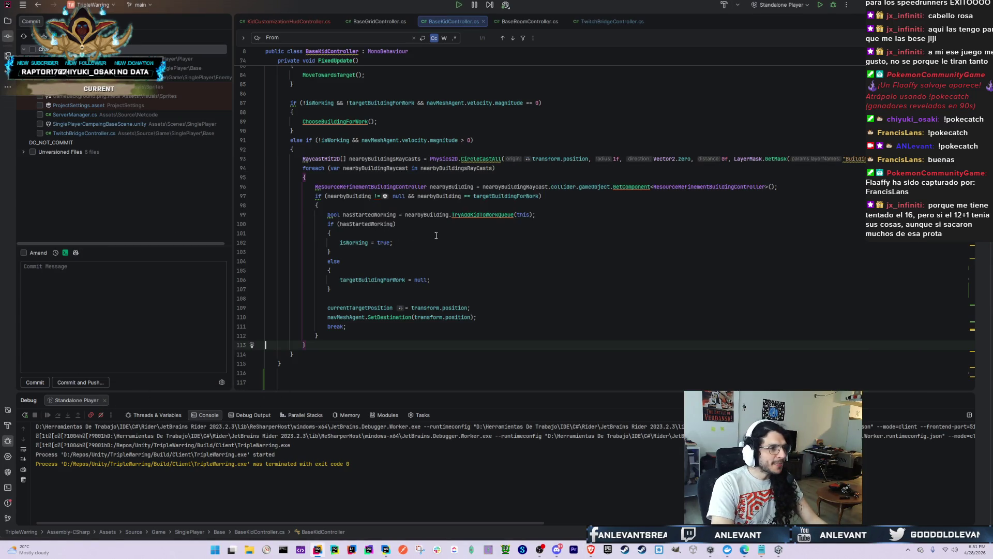
pyautogui.scroll(-1, 436, 236)
pyautogui.hotkey('alt', 'Tab')
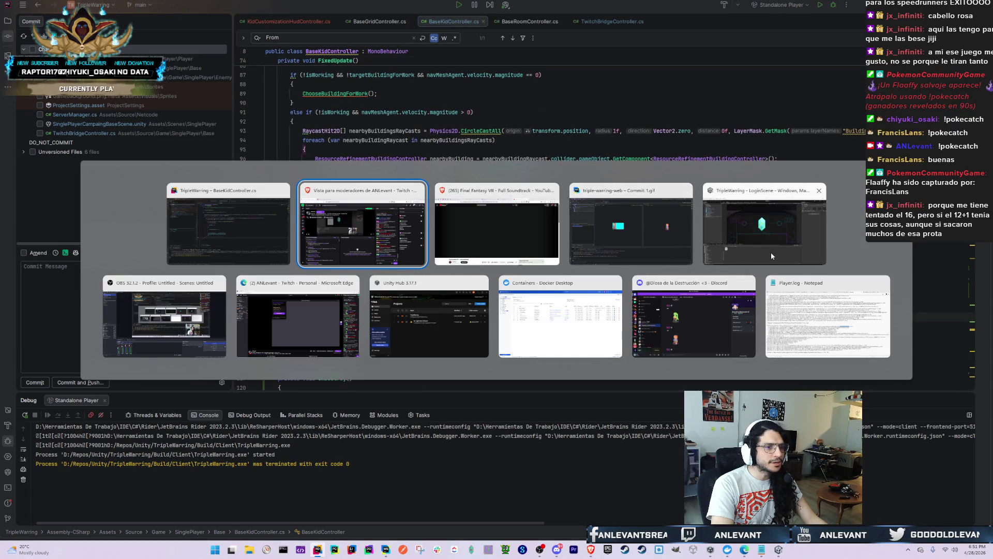
pyautogui.click(631, 223)
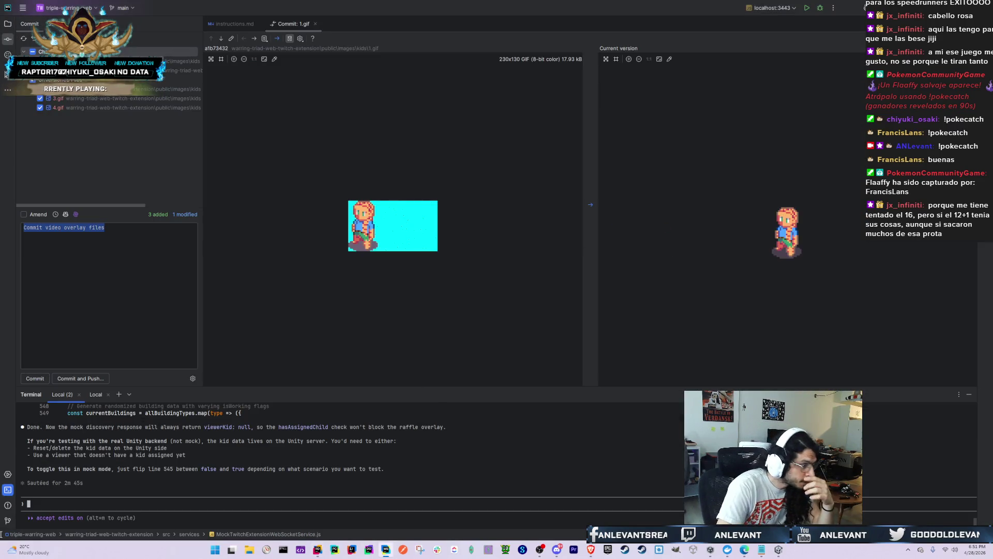
# Roll back MockTwitchExtensionWebSocketService.js so hasAssignedKid is again Math.random() > 0.4
pyautogui.scroll(5, 140, 500)
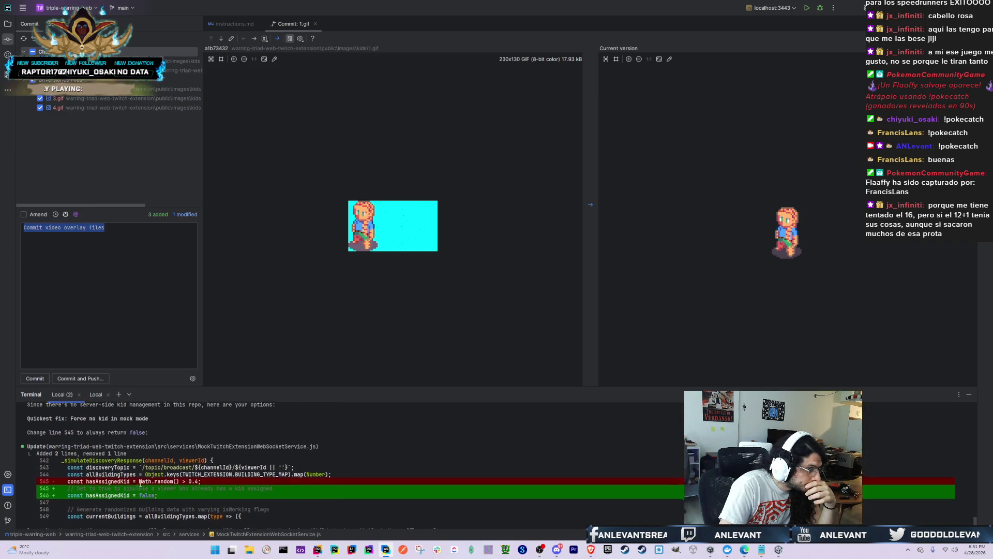
pyautogui.scroll(3, 169, 493)
pyautogui.scroll(2, 169, 493)
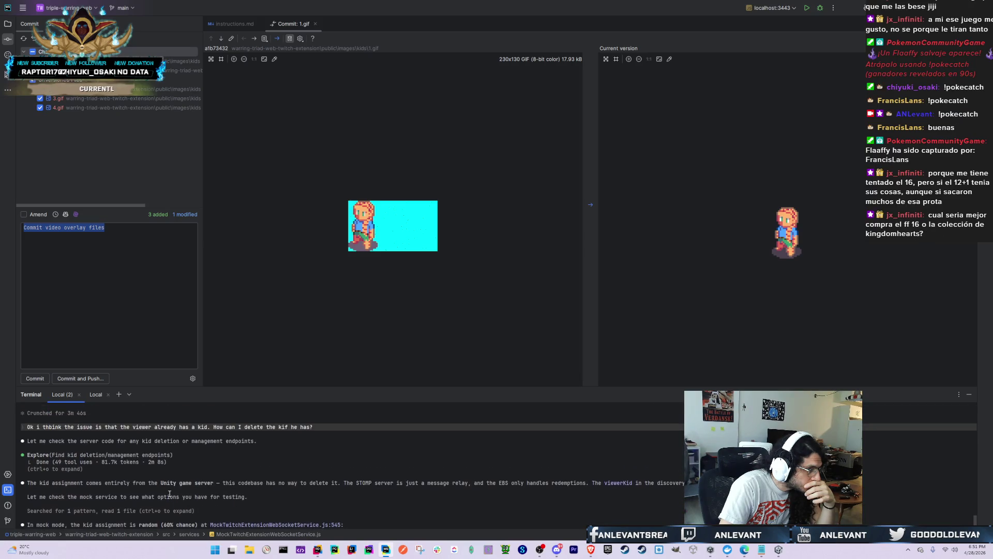
pyautogui.scroll(2, 169, 493)
pyautogui.click(139, 70)
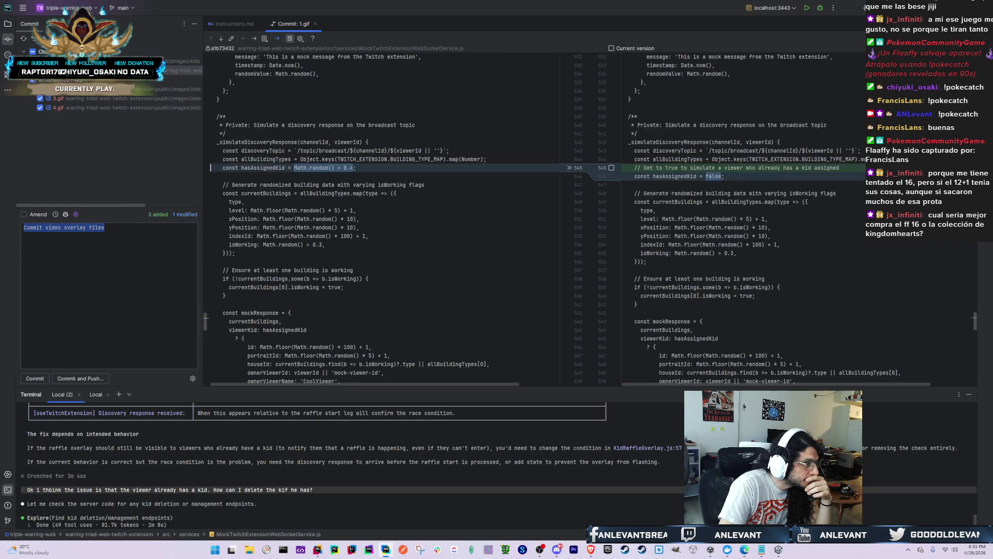
pyautogui.rightClick(138, 71)
pyautogui.click(225, 86)
pyautogui.click(515, 364)
pyautogui.scroll(-5, 330, 453)
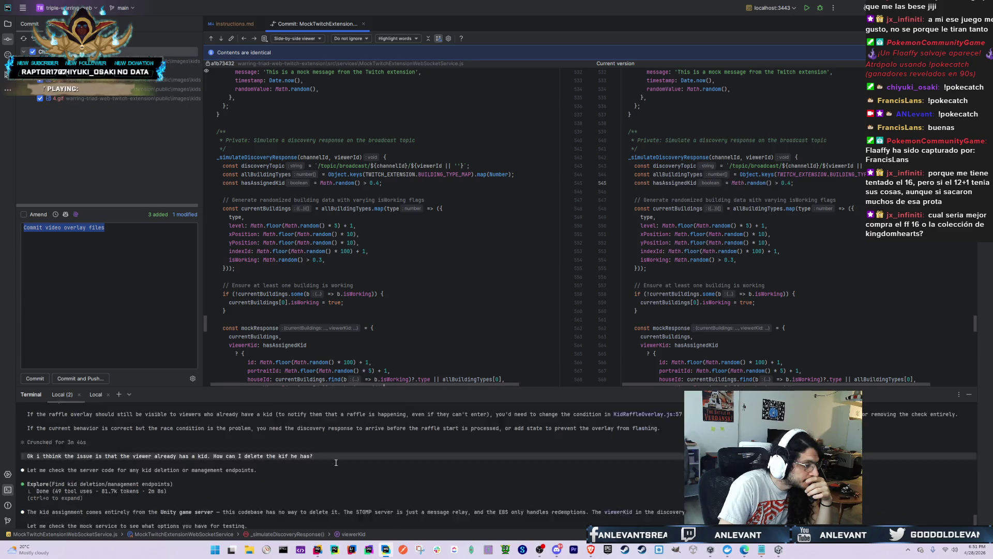
pyautogui.scroll(4, 329, 456)
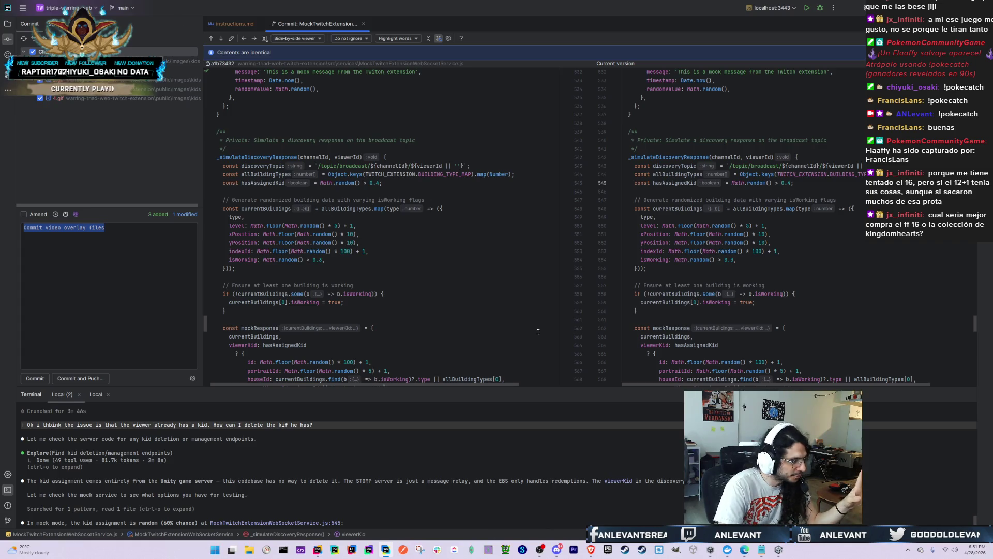
pyautogui.scroll(-1, 264, 463)
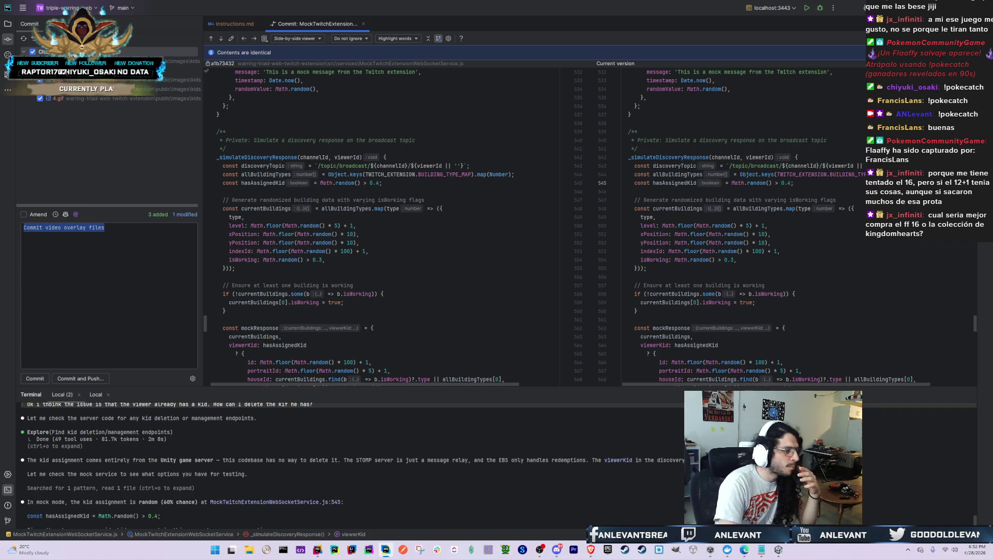
# Scroll through the MockTwitchExtensionWebSocketService.js diff to review the mock discovery response
pyautogui.scroll(-1, 215, 426)
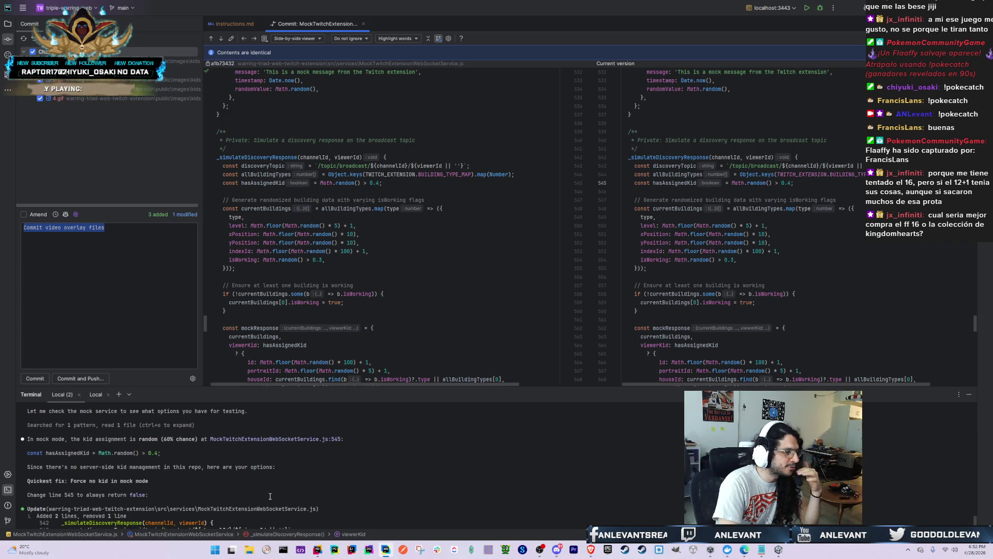
pyautogui.scroll(-1, 289, 479)
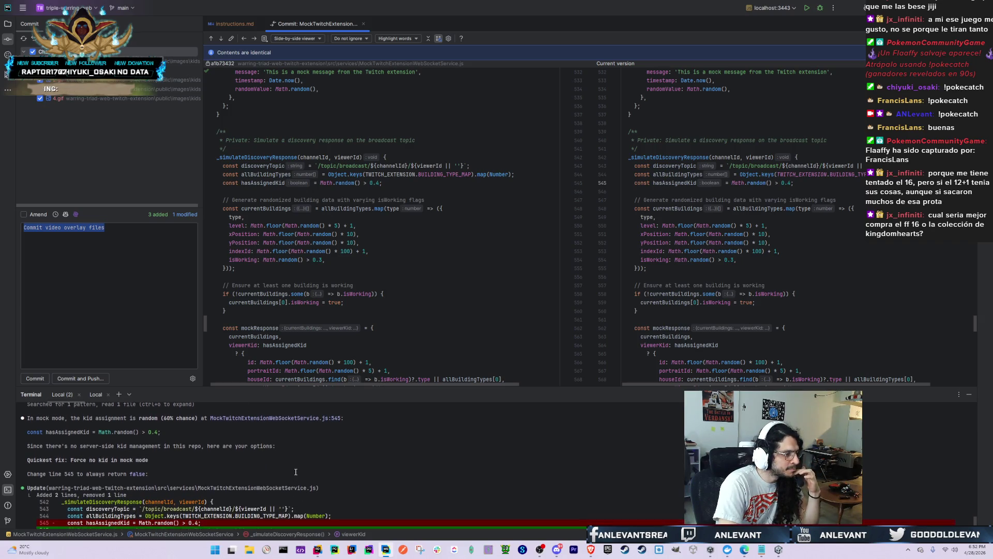
pyautogui.scroll(-5, 306, 460)
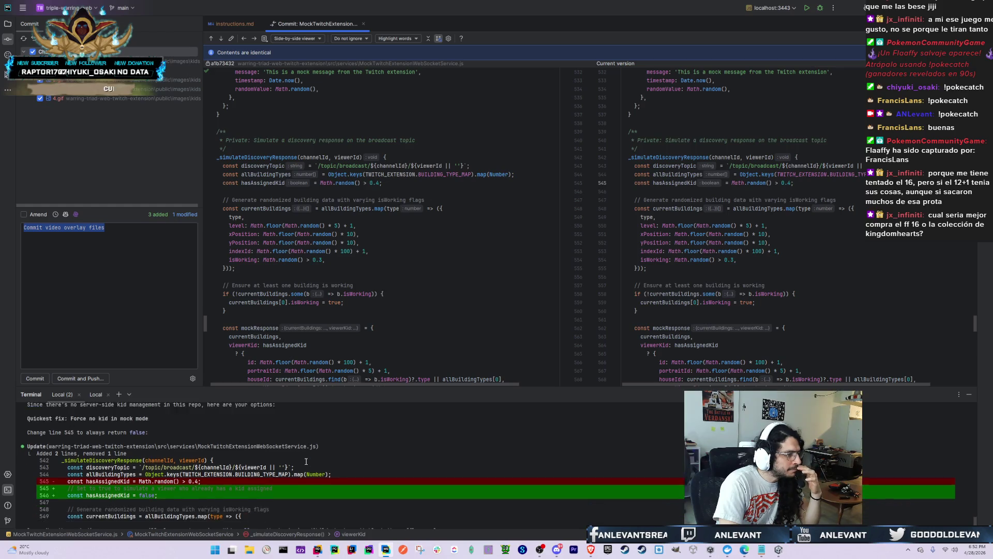
pyautogui.scroll(-1, 316, 443)
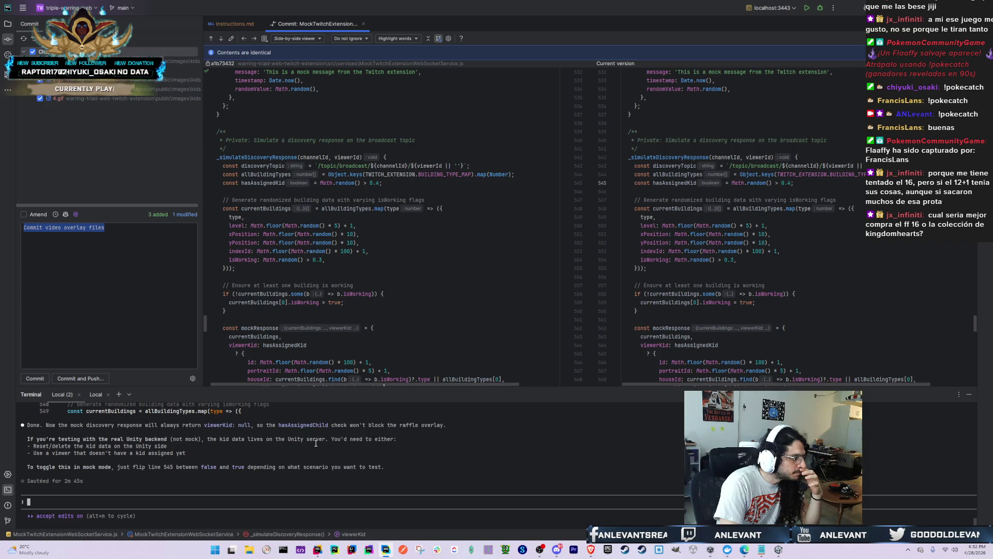
pyautogui.scroll(10, 316, 443)
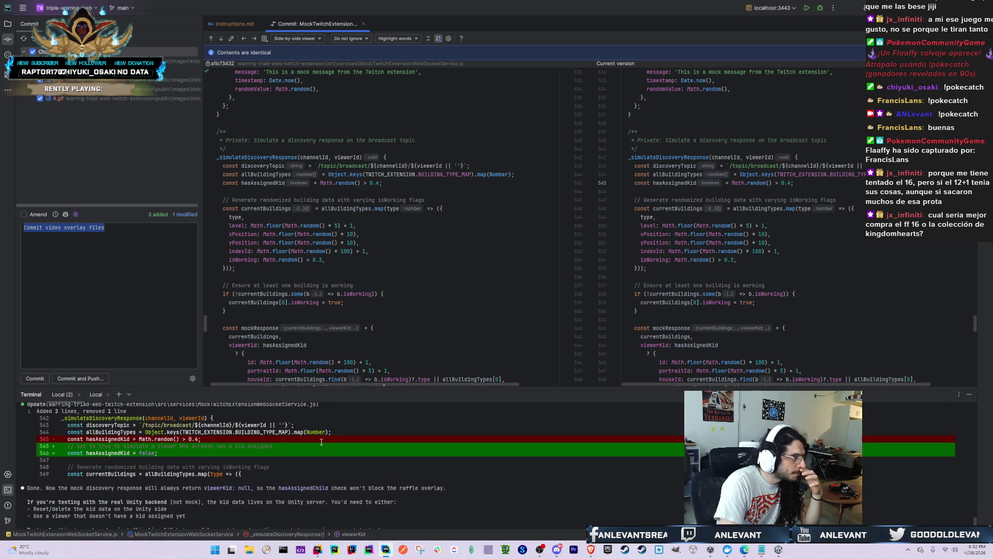
pyautogui.scroll(5, 321, 441)
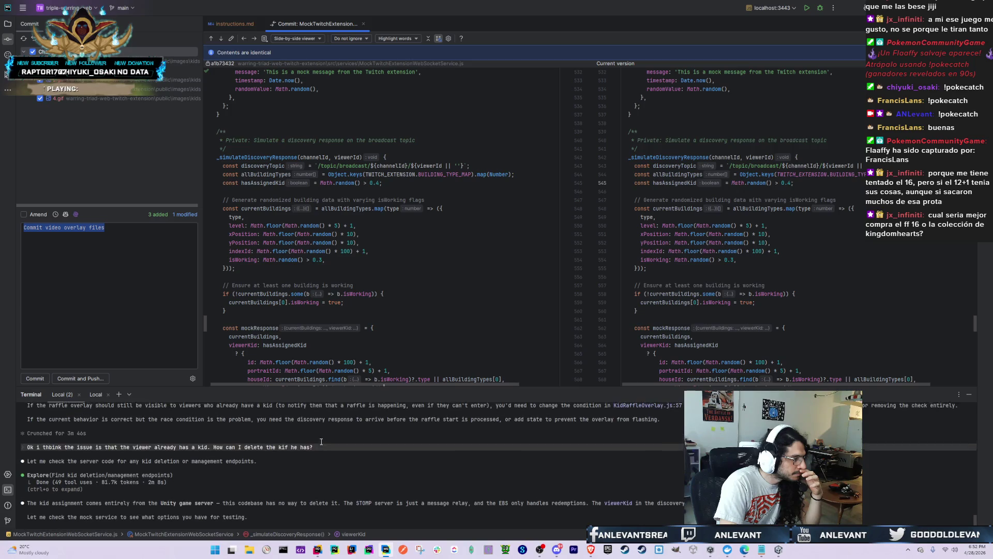
pyautogui.scroll(-5, 322, 441)
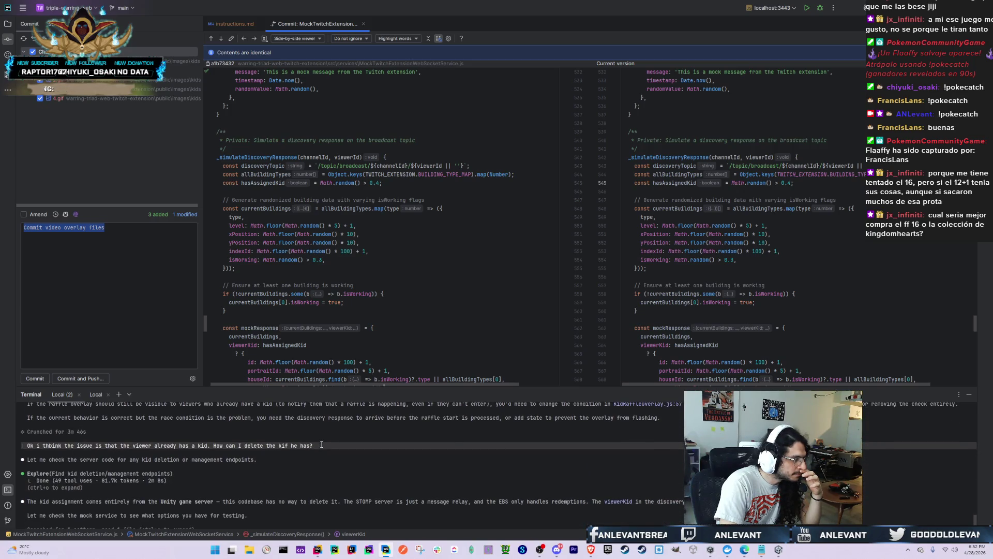
pyautogui.scroll(-8, 322, 444)
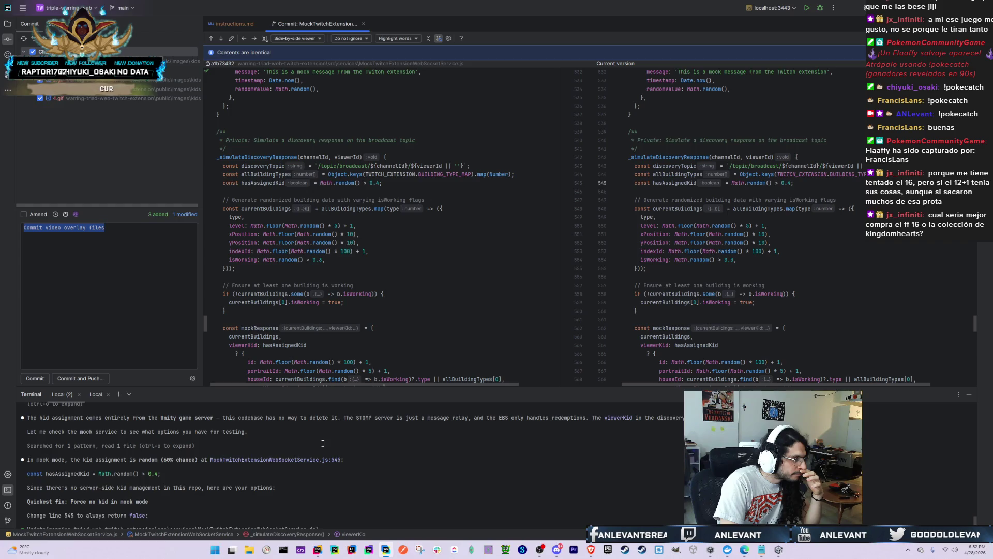
pyautogui.scroll(-7, 322, 443)
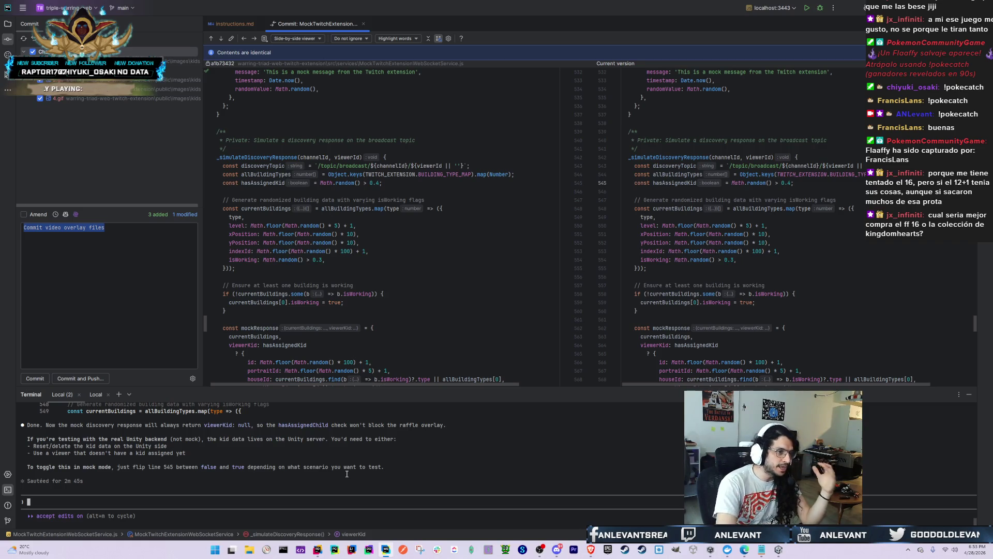
# In Unity's LoginScene, search the project for 'base' and open the BaseKid prefab
pyautogui.hotkey('alt', 'Tab')
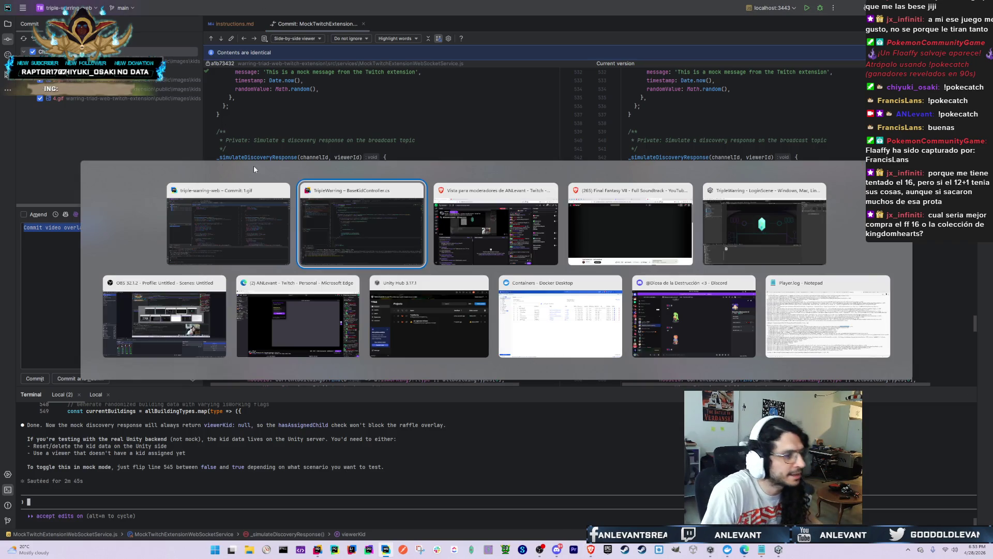
pyautogui.hotkey('alt', 'Tab')
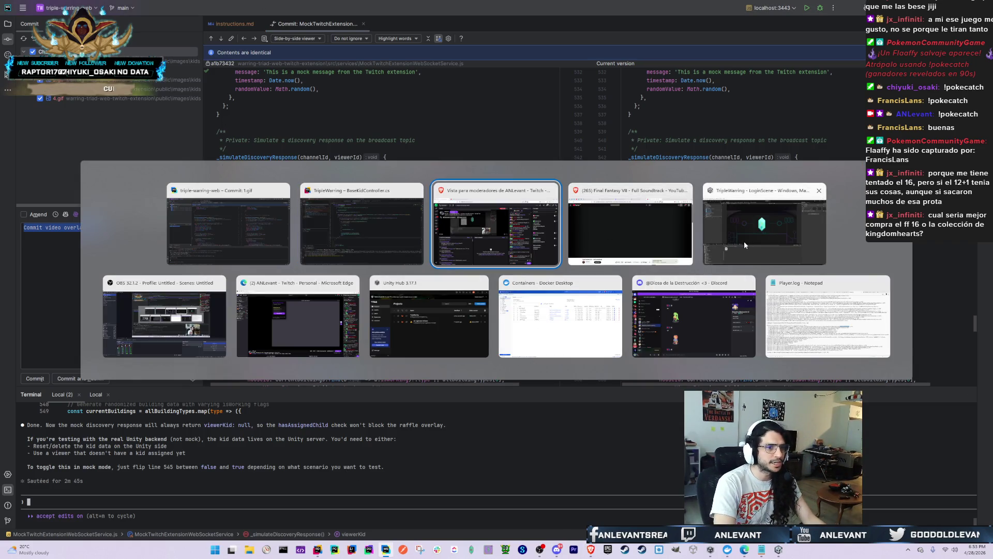
pyautogui.click(744, 241)
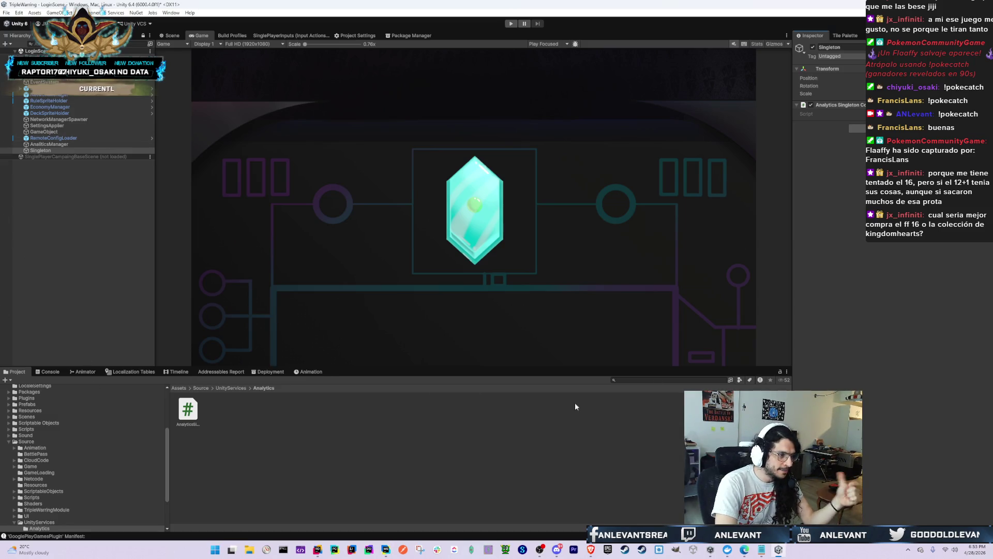
pyautogui.click(658, 380)
pyautogui.write('base')
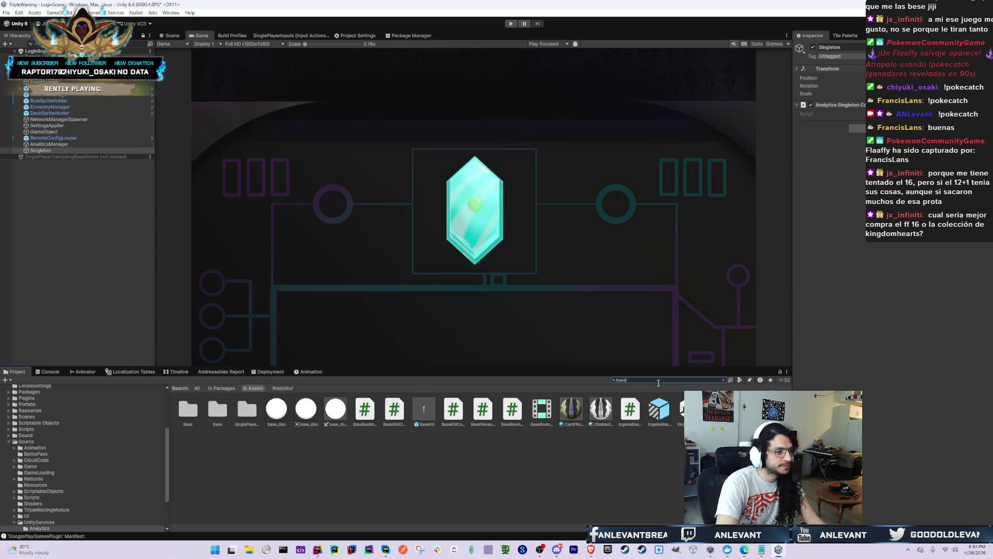
pyautogui.click(427, 422)
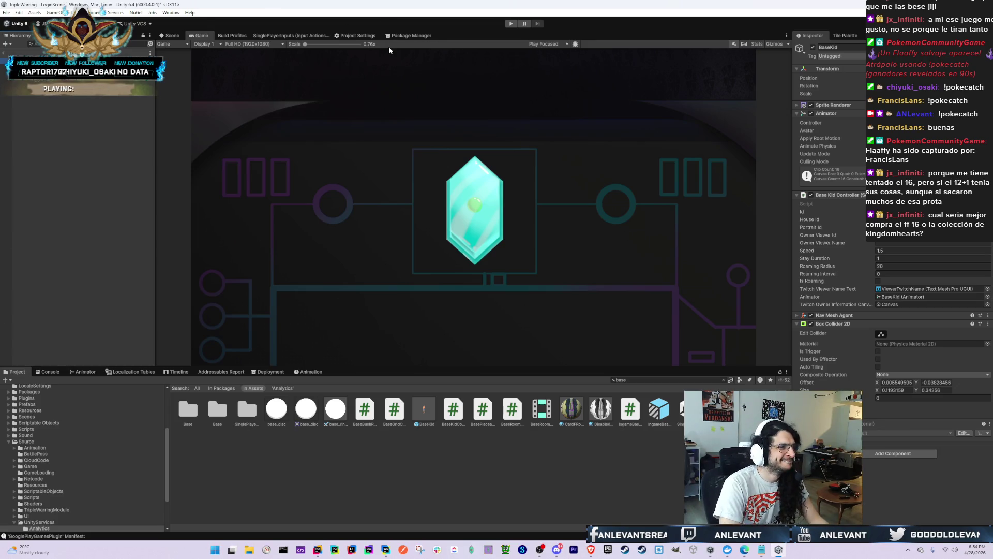
pyautogui.hotkey('ctrl', 'z')
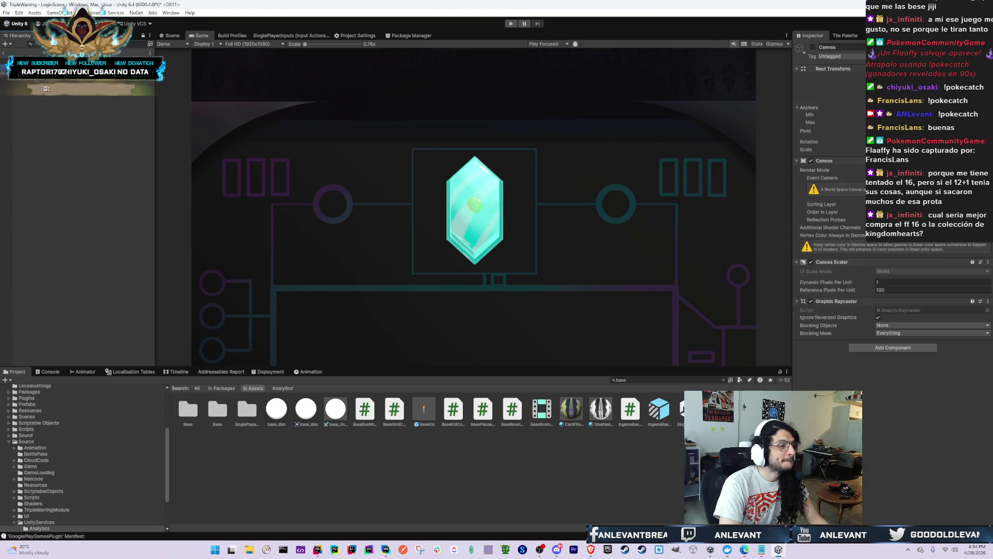
# Inspect BaseKid in a maximized scene view, then exit prefab mode to LoginScene
pyautogui.doubleClick(174, 37)
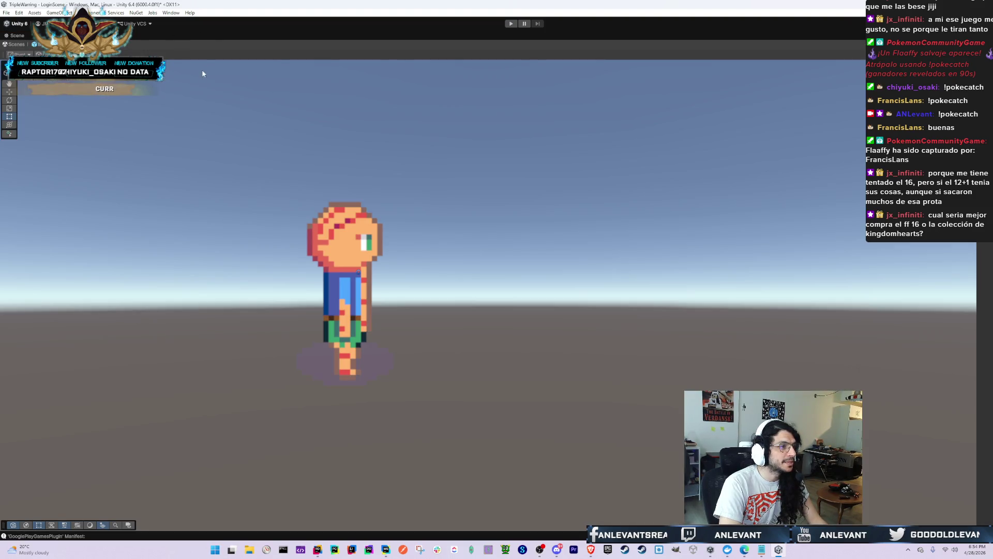
pyautogui.scroll(-4, 305, 124)
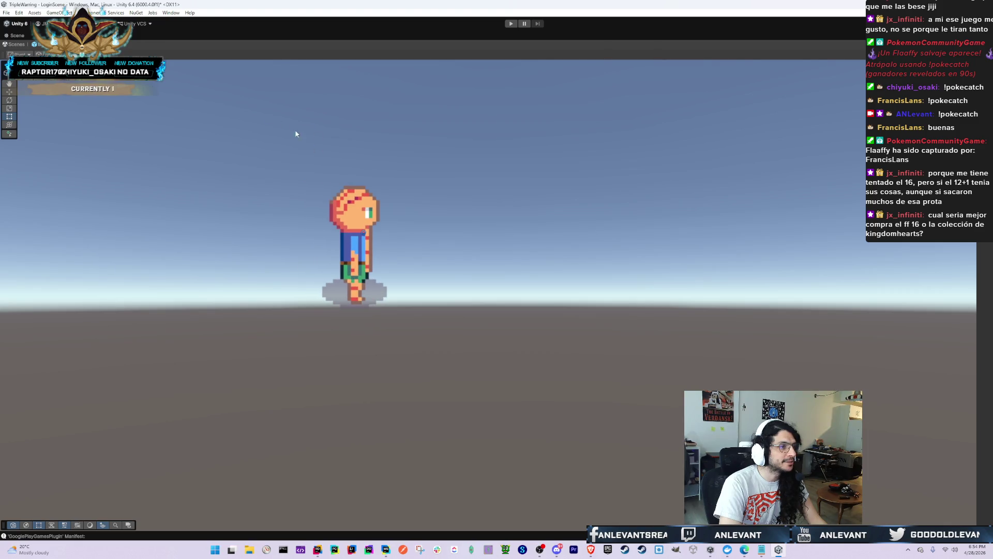
pyautogui.doubleClick(603, 36)
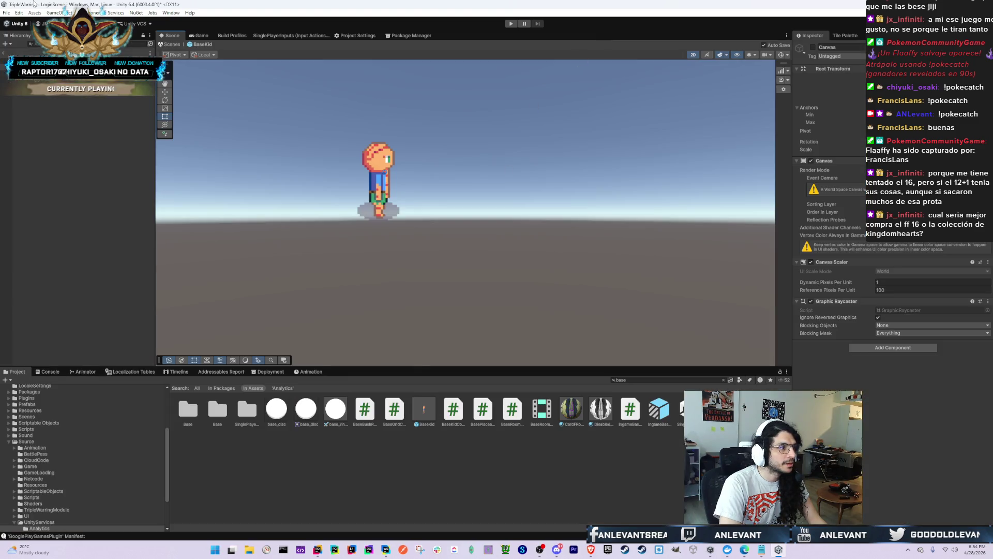
pyautogui.click(5, 52)
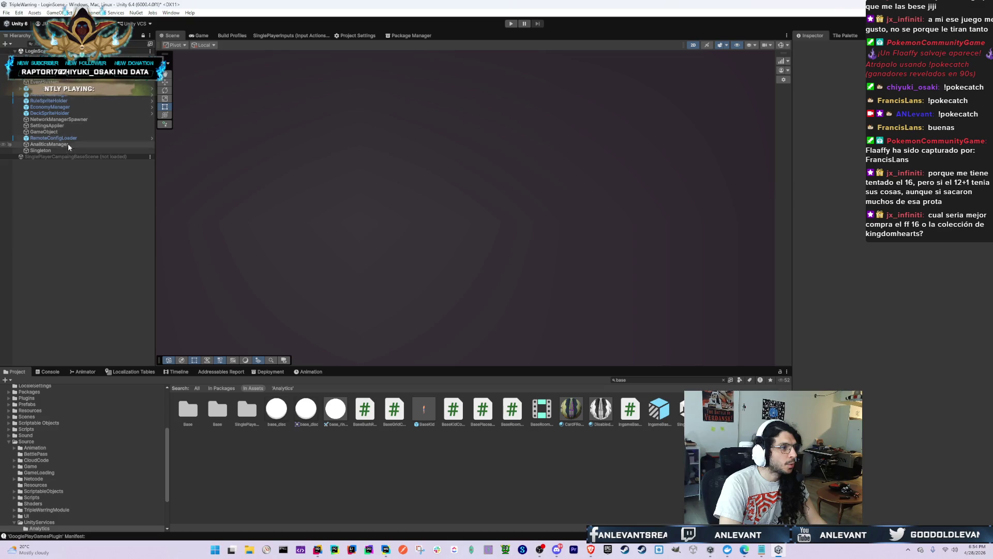
# Show options for SinglePlayerCampaingBaseScene, then open KidCustomizationHudController.cs in Rider
pyautogui.click(67, 157)
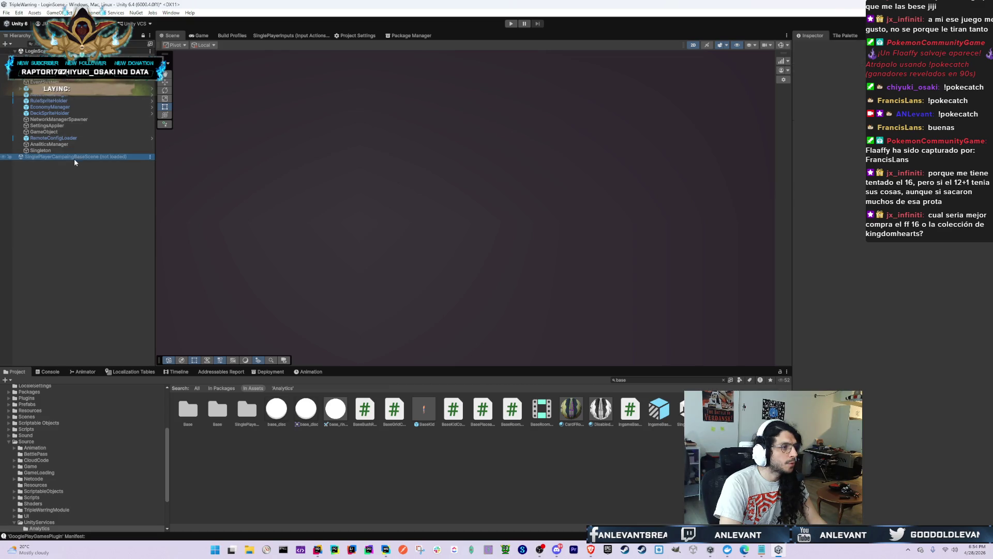
pyautogui.rightClick(75, 160)
pyautogui.moveTo(105, 207)
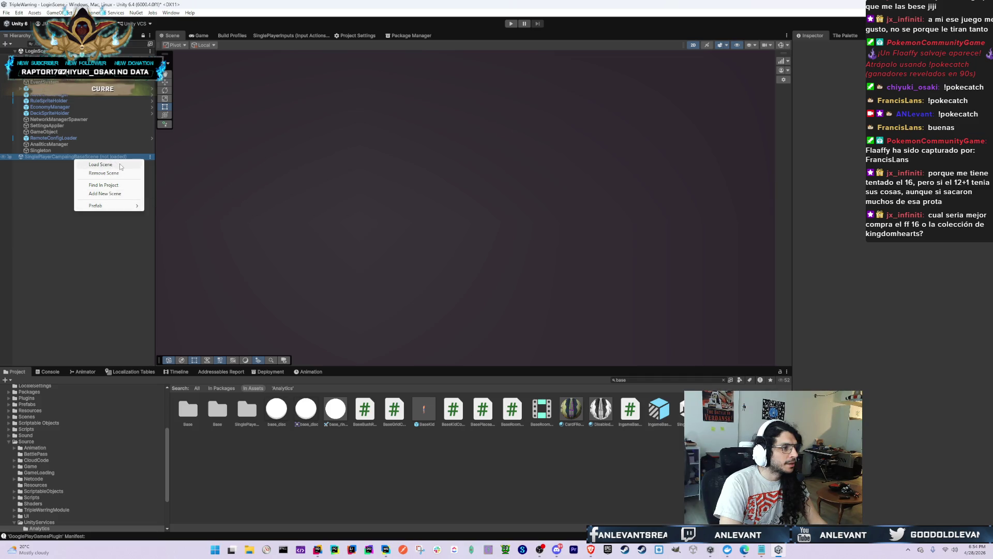
pyautogui.hotkey('alt', 'Tab')
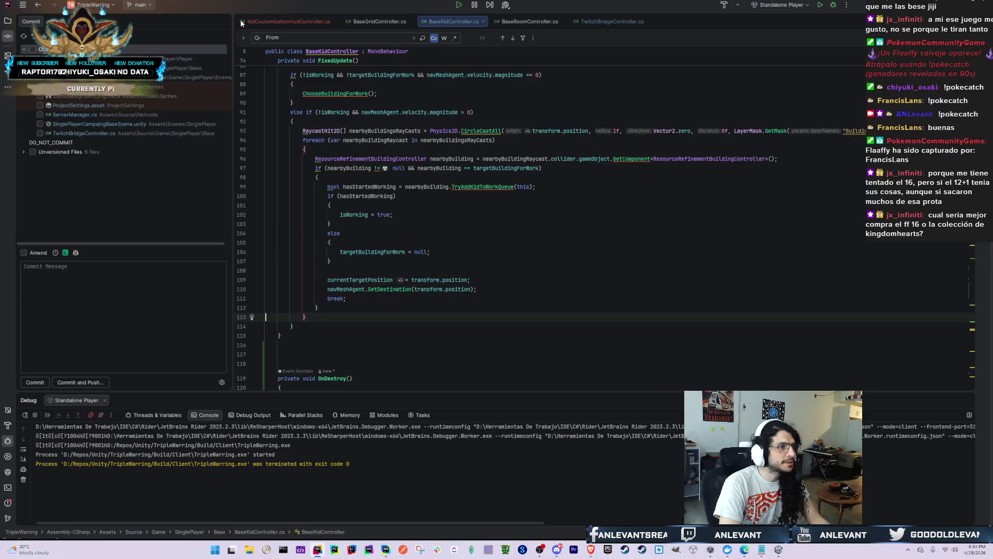
pyautogui.click(271, 22)
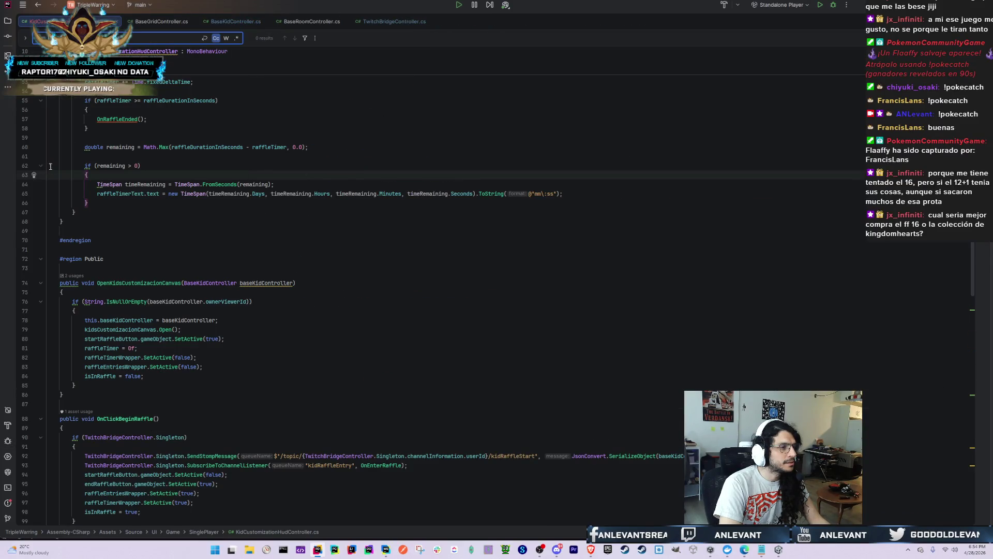
# Add an empty public void DeleteKidTwitchData() method above OpenKidsCustomizacionCanvas
pyautogui.scroll(-7, 50, 166)
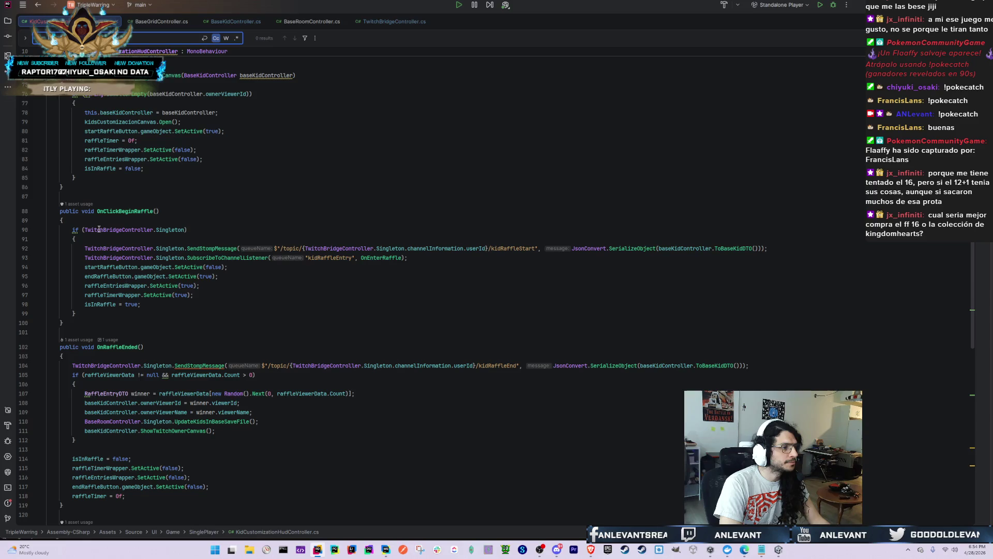
pyautogui.click(119, 187)
pyautogui.scroll(1, 119, 187)
pyautogui.click(171, 82)
pyautogui.press('Return')
pyautogui.press('Return')
pyautogui.write('public void DeleteKi')
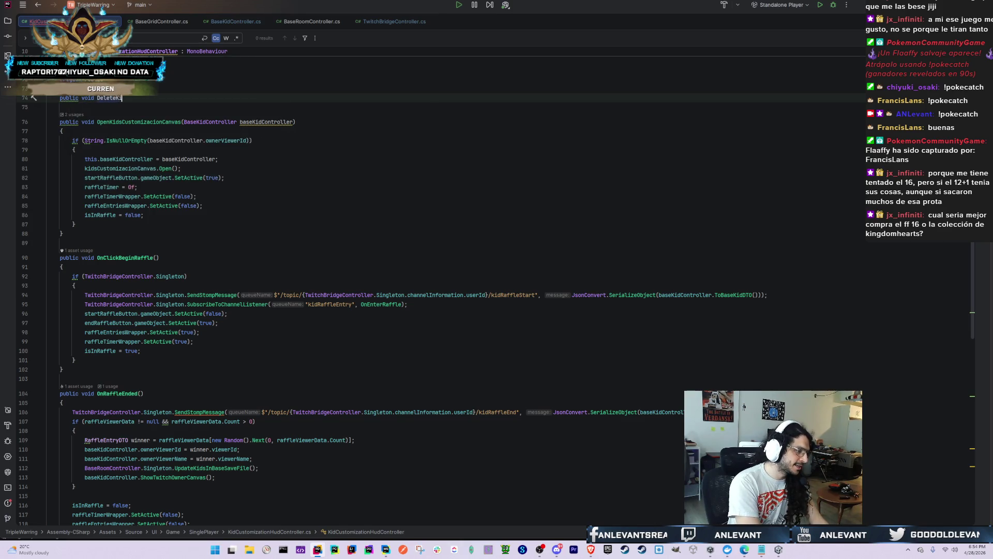
pyautogui.press('Return')
pyautogui.press('Return')
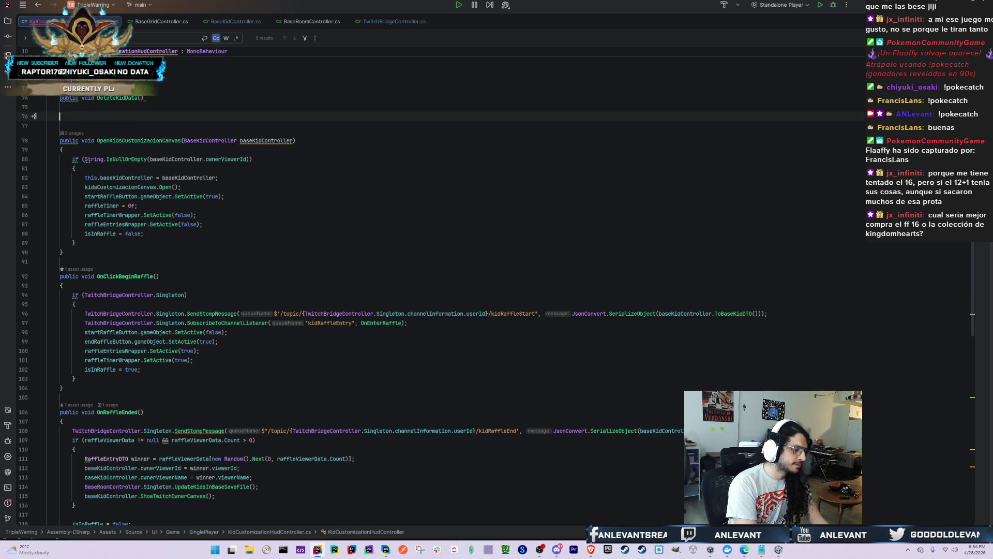
pyautogui.press('BackSpace')
pyautogui.write('{')
pyautogui.press('Return')
pyautogui.click(140, 97)
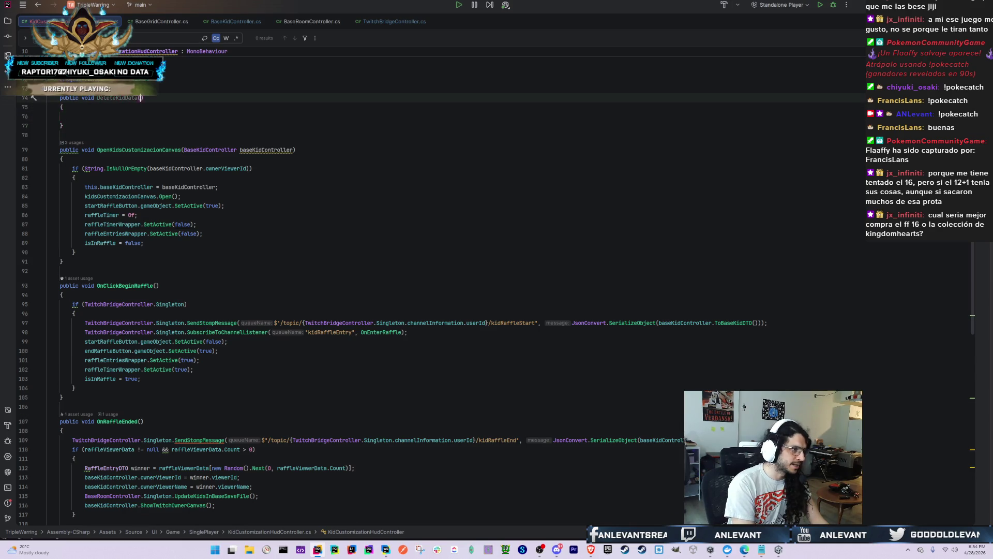
pyautogui.write('Twitch')
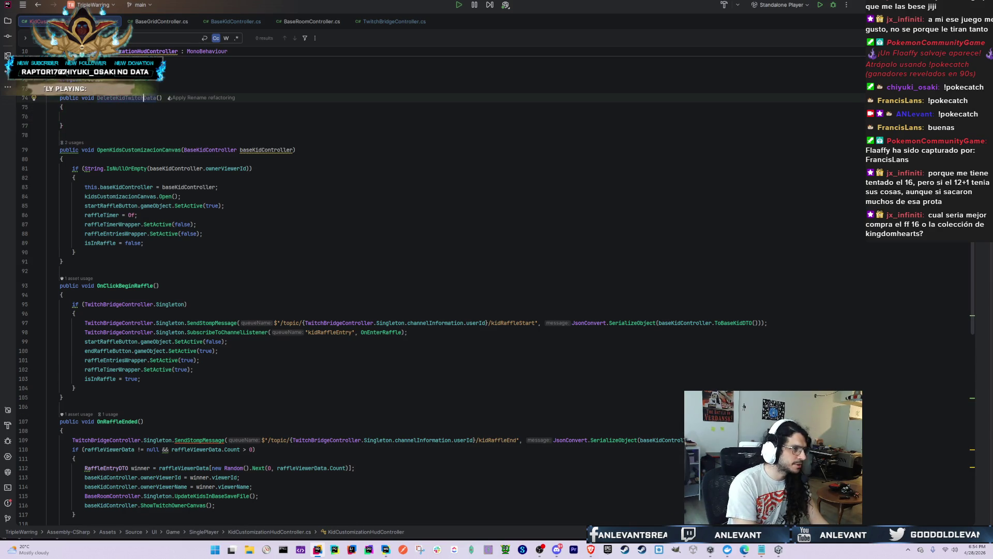
# Fill the method body with baseKidController.ClearTwitchAvatarData(); using autocomplete
pyautogui.press('Down')
pyautogui.press('Down')
pyautogui.write('sel')
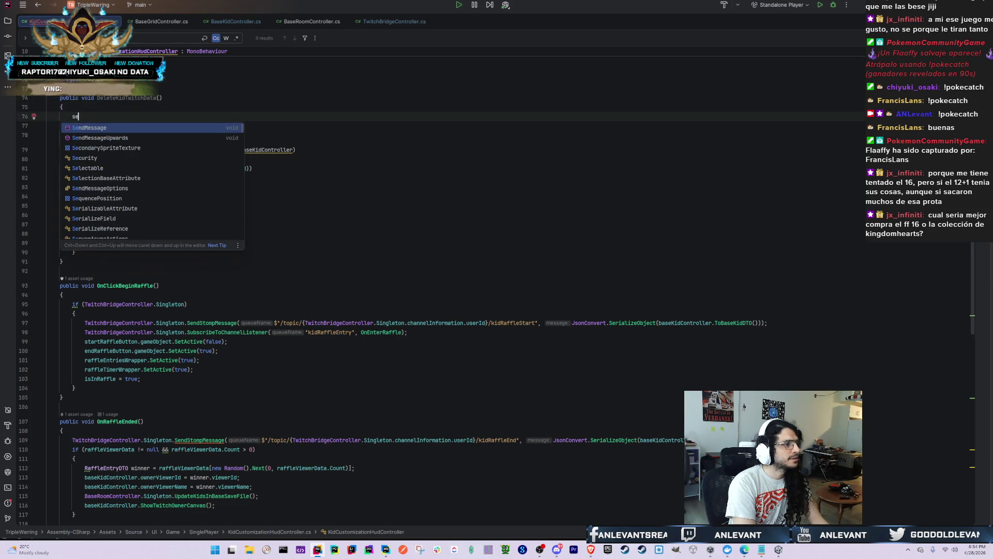
pyautogui.press('BackSpace')
pyautogui.press('BackSpace')
pyautogui.press('BackSpace')
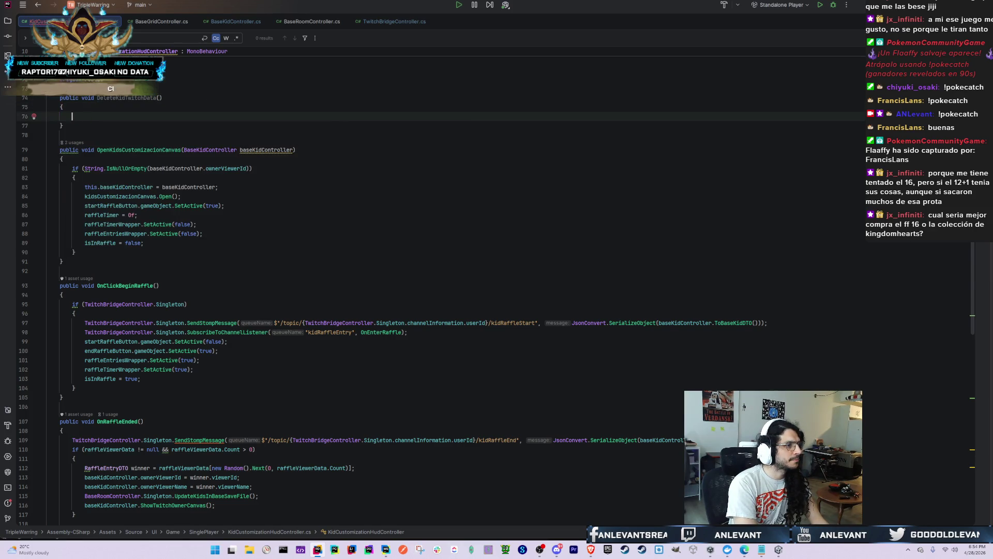
pyautogui.write('base')
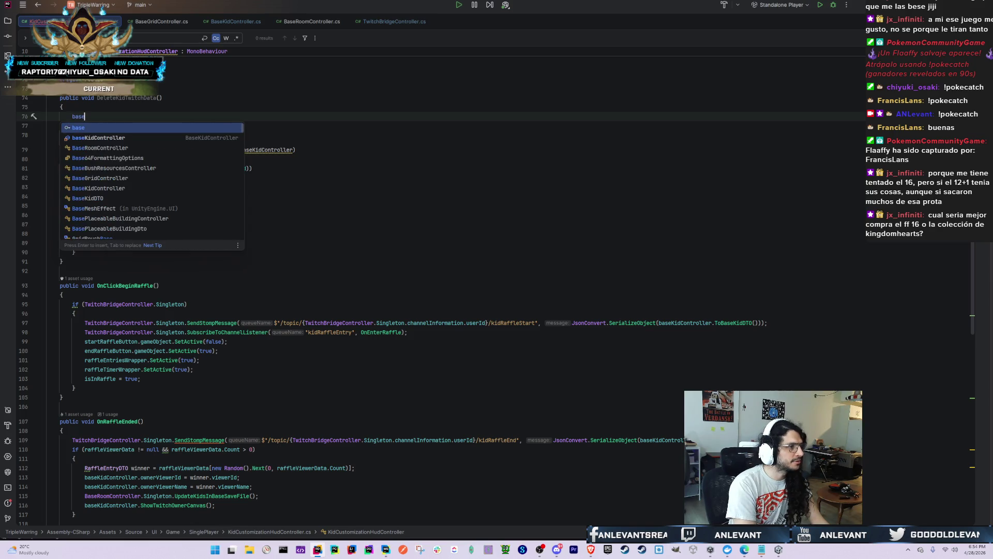
pyautogui.press('Return')
pyautogui.write('.')
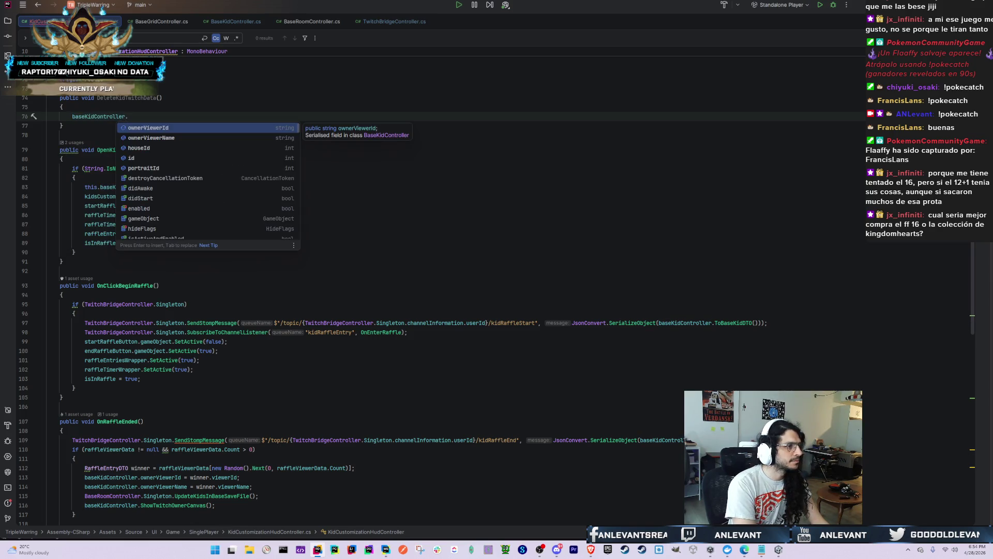
pyautogui.write('cl')
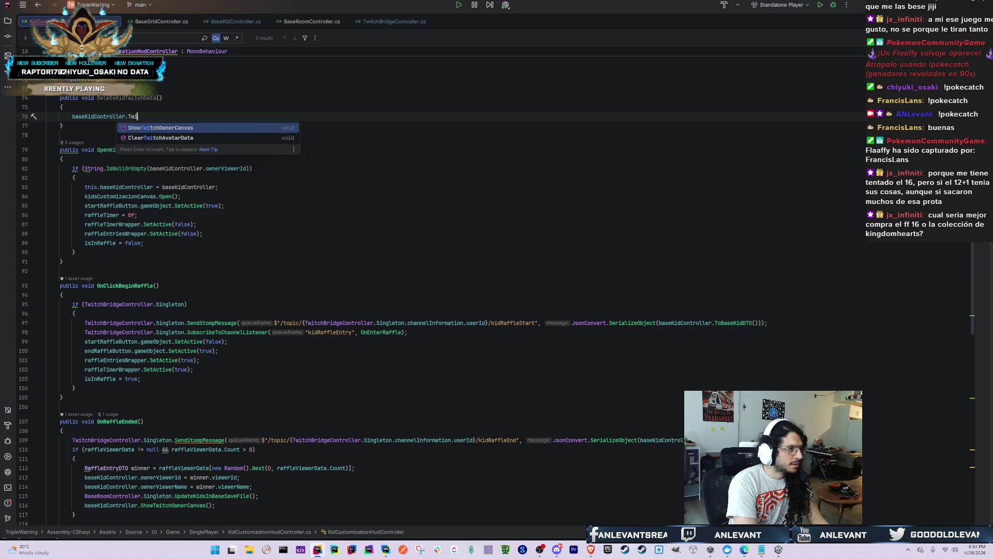
pyautogui.press('Down')
pyautogui.press('Return')
pyautogui.write(';')
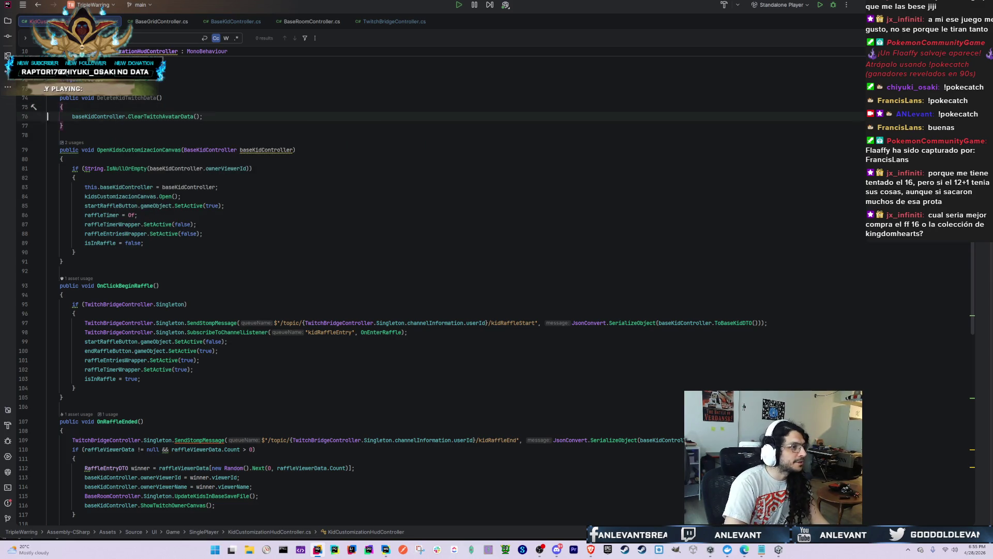
pyautogui.click(62, 107)
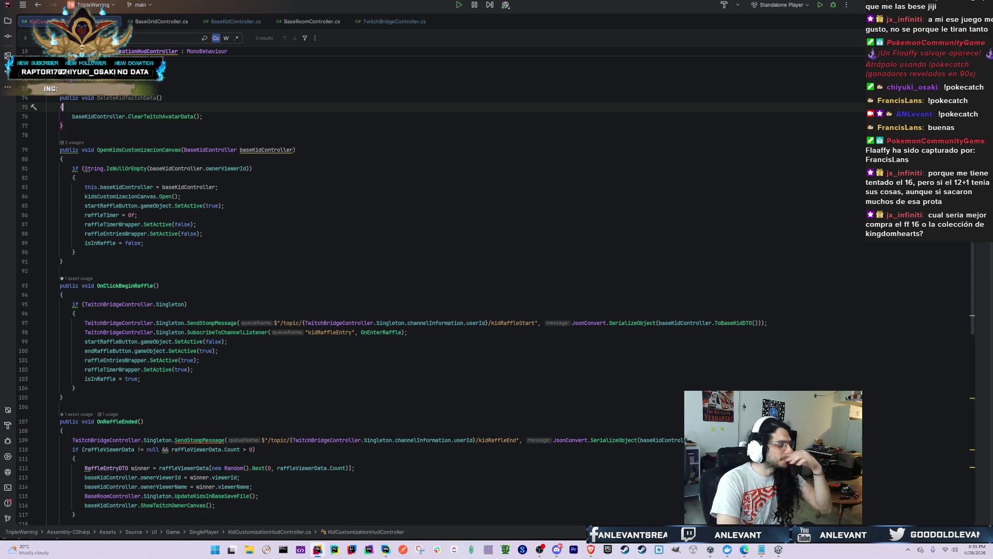
# Switch from Rider back to the Unity editor
pyautogui.hotkey('alt', 'Tab')
pyautogui.press('Escape')
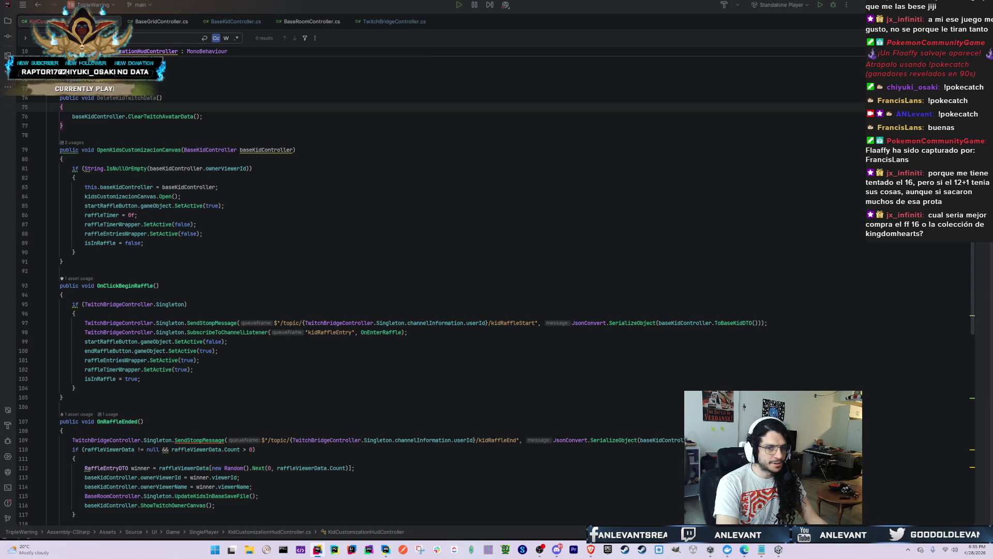
pyautogui.hotkey('alt', 'Tab')
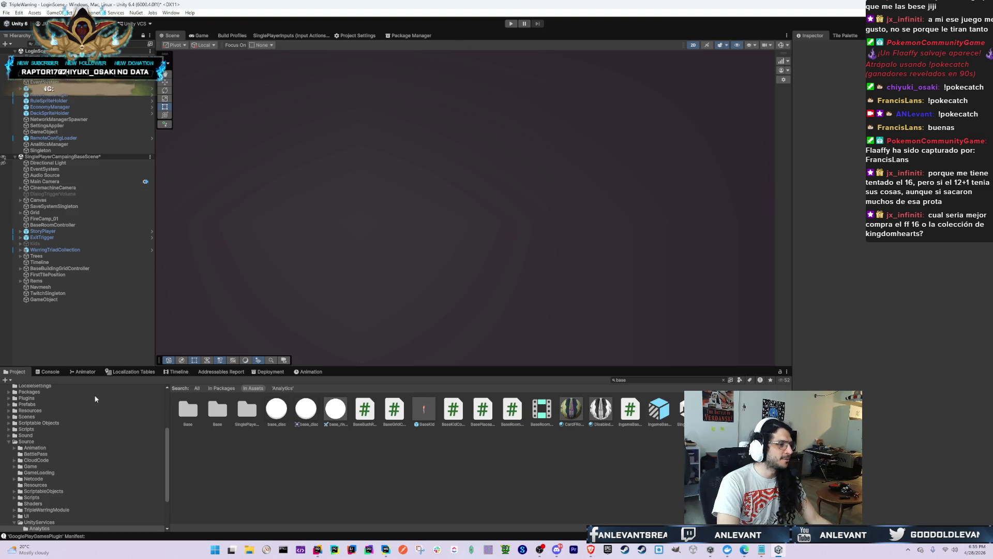
# Maximize then restore the Game view showing the base HUD, and select SinglePlayerCampaingBaseScene
pyautogui.click(60, 374)
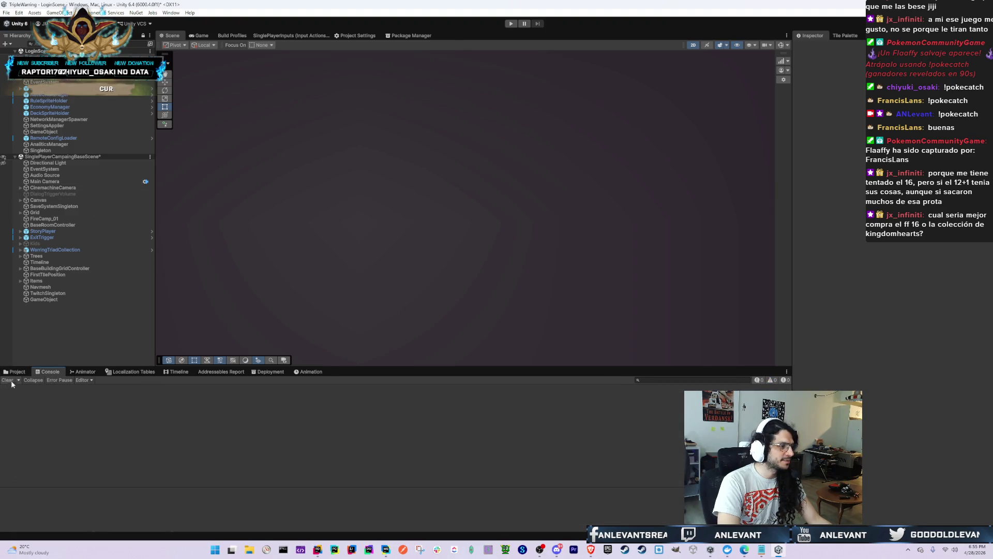
pyautogui.click(15, 372)
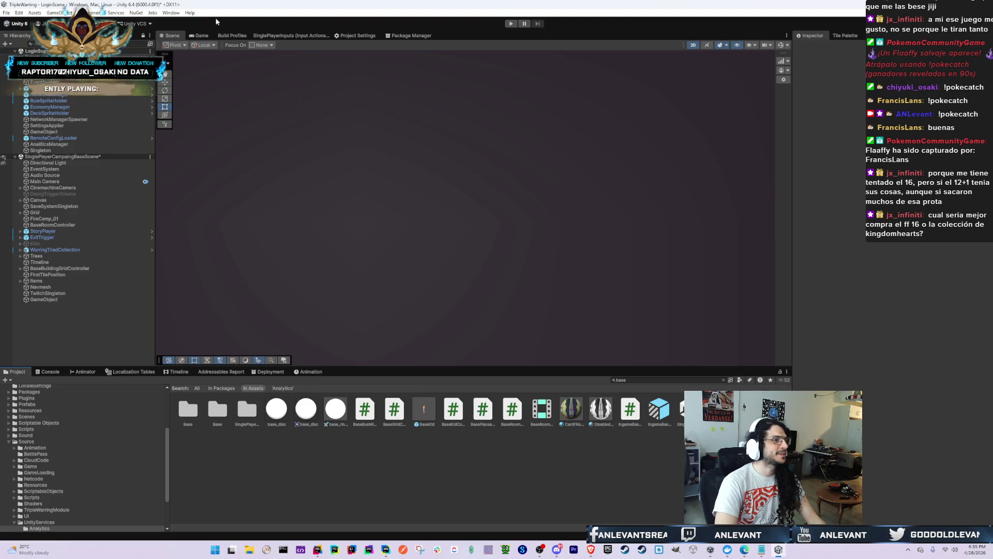
pyautogui.rightClick(199, 36)
pyautogui.click(199, 40)
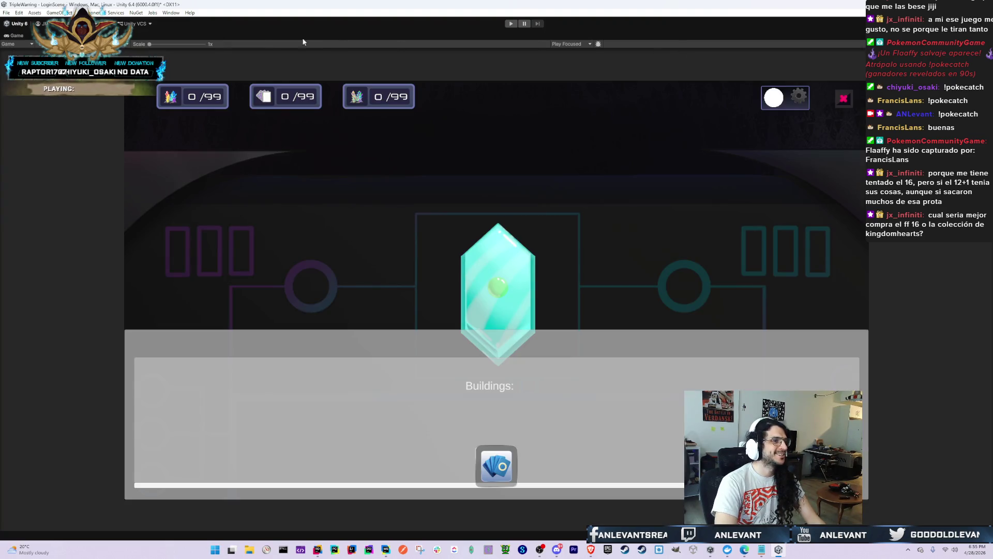
pyautogui.doubleClick(274, 35)
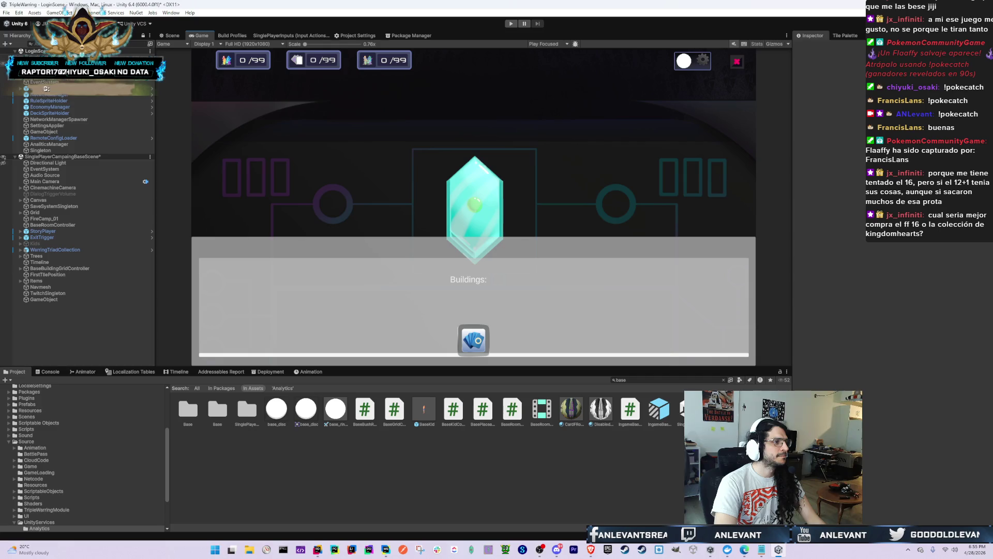
pyautogui.click(110, 156)
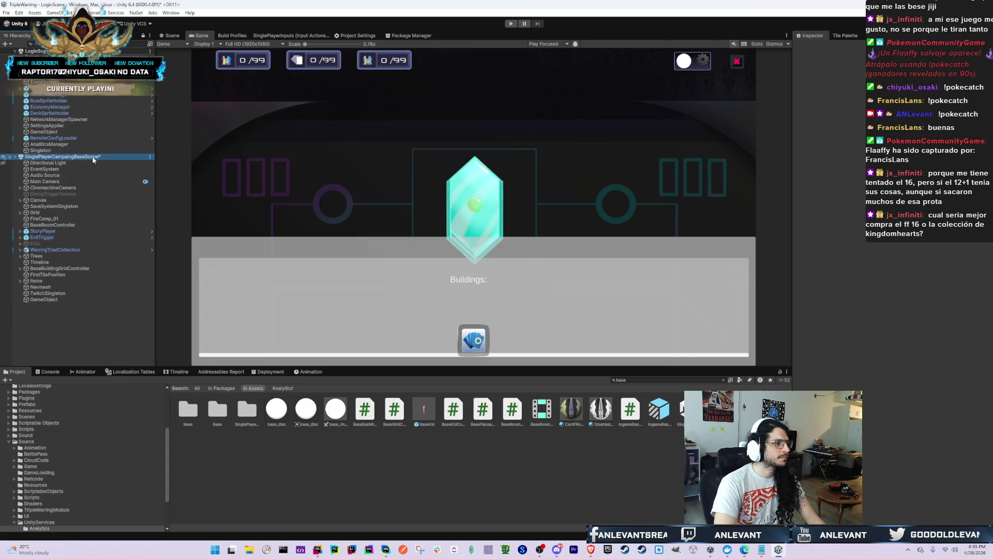
# Expand KidCustomizationHud and enable it so the Twitch Character Raffle panel shows
pyautogui.click(66, 218)
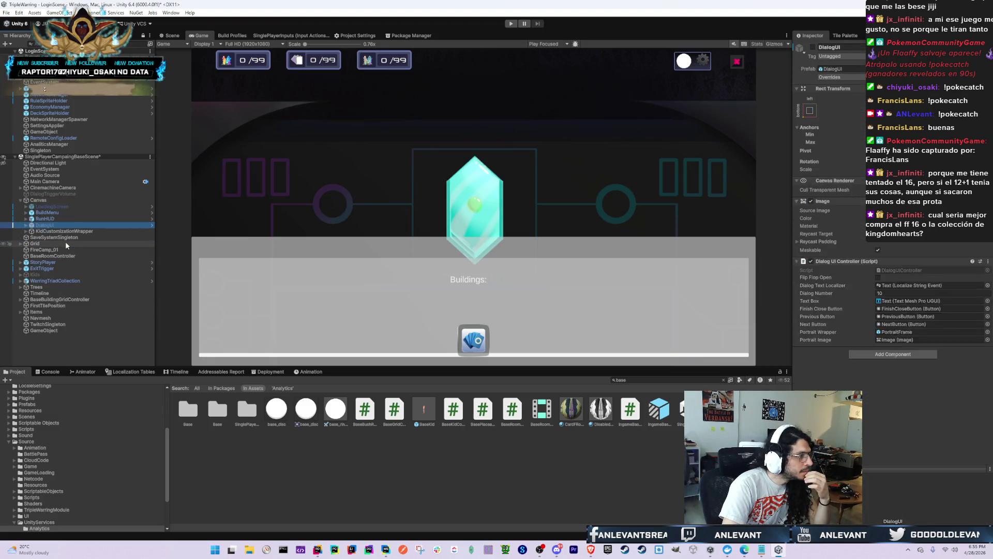
pyautogui.press('Right')
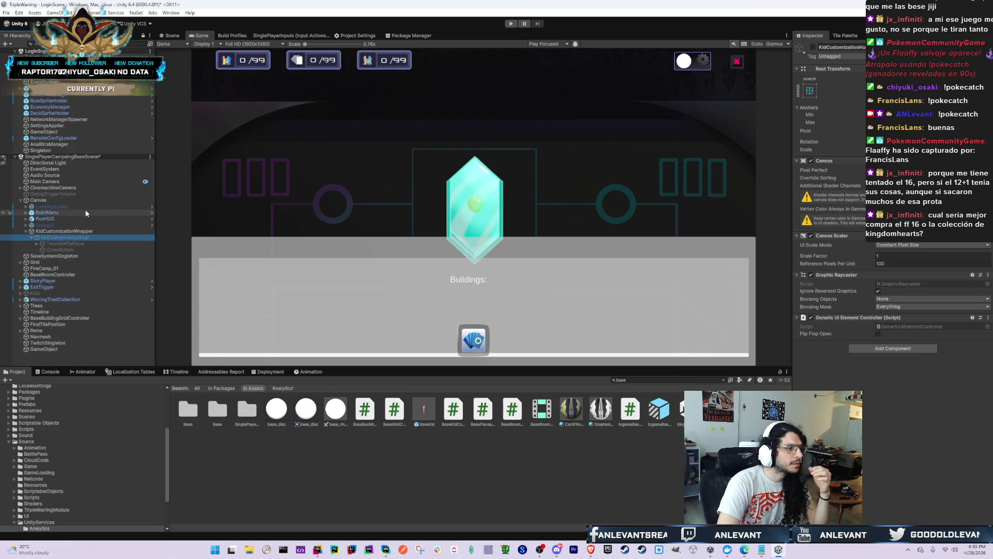
pyautogui.click(813, 48)
# Add a TextMeshPro Button under KidCustomizationHud from the UI (Canvas) menu
pyautogui.rightClick(82, 239)
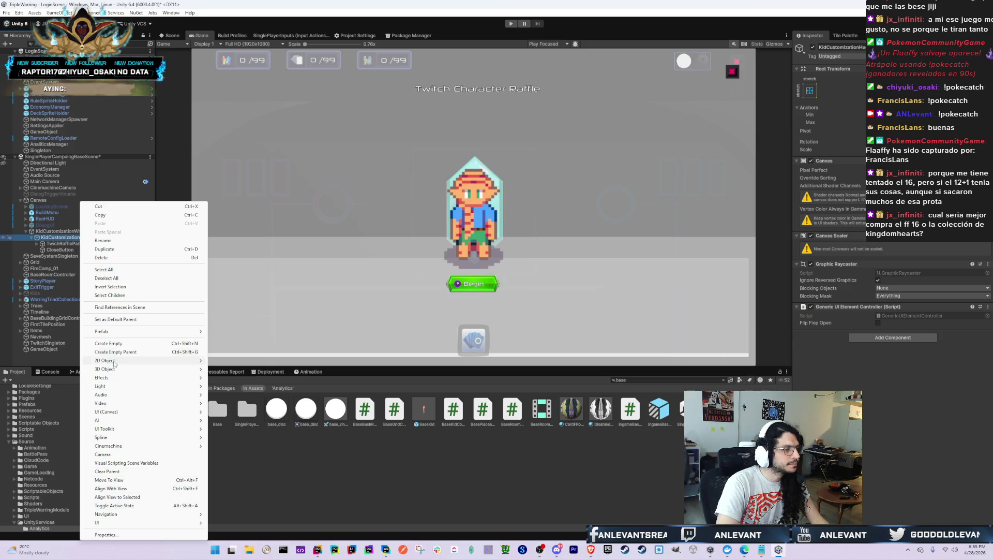
pyautogui.click(58, 277)
pyautogui.click(58, 250)
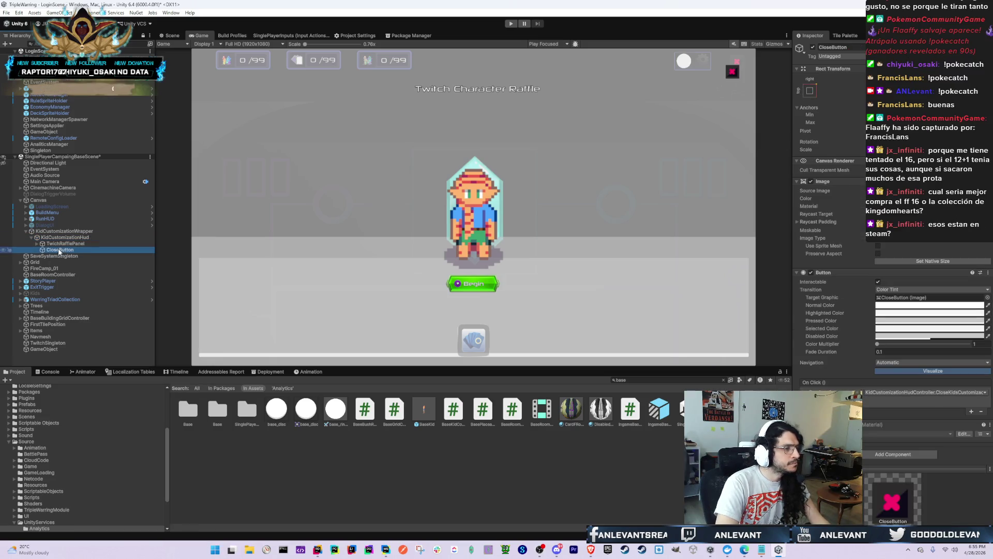
pyautogui.rightClick(69, 237)
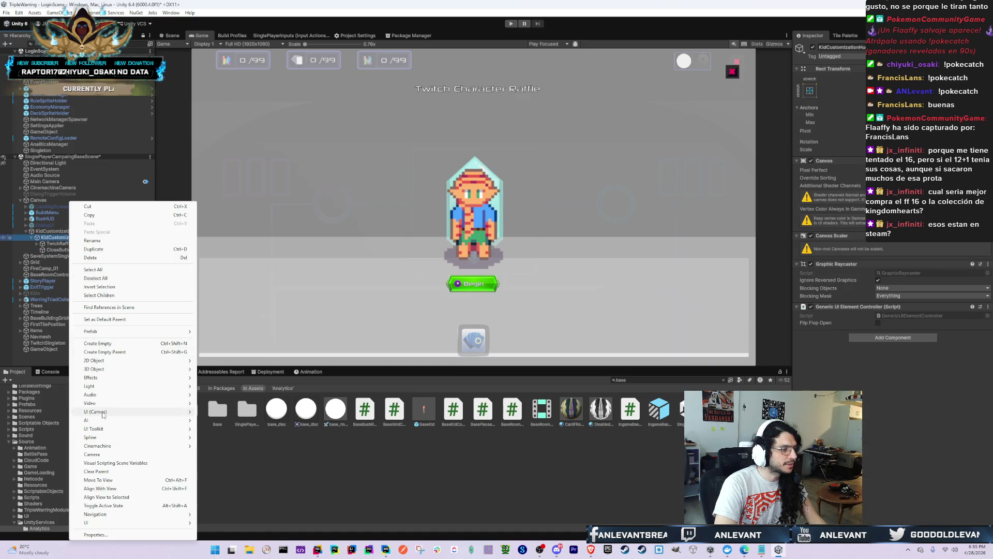
pyautogui.moveTo(103, 411)
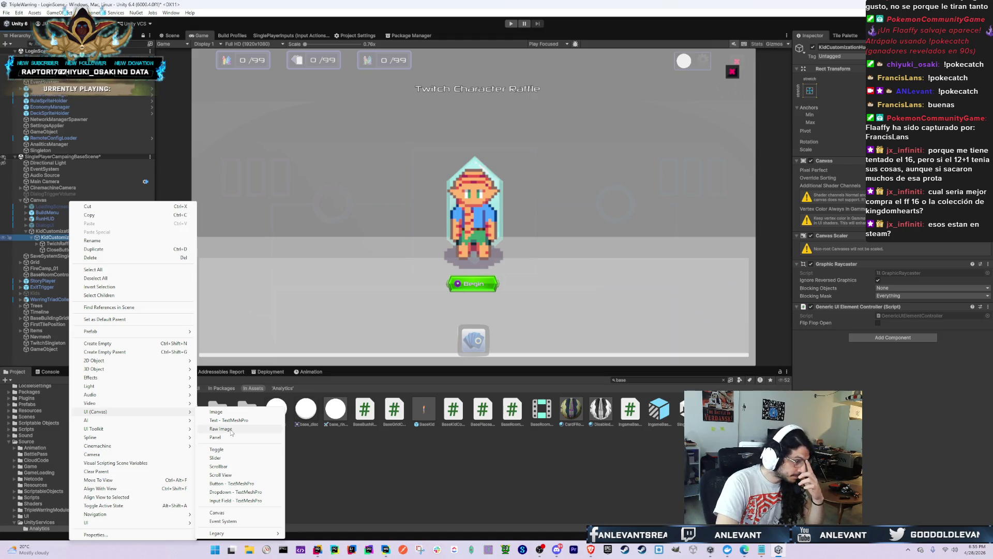
pyautogui.click(233, 483)
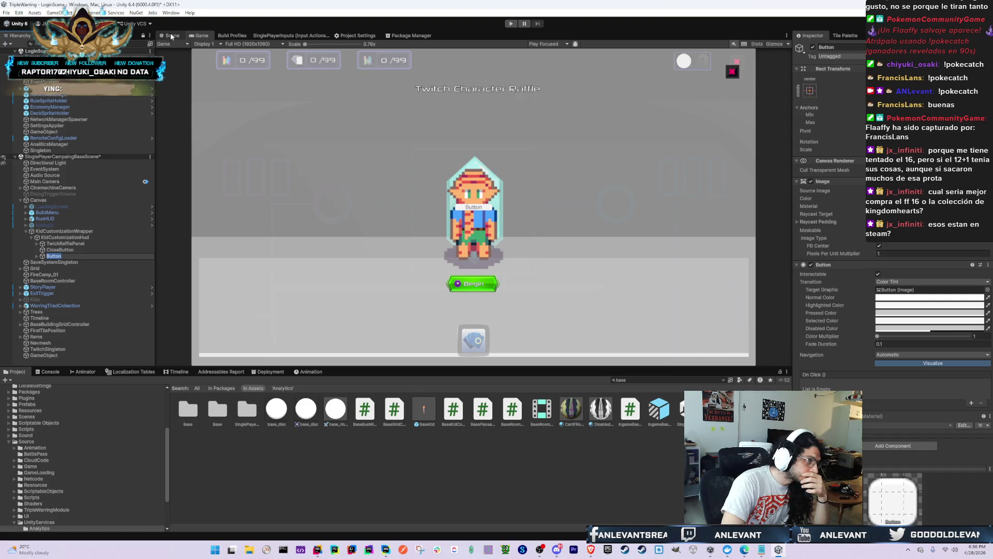
# Set the new button's label to 'Twitch Reset' and name the button TwitchResetDebug
pyautogui.press('Return')
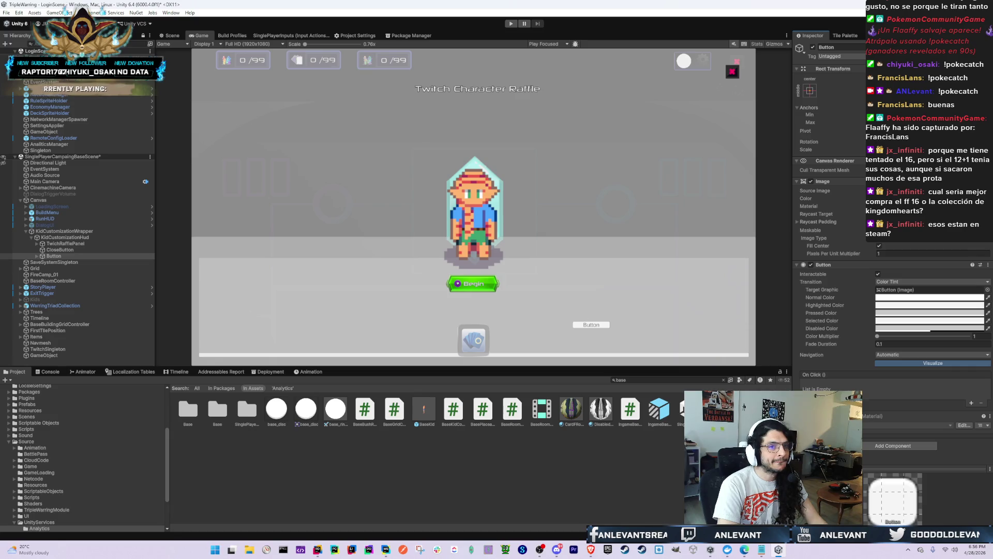
pyautogui.click(37, 256)
pyautogui.click(61, 262)
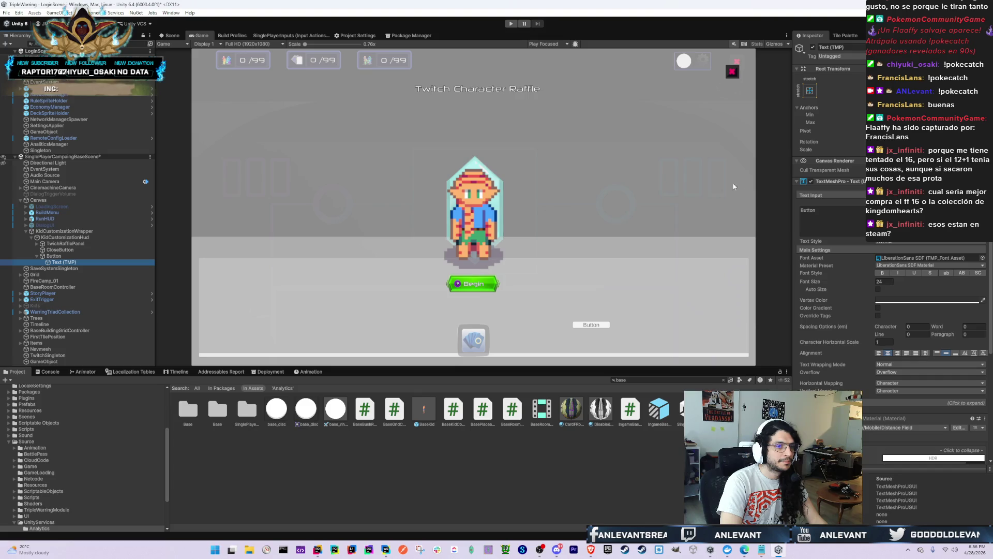
pyautogui.click(837, 227)
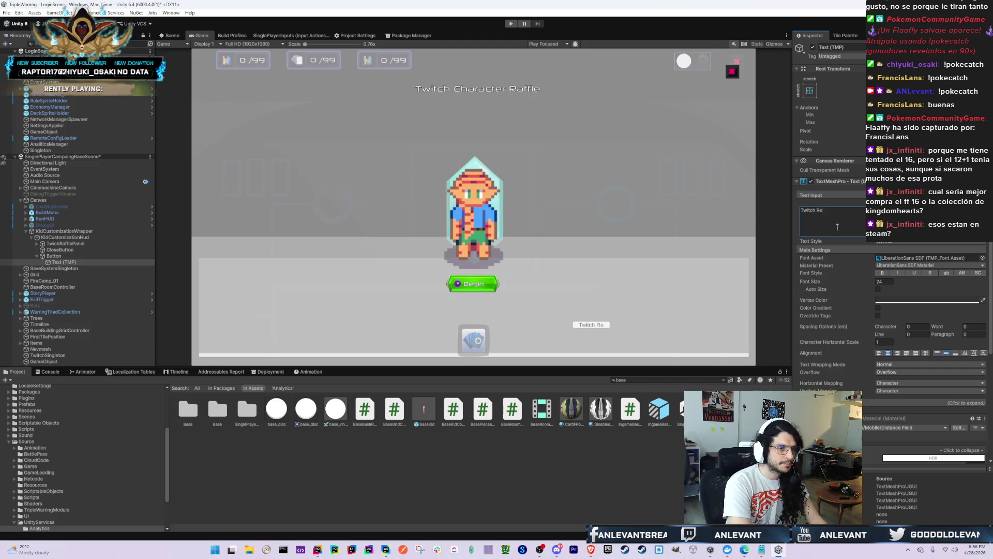
pyautogui.click(54, 256)
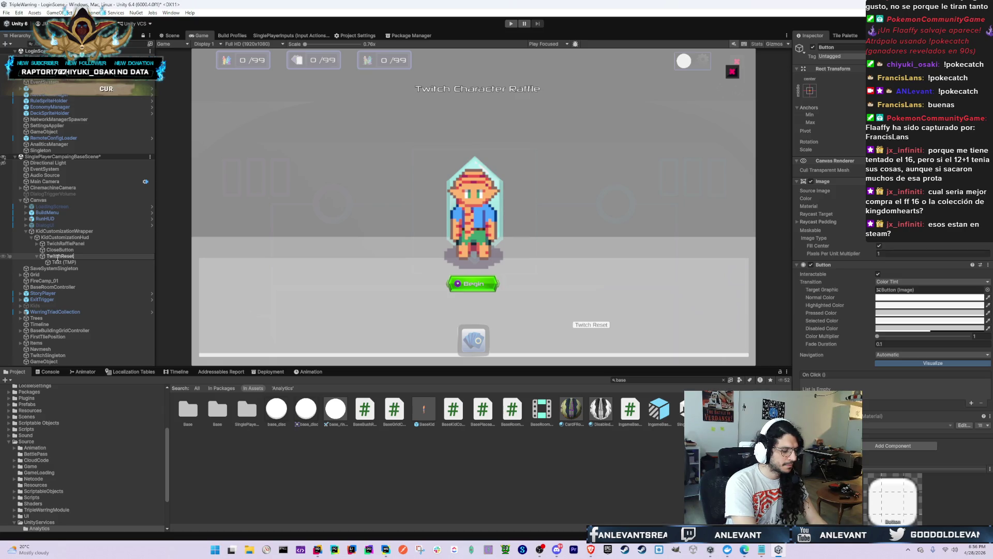
pyautogui.click(58, 262)
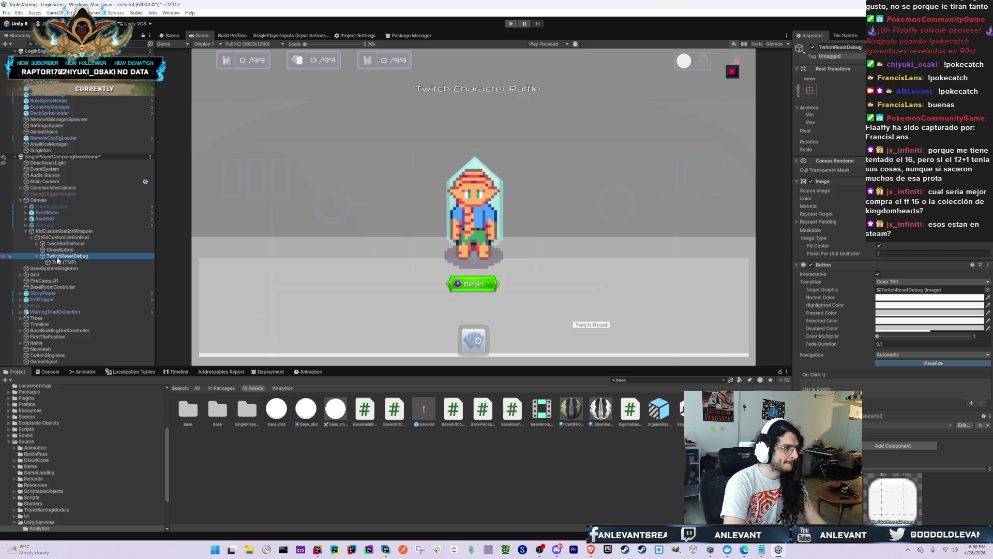
pyautogui.click(57, 257)
pyautogui.press('Left')
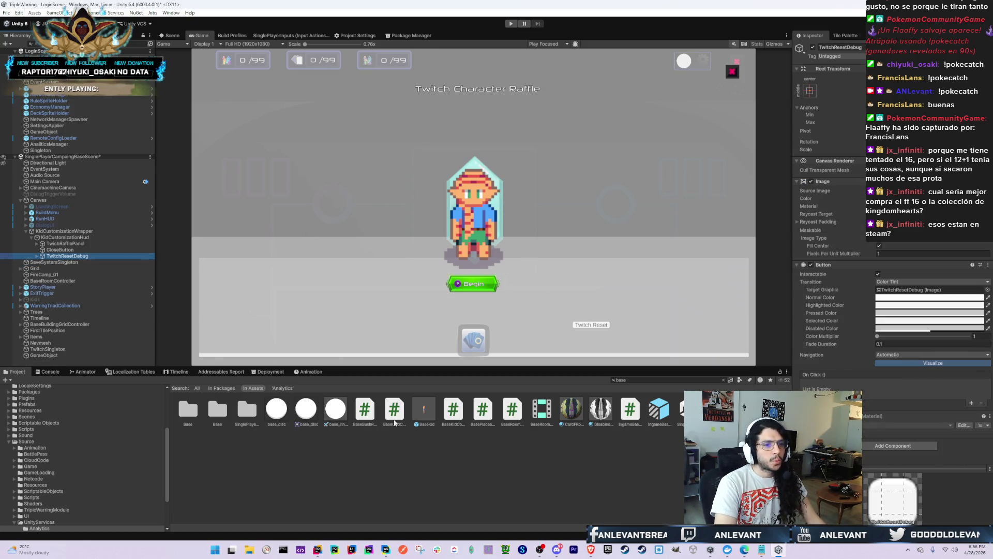
pyautogui.click(74, 231)
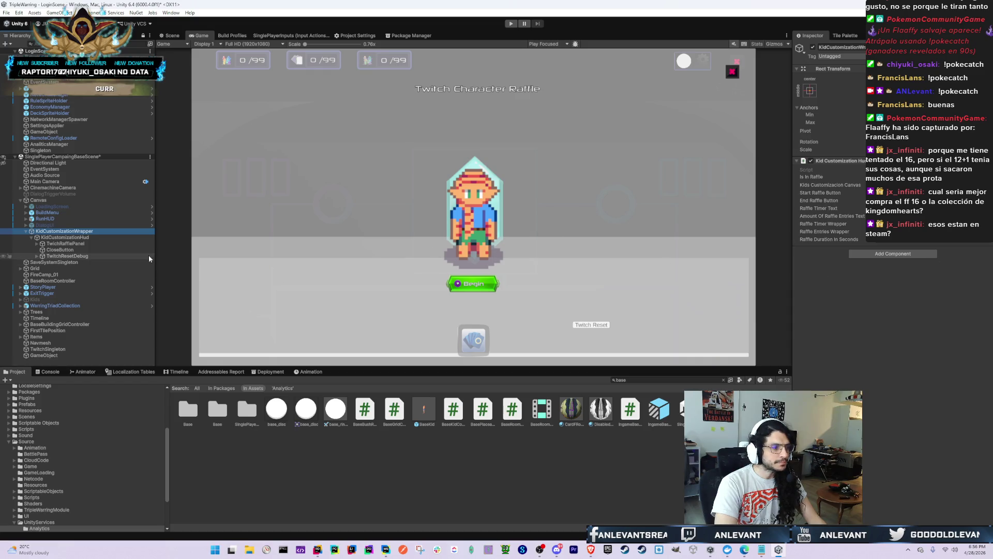
# Add an On Click entry targeting KidCustomizationWrapper that calls KidCustomizationHudController.DeleteKidTwitchData
pyautogui.click(98, 256)
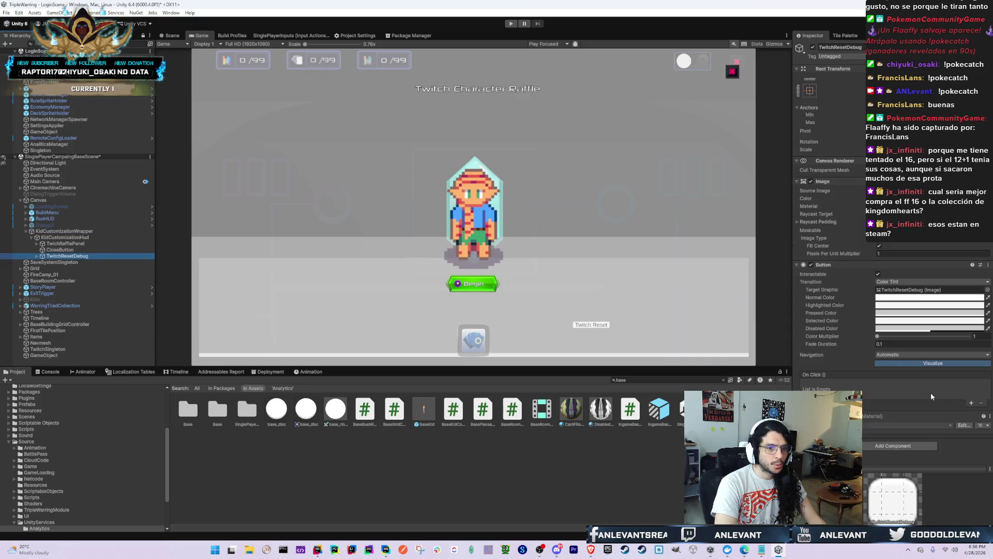
pyautogui.click(966, 403)
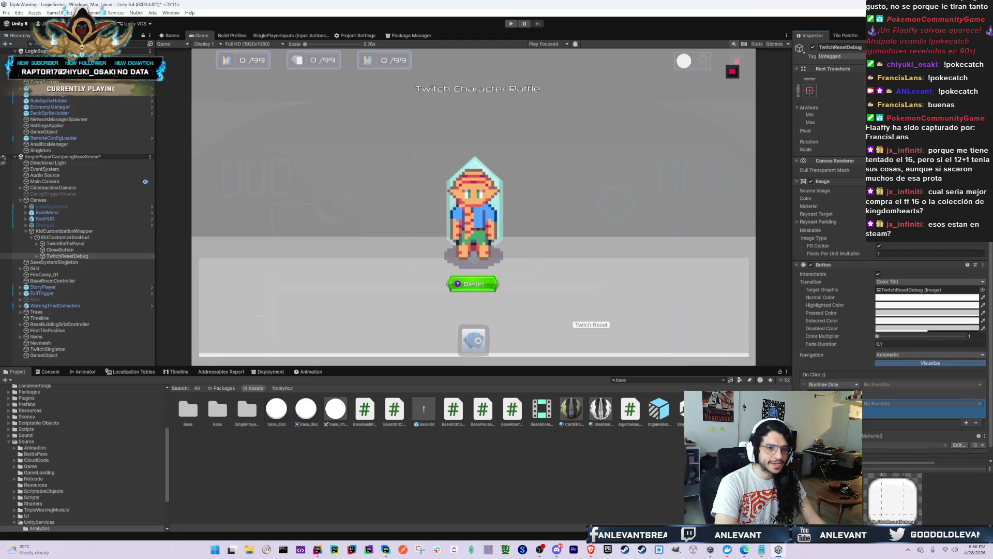
pyautogui.click(979, 425)
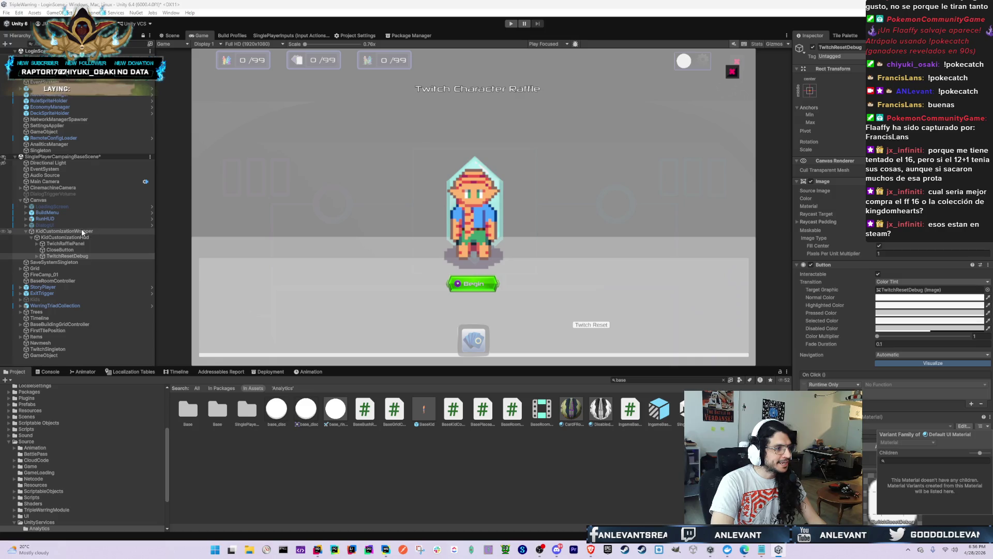
pyautogui.moveTo(82, 230); pyautogui.dragTo(416, 266)
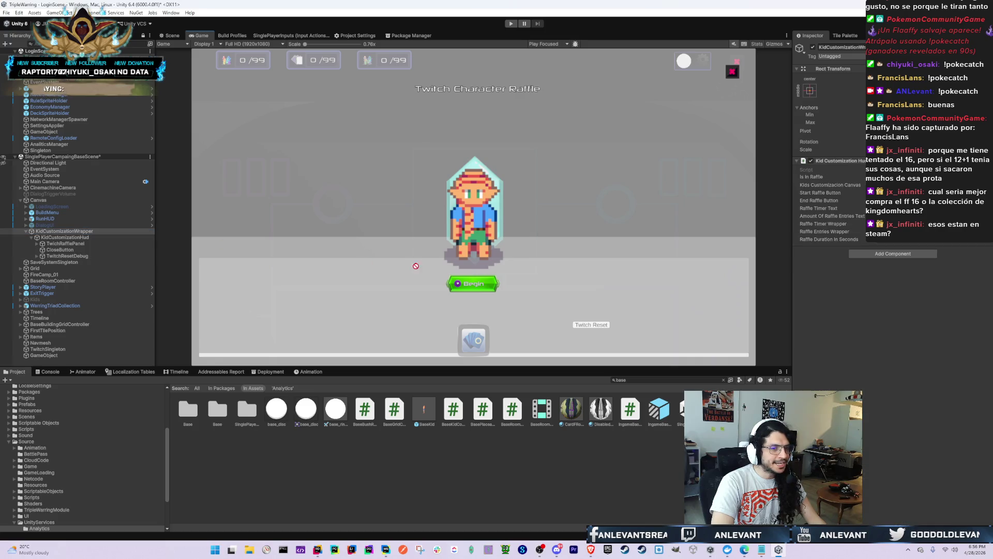
pyautogui.click(88, 256)
pyautogui.moveTo(65, 234); pyautogui.dragTo(609, 281)
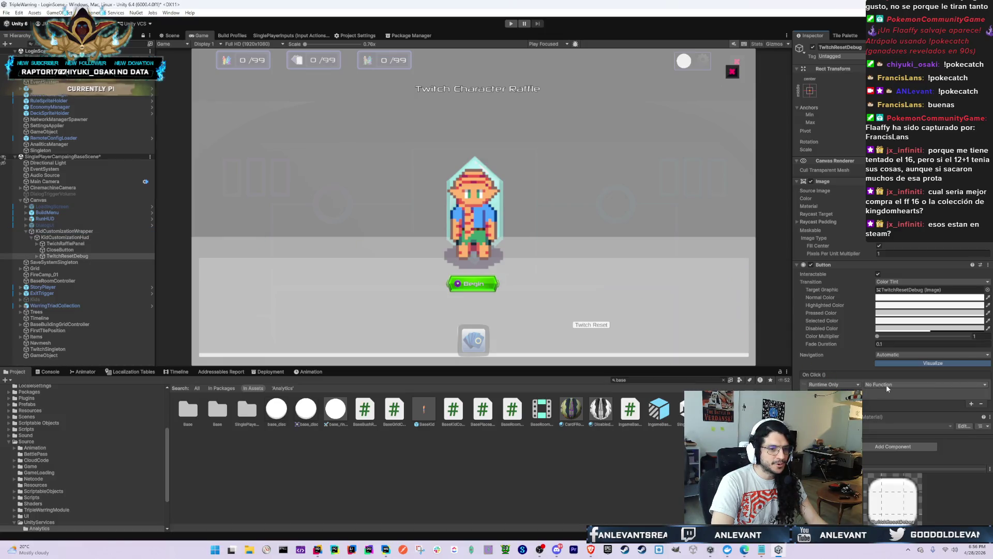
pyautogui.click(887, 388)
pyautogui.moveTo(910, 422)
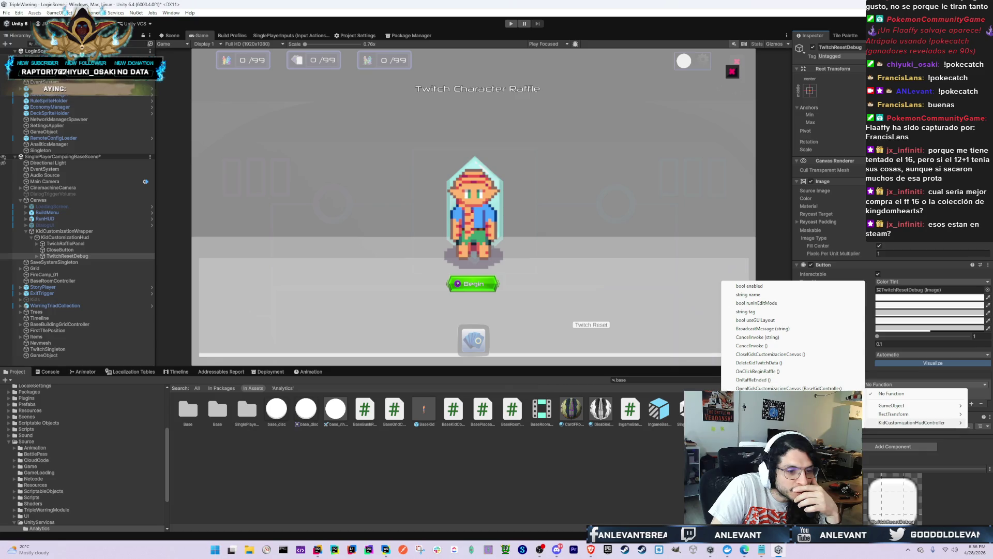
pyautogui.click(758, 363)
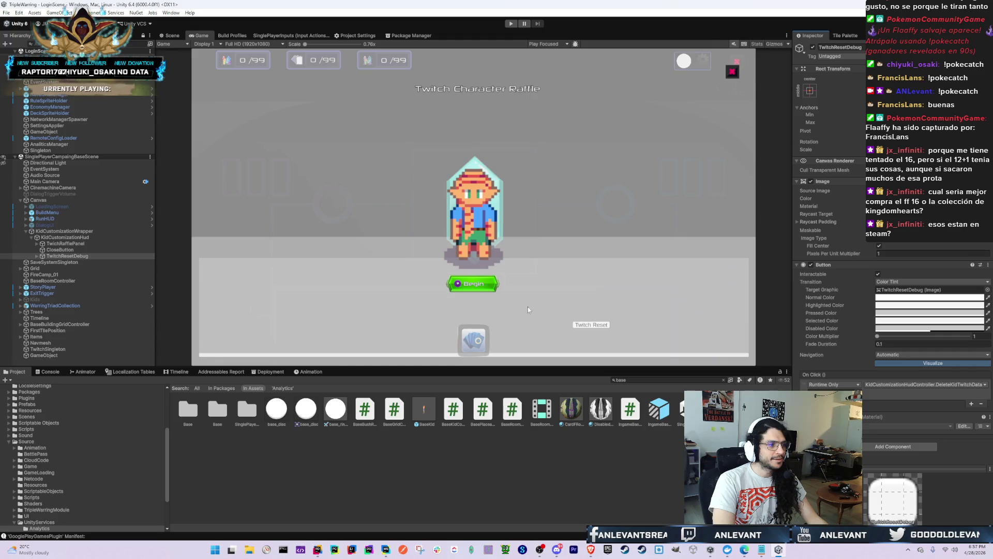
pyautogui.click(65, 231)
pyautogui.click(26, 230)
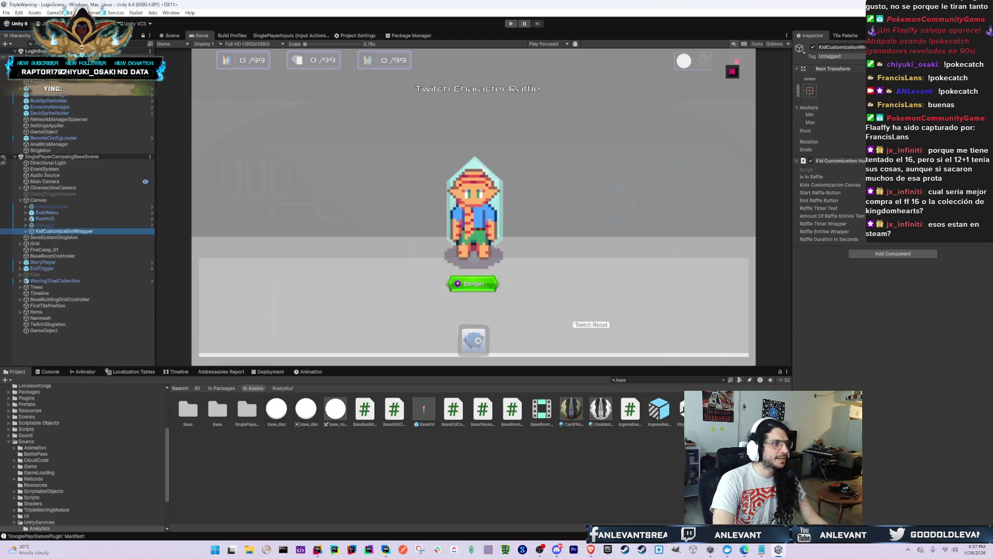
# Unload SinglePlayerCampaingBaseScene, run LoginScene in Play mode, and check the console
pyautogui.rightClick(86, 158)
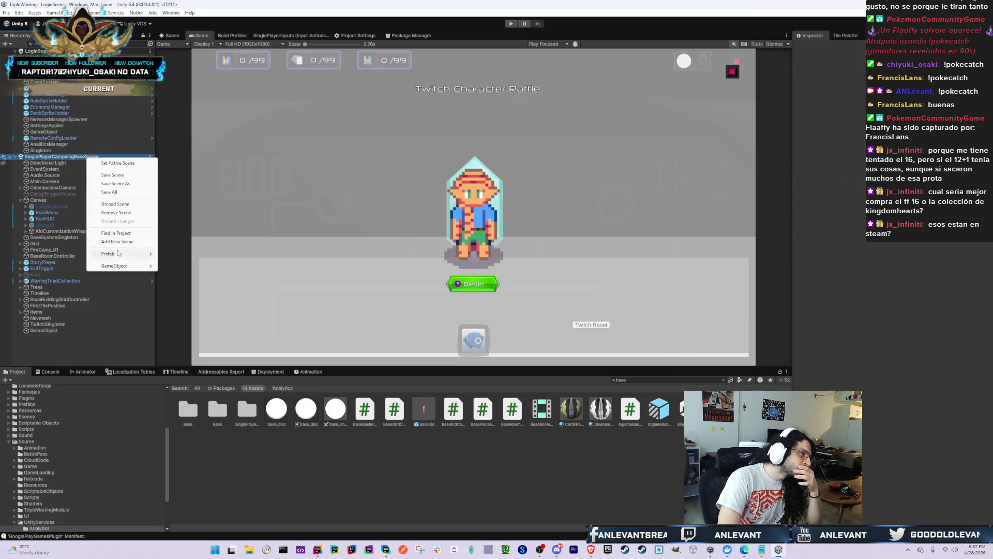
pyautogui.click(115, 203)
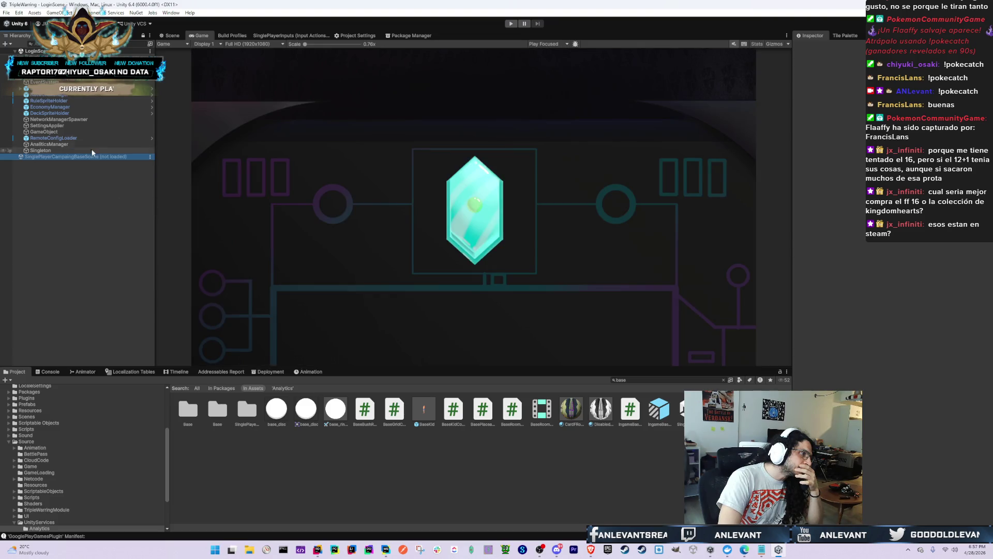
pyautogui.rightClick(78, 51)
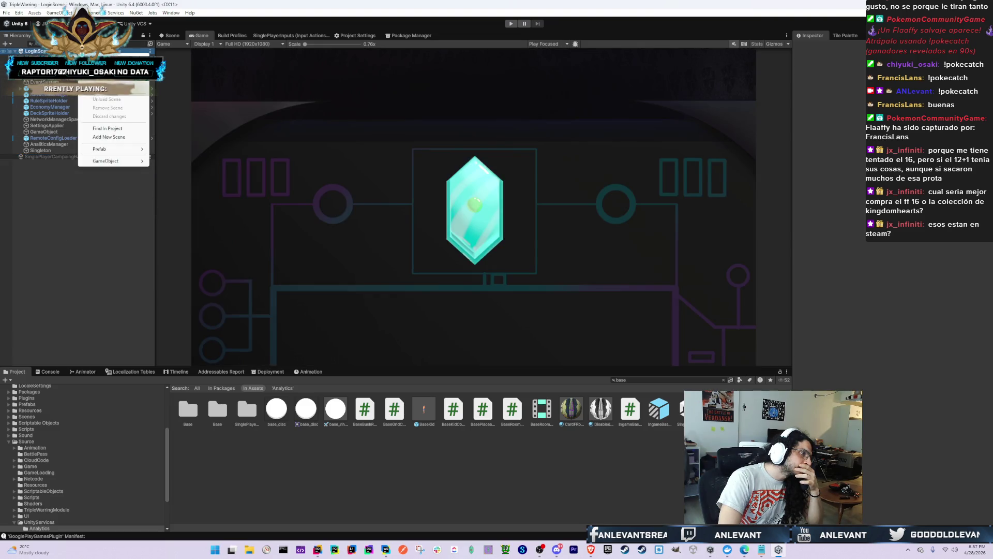
pyautogui.click(119, 128)
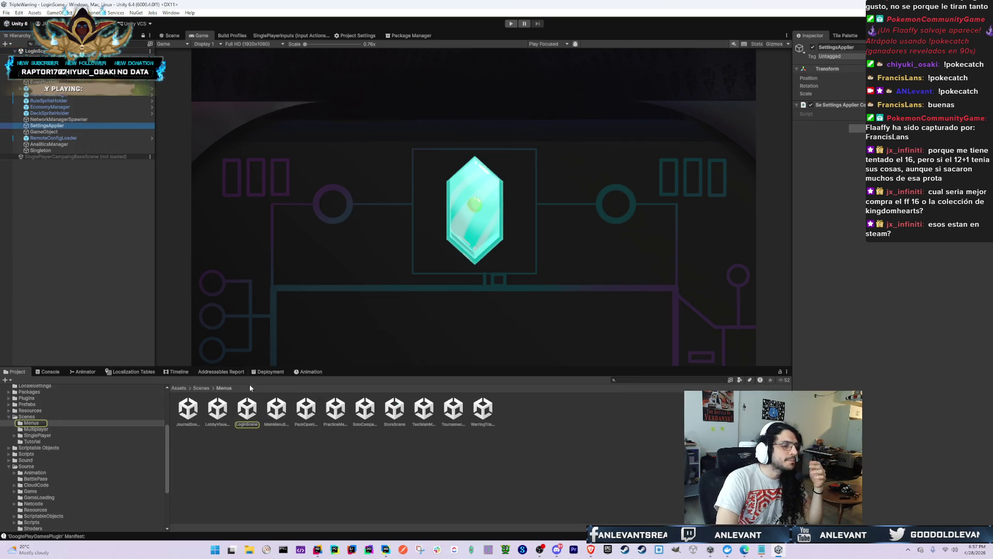
pyautogui.click(514, 24)
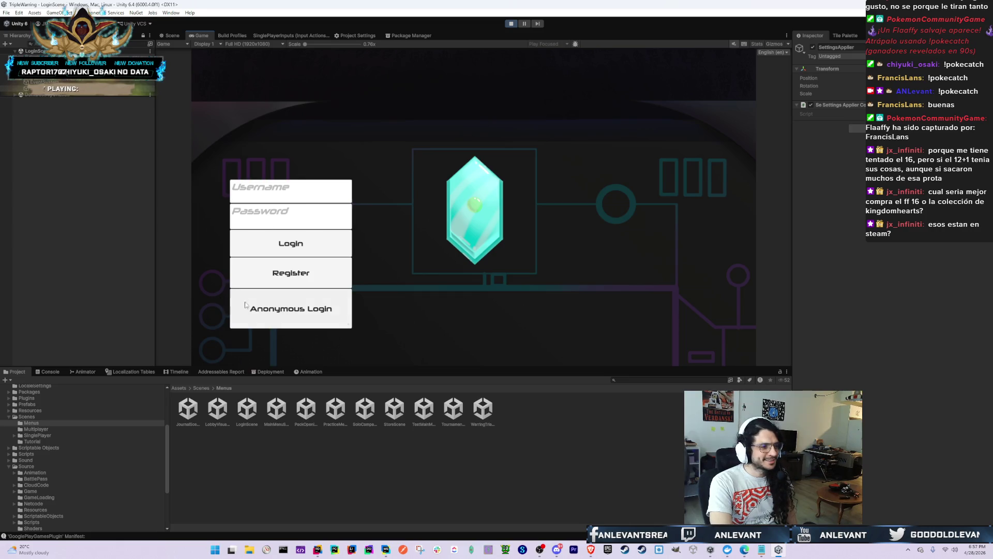
pyautogui.click(51, 372)
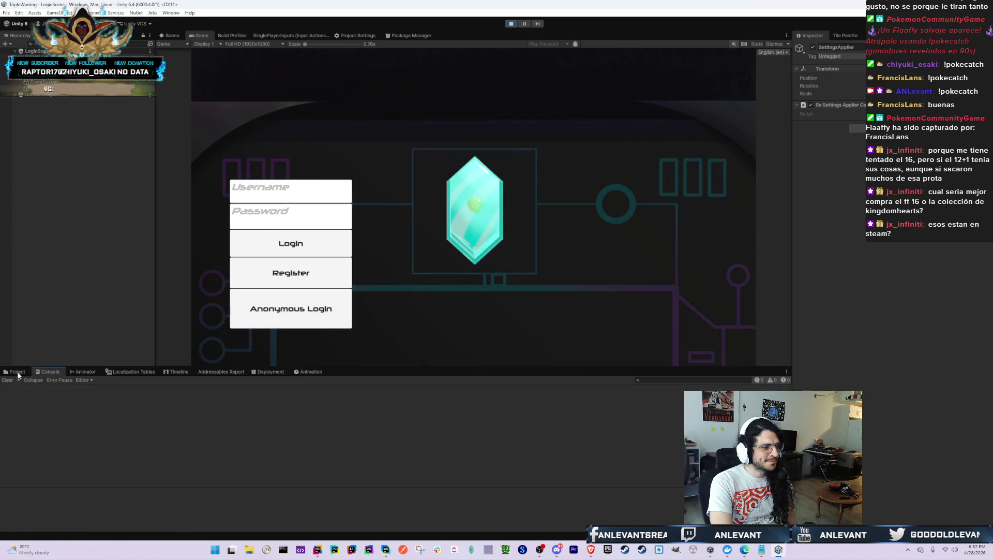
# Try logging in to the running game with a username and password
pyautogui.click(17, 371)
pyautogui.click(277, 183)
pyautogui.write('admin')
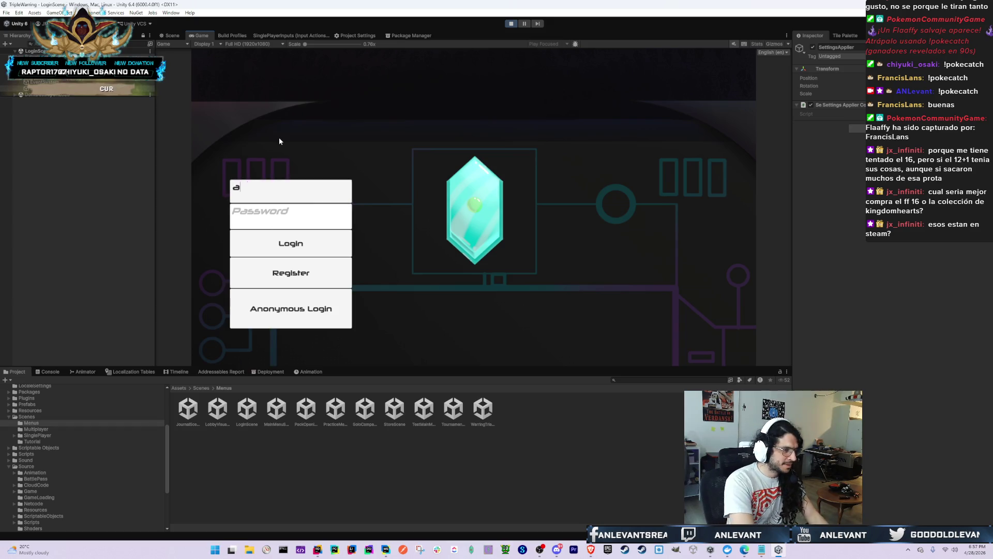
pyautogui.click(312, 223)
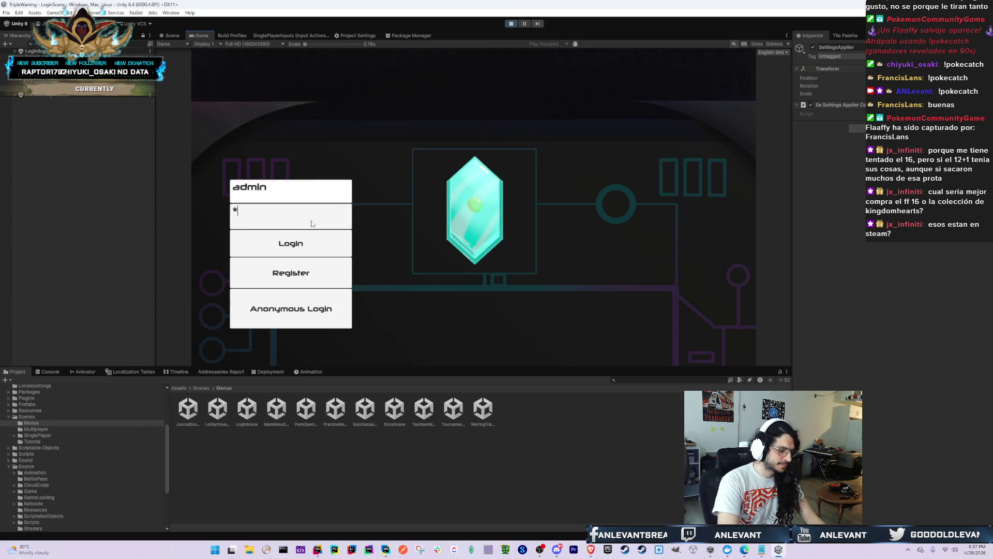
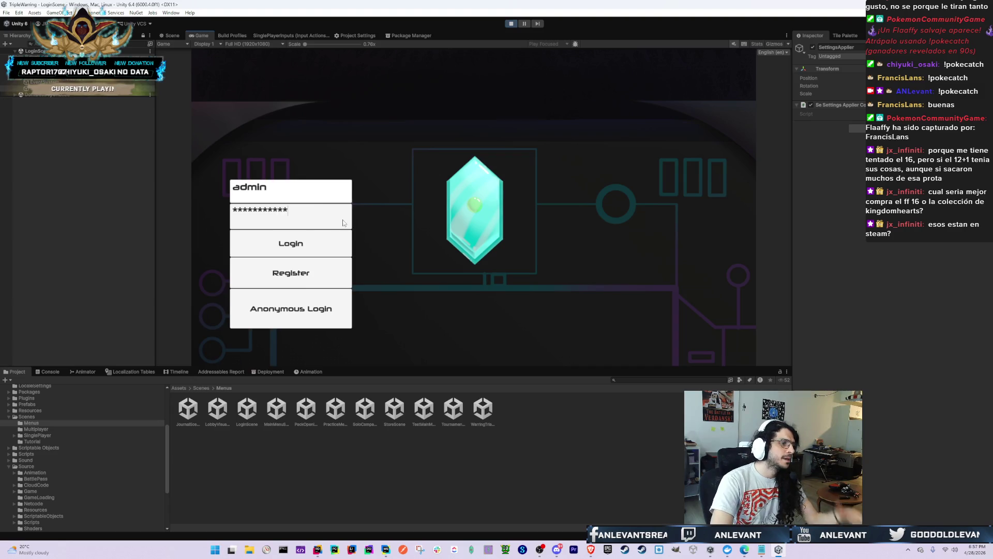
pyautogui.click(340, 240)
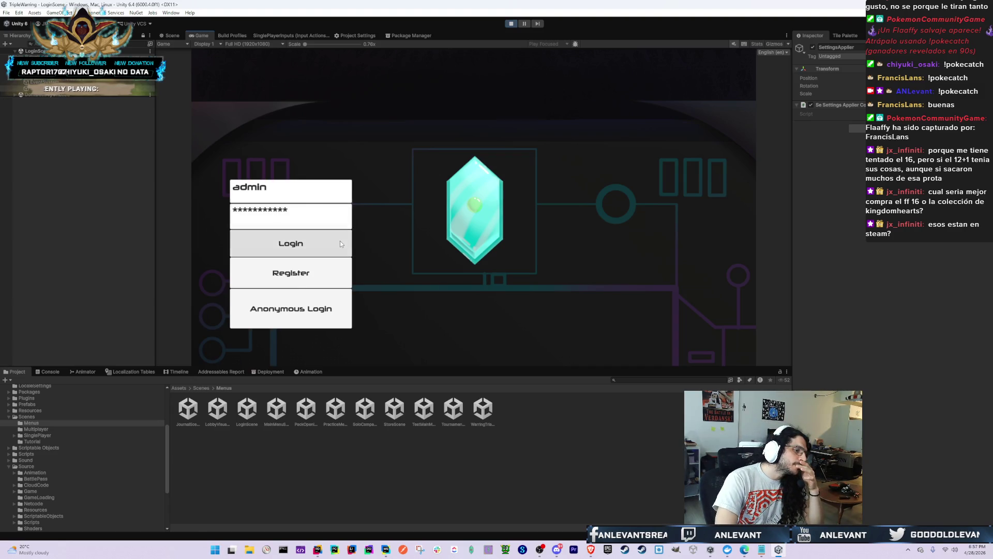
# Clear the sign-in error from the Console and bring up Resource Monitor's memory view
pyautogui.click(51, 372)
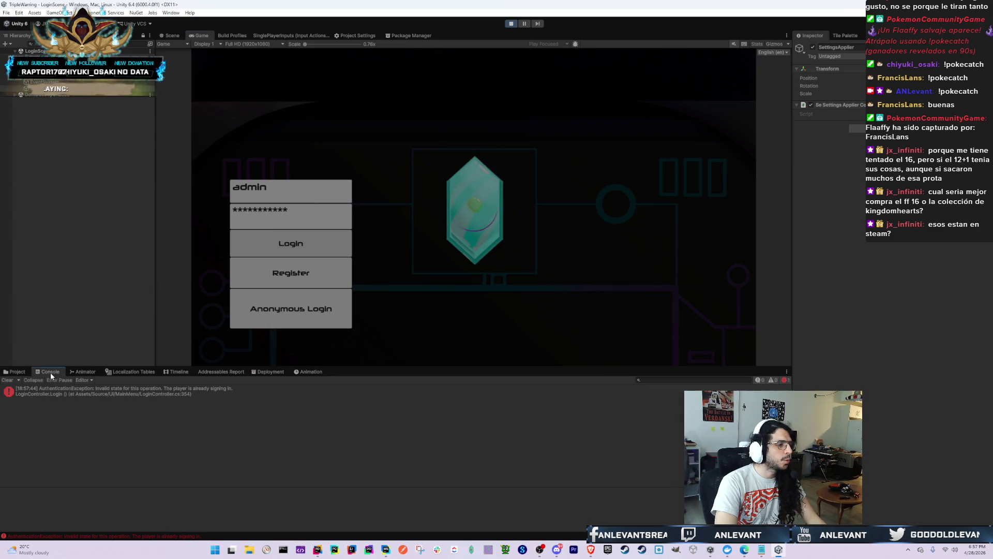
pyautogui.click(7, 381)
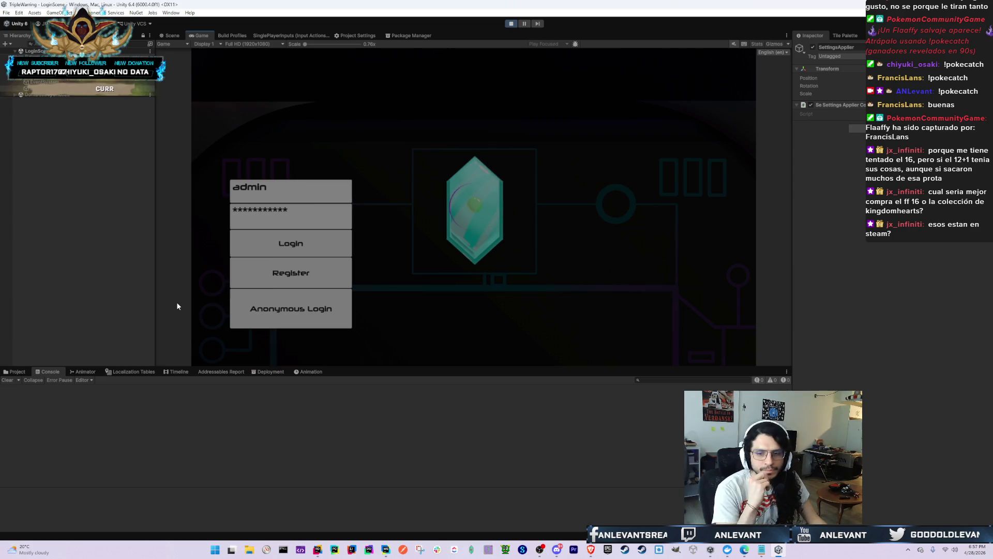
pyautogui.hotkey('alt', 'Tab')
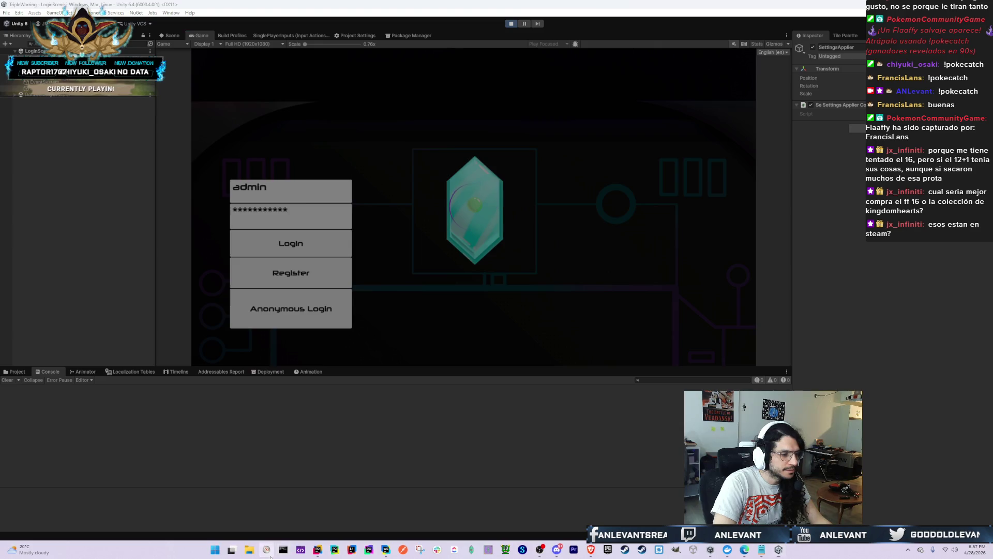
pyautogui.click(268, 550)
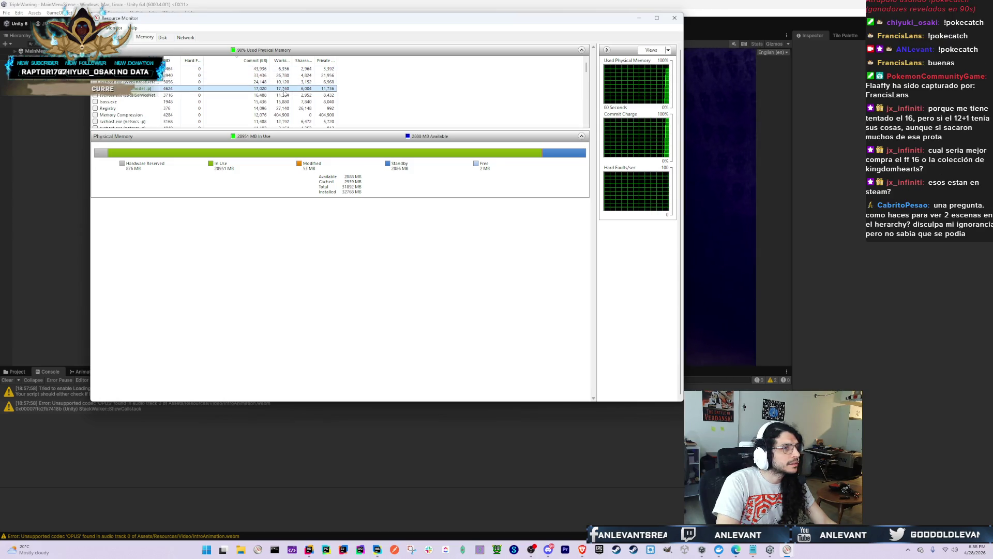
# Scroll Resource Monitor's process list to the top and return to the Unity editor
pyautogui.moveTo(586, 72); pyautogui.dragTo(593, 68)
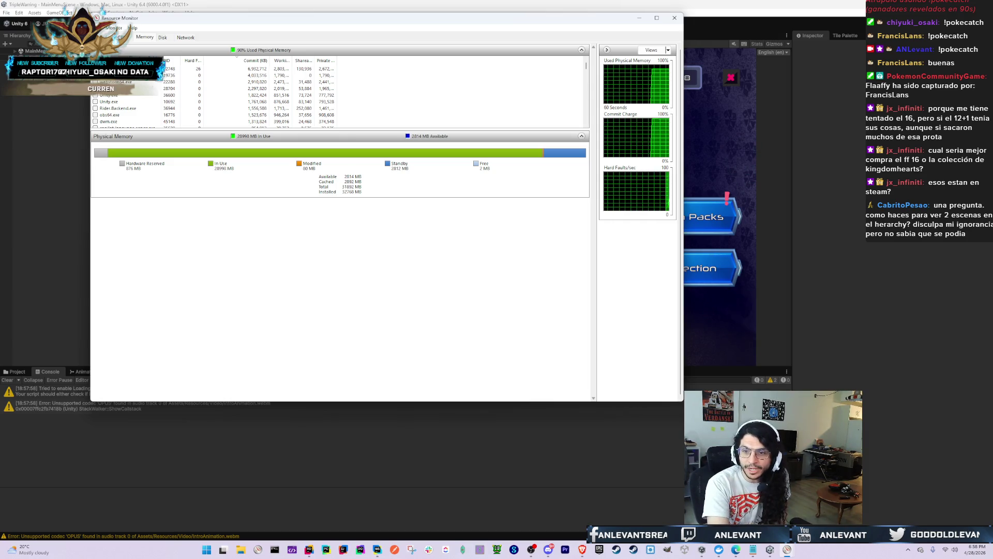
pyautogui.click(102, 5)
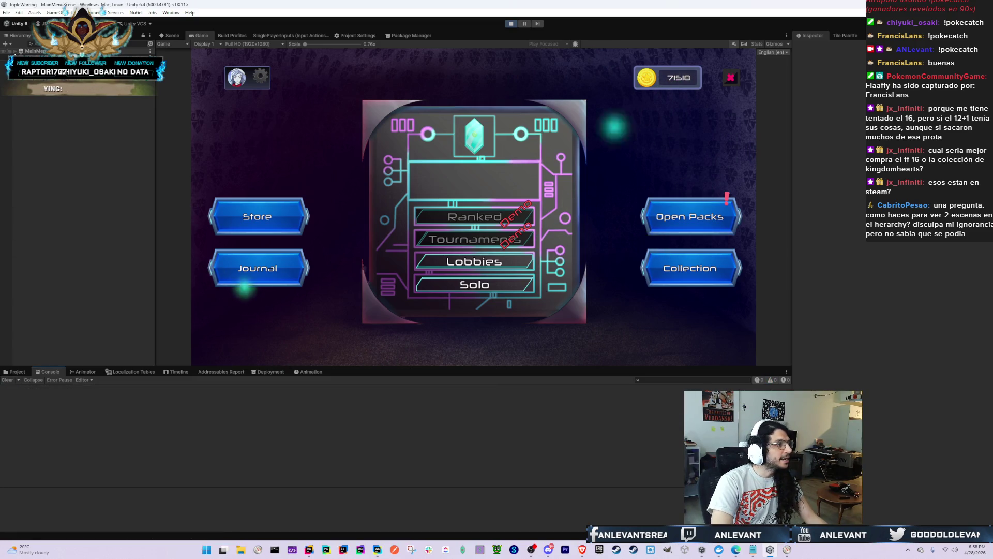
# Start the solo campaign, clear the Console and close the Twitch Character Raffle overlay
pyautogui.click(471, 286)
pyautogui.click(474, 215)
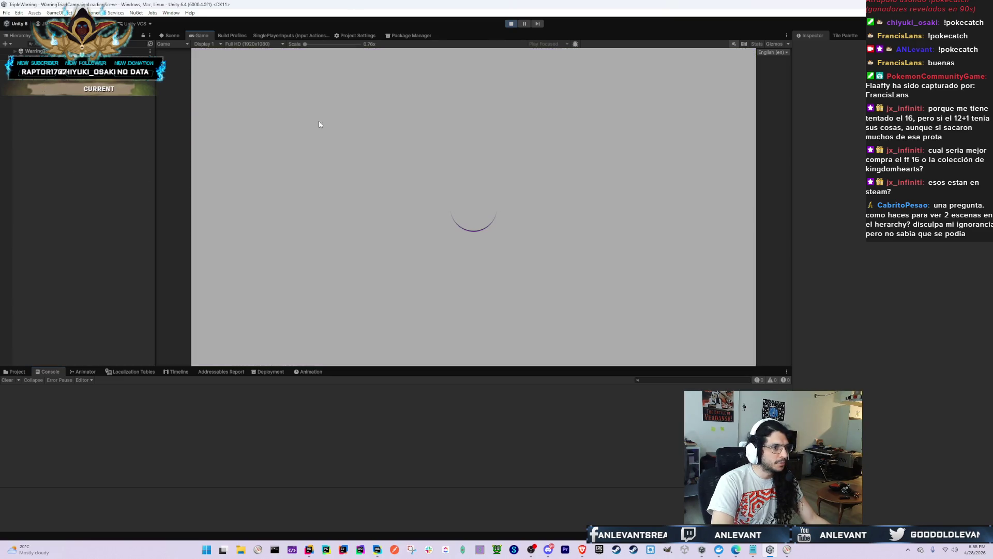
pyautogui.click(7, 379)
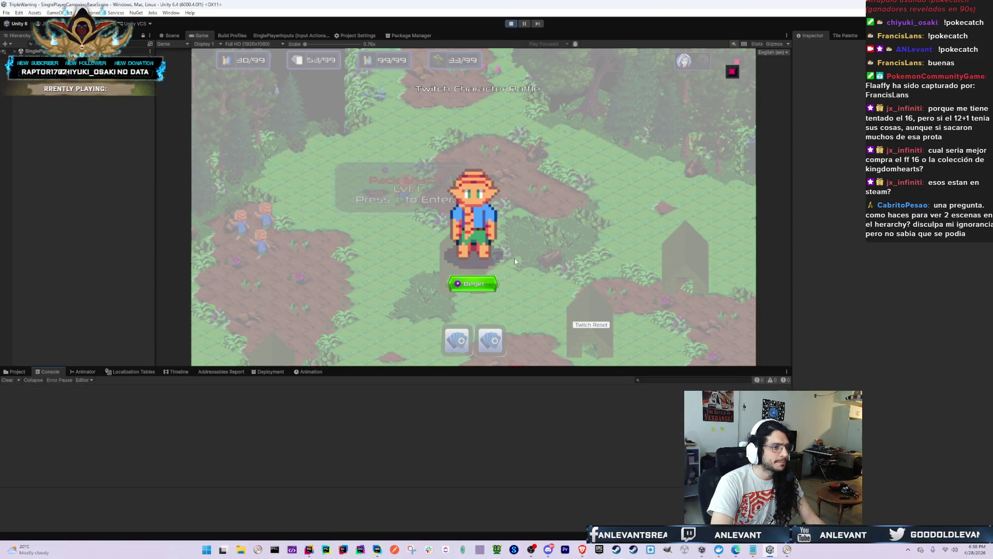
pyautogui.click(732, 73)
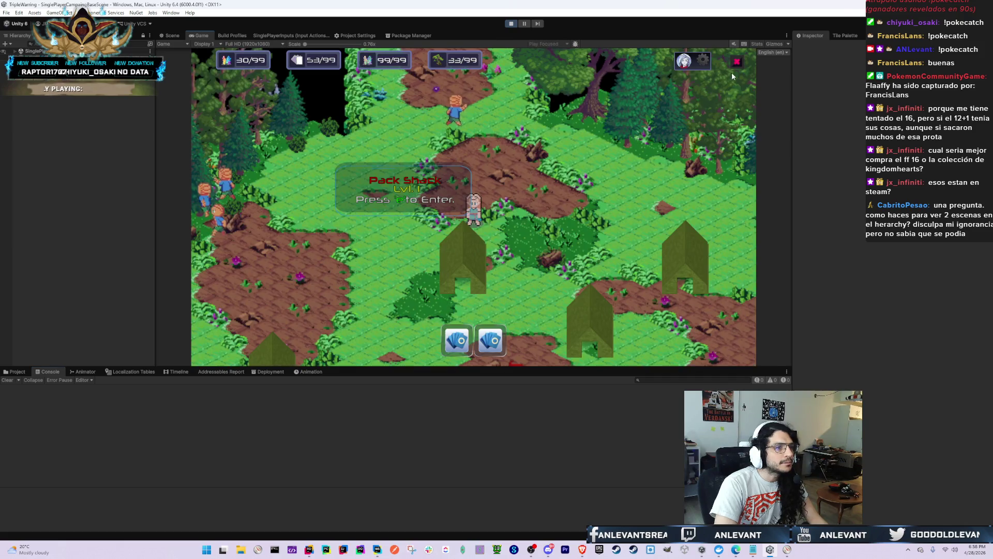
# Walk the character around the forest with WASD, then stop play mode
pyautogui.press('a')
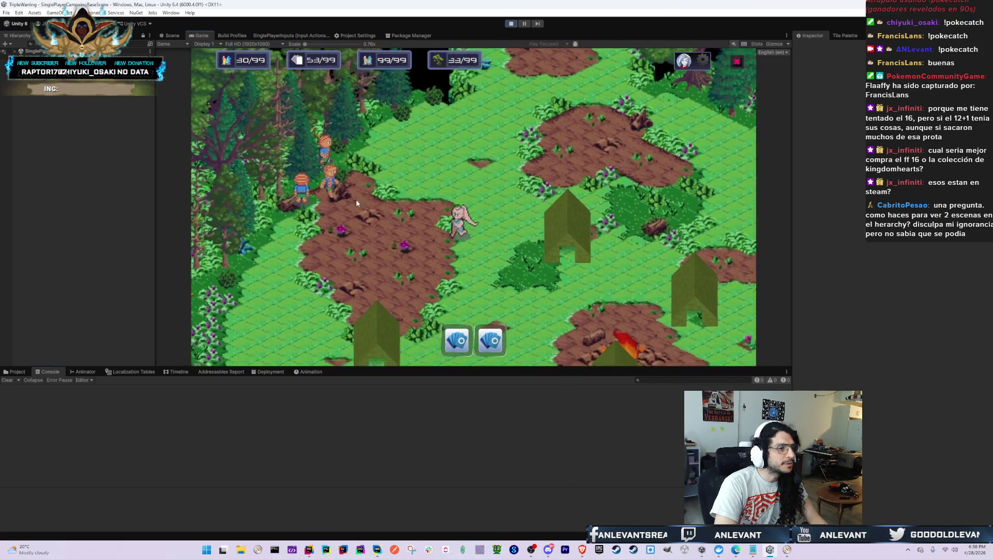
pyautogui.press('a')
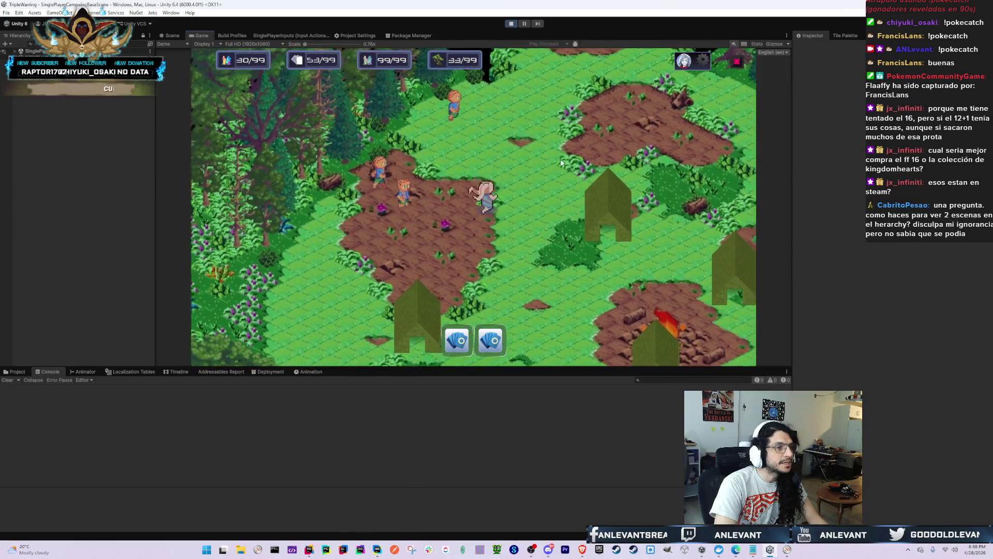
pyautogui.press('w')
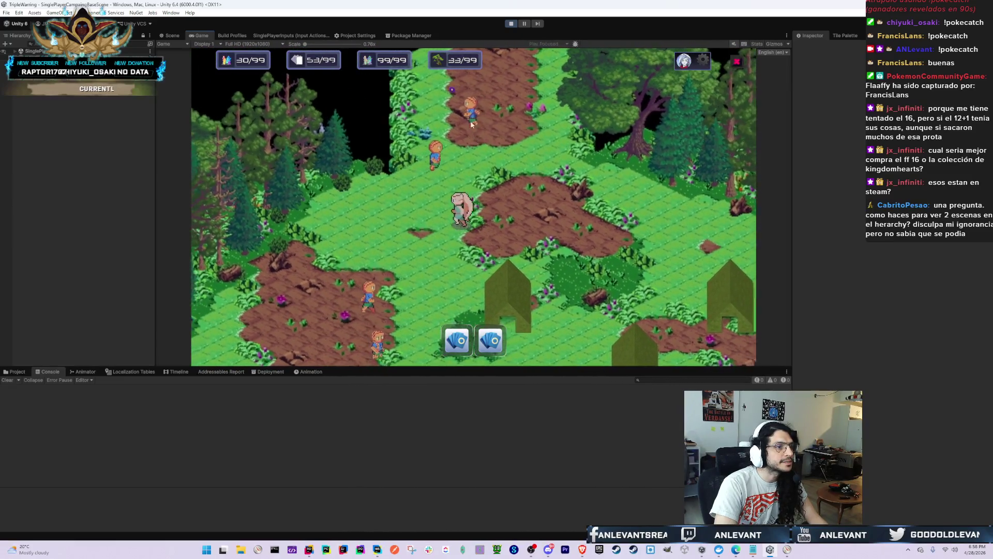
pyautogui.press('a')
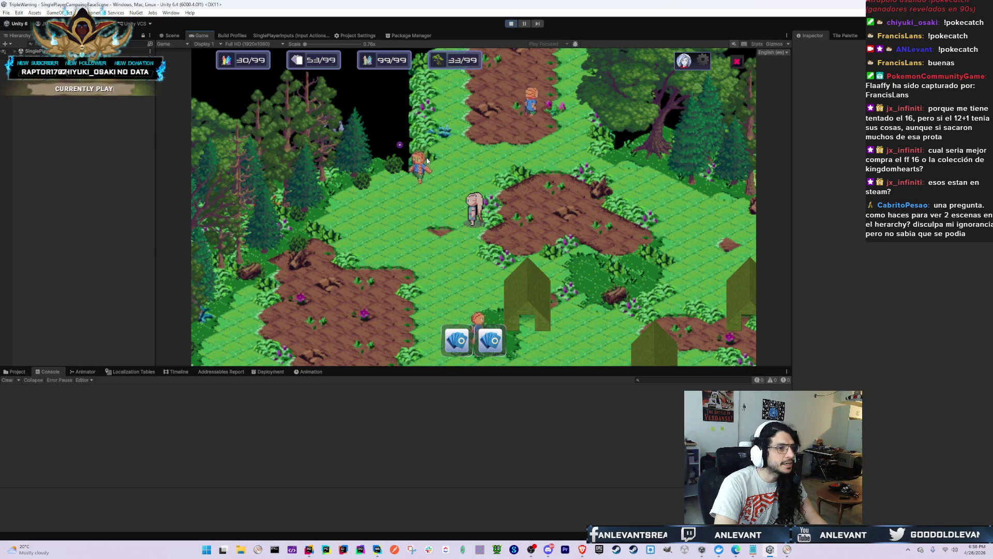
pyautogui.press('a')
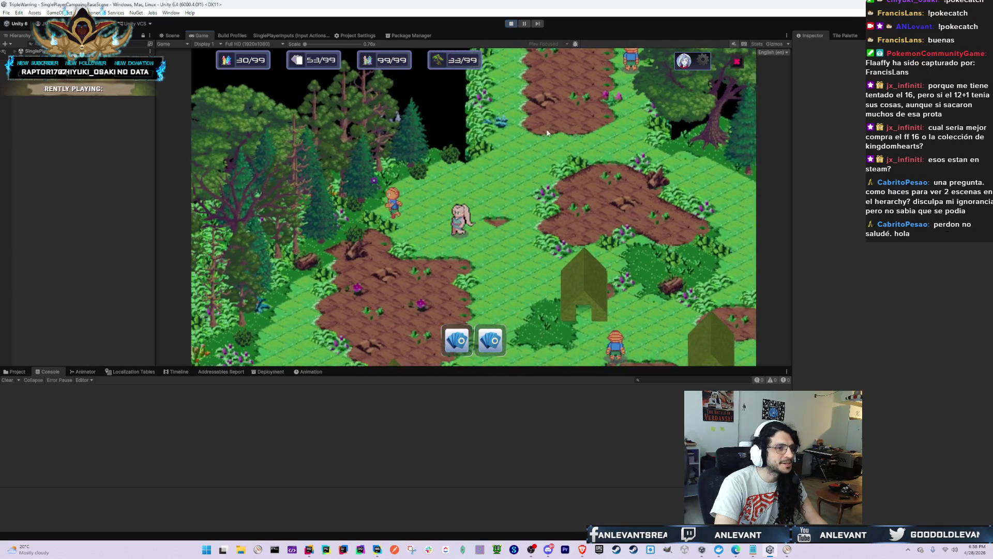
pyautogui.press('s')
pyautogui.click(511, 23)
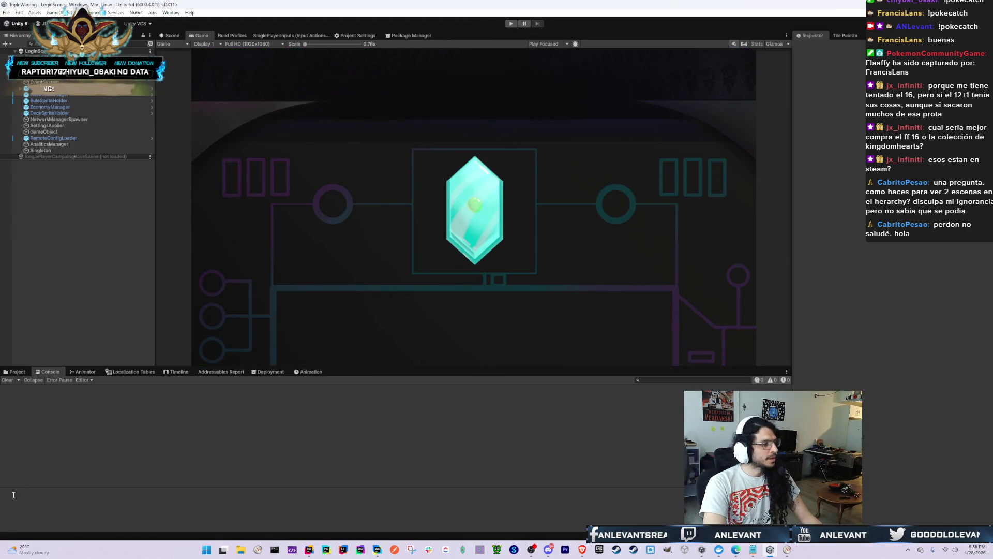
# Load SinglePlayerCampaingBaseScene into the Hierarchy alongside LoginScene
pyautogui.click(15, 372)
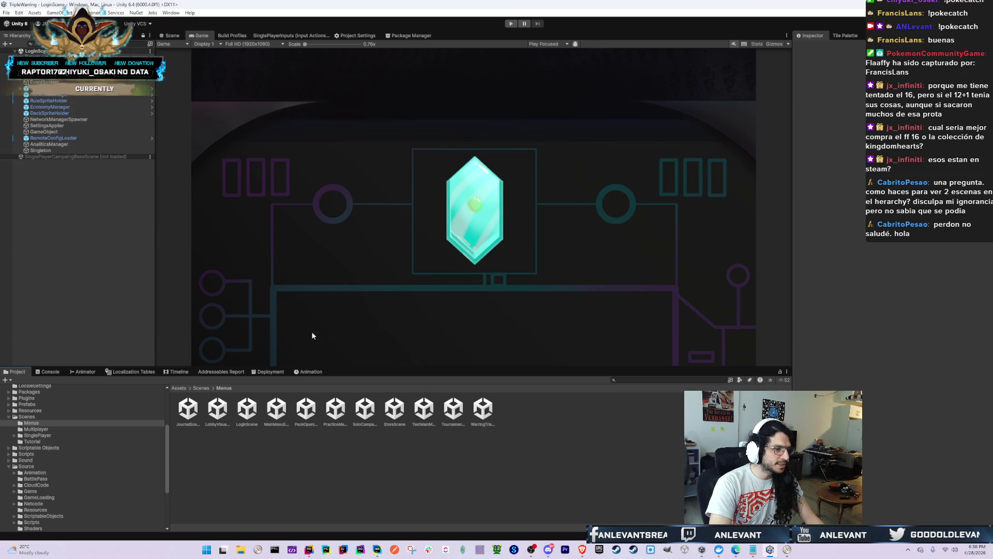
pyautogui.rightClick(308, 409)
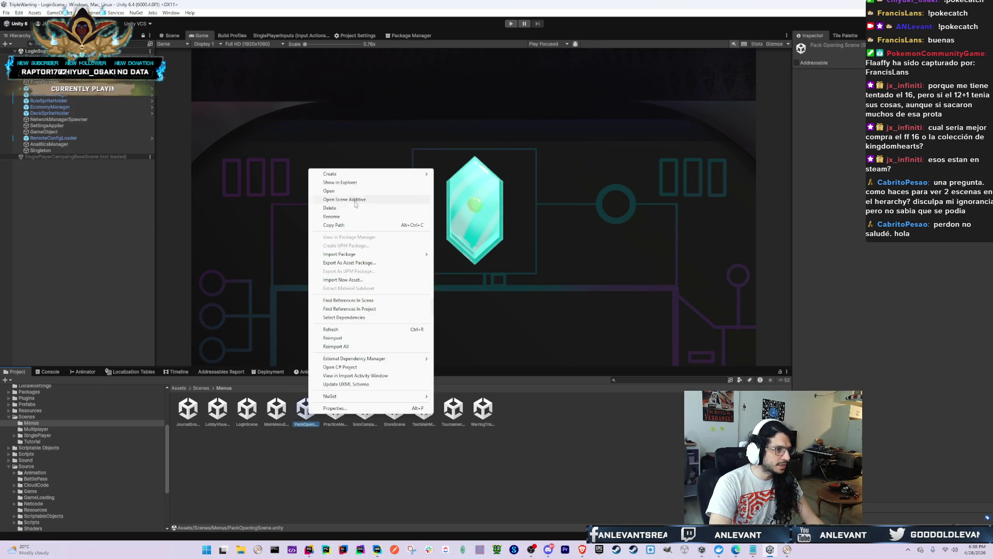
pyautogui.click(95, 249)
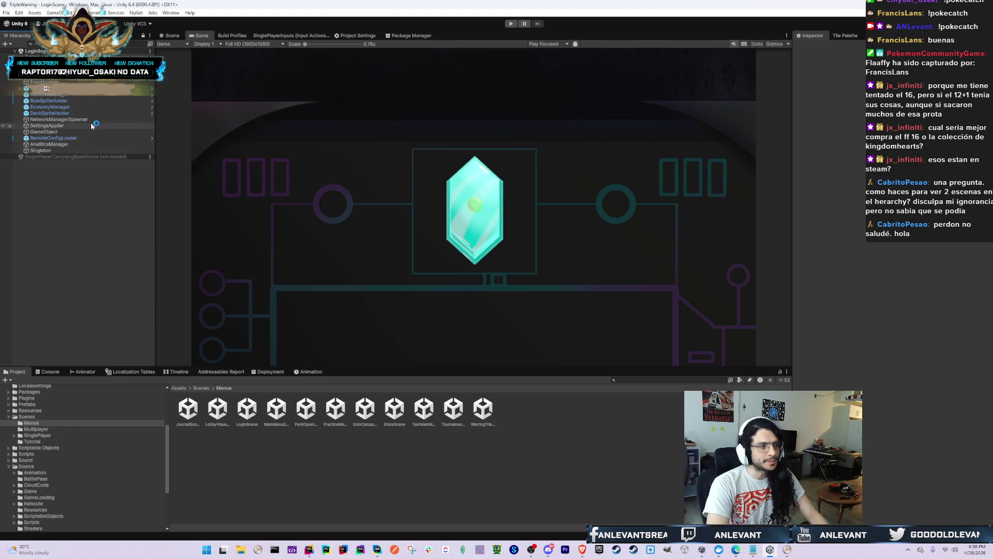
pyautogui.rightClick(78, 156)
pyautogui.click(113, 162)
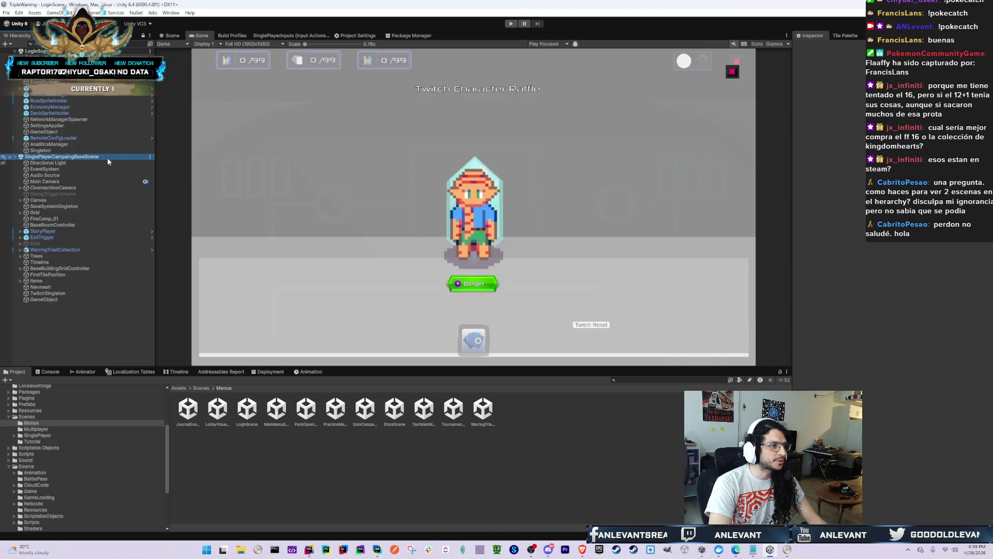
pyautogui.rightClick(107, 157)
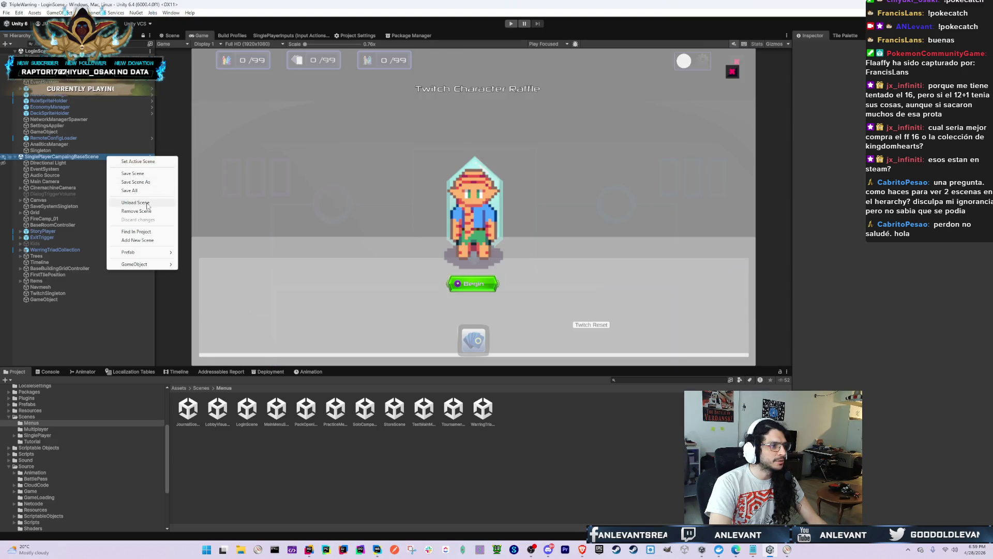
pyautogui.click(135, 203)
pyautogui.click(91, 139)
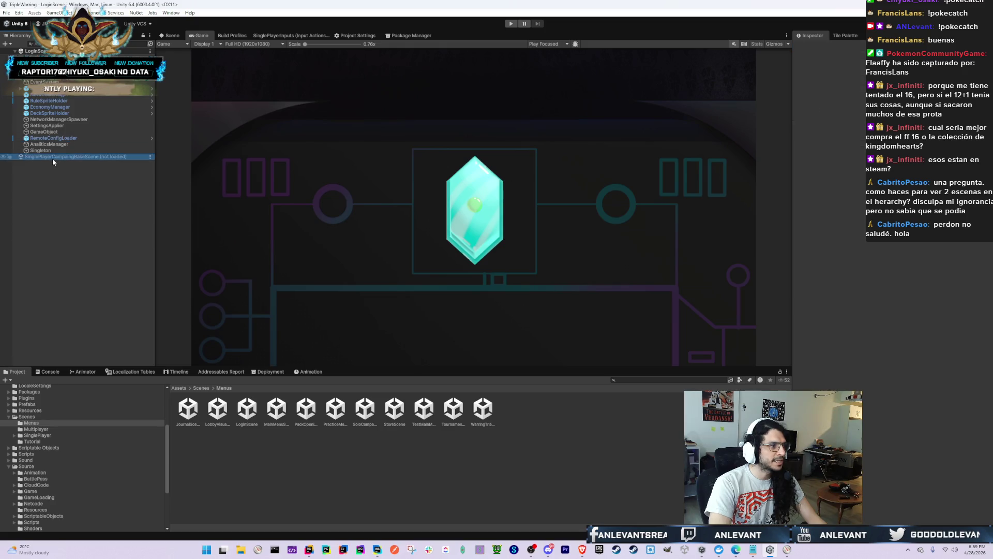
pyautogui.click(62, 166)
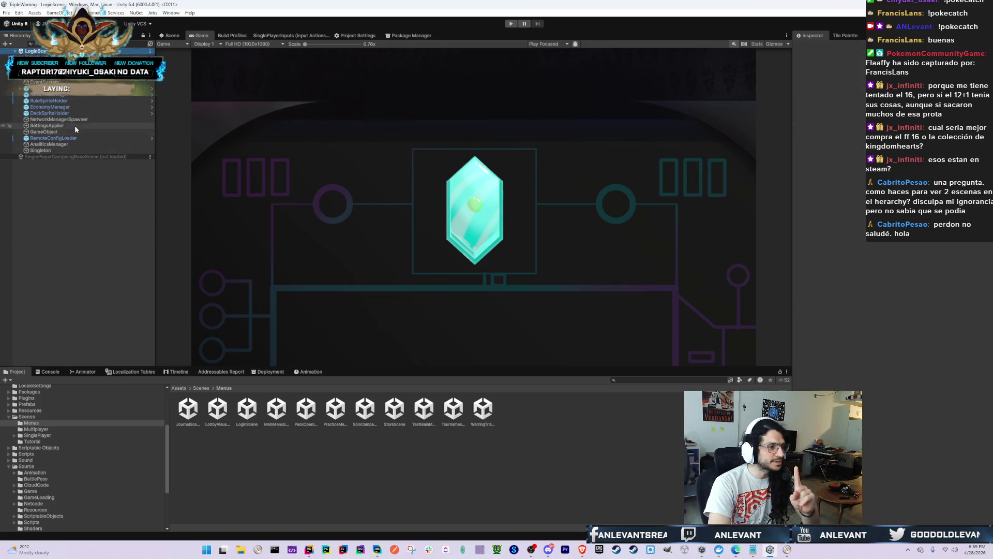
pyautogui.rightClick(77, 51)
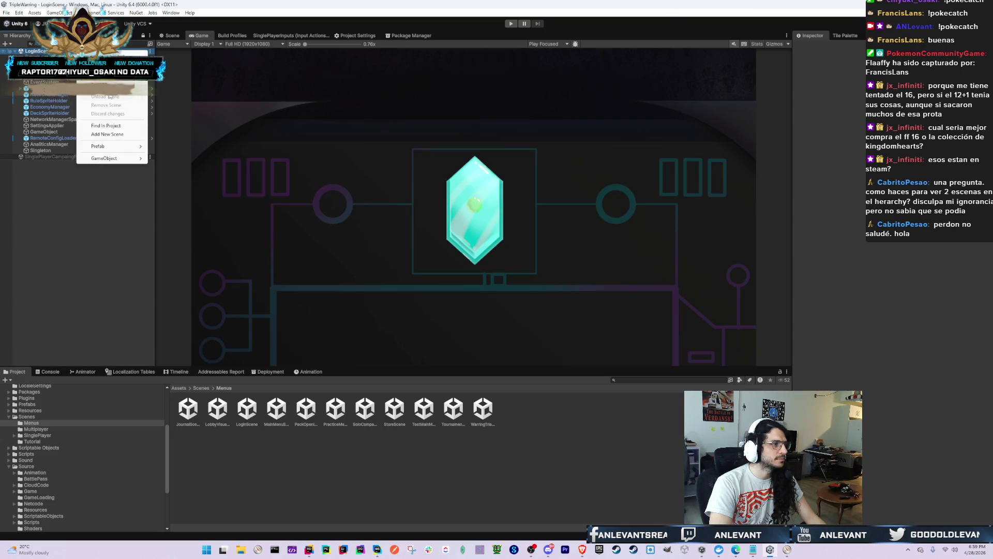
pyautogui.click(23, 181)
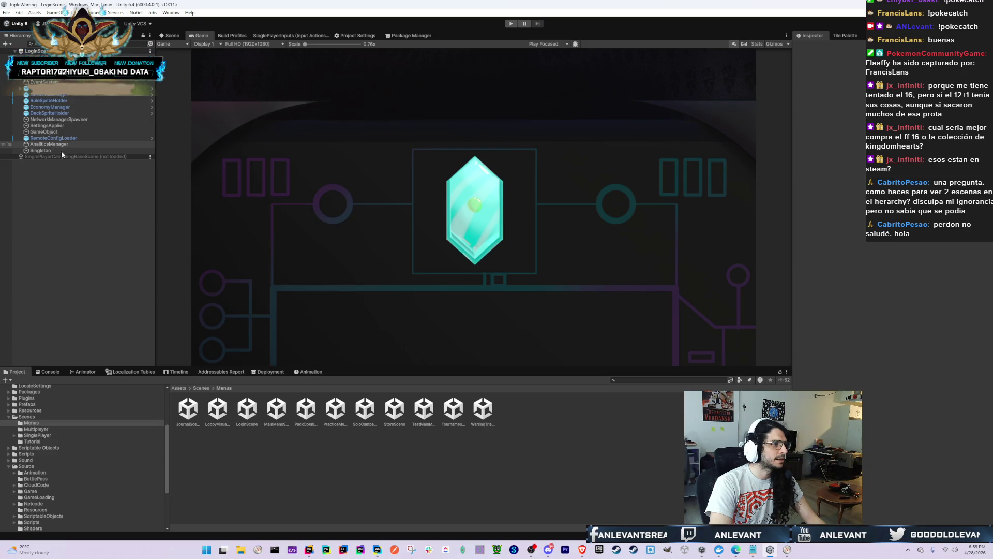
pyautogui.rightClick(71, 156)
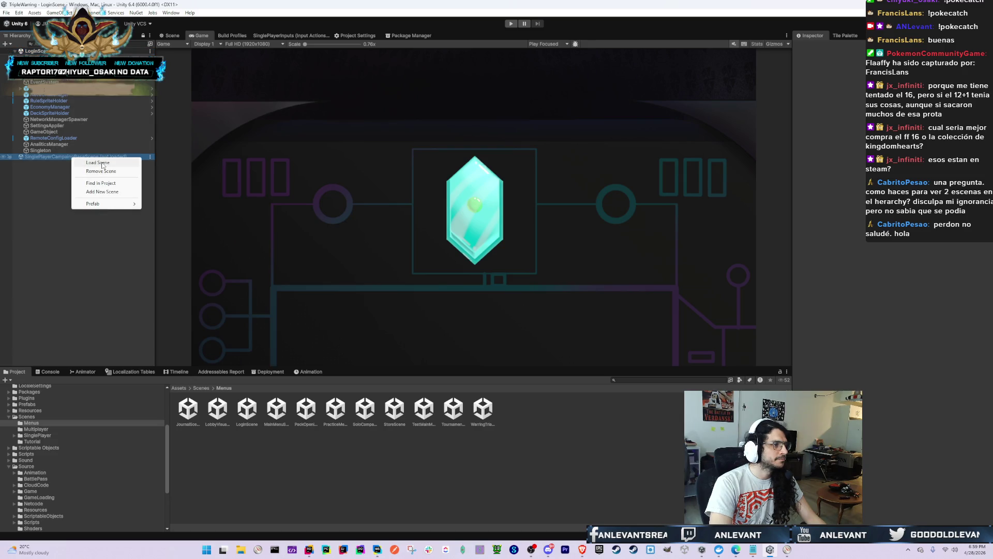
pyautogui.click(98, 163)
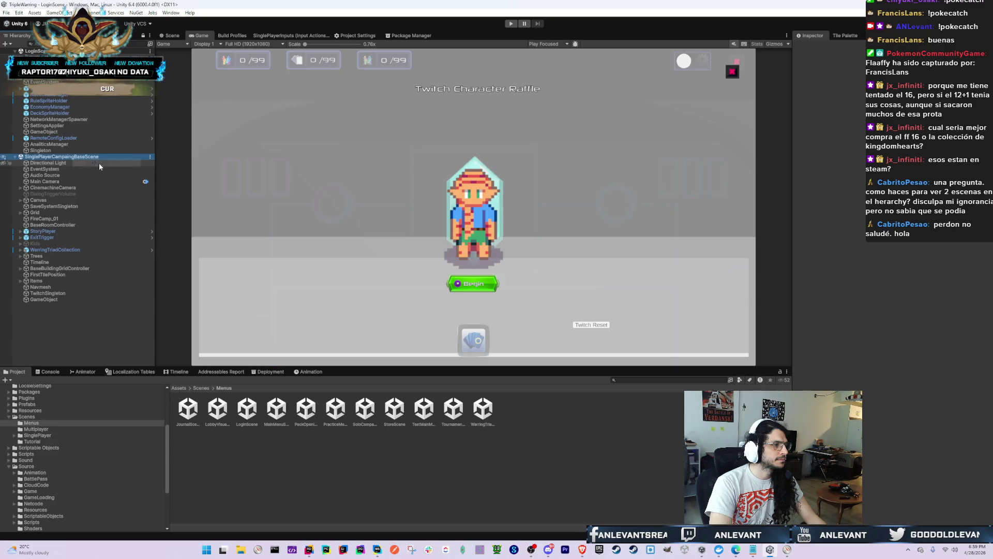
# Deactivate KidCustomizationWrapper under Canvas so the raffle panel is hidden
pyautogui.click(38, 200)
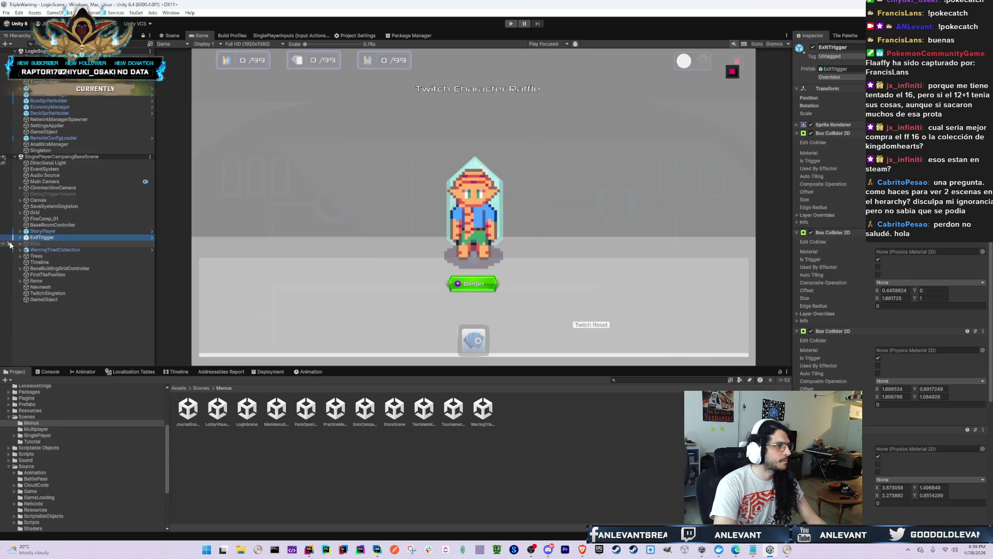
pyautogui.click(20, 199)
pyautogui.click(52, 231)
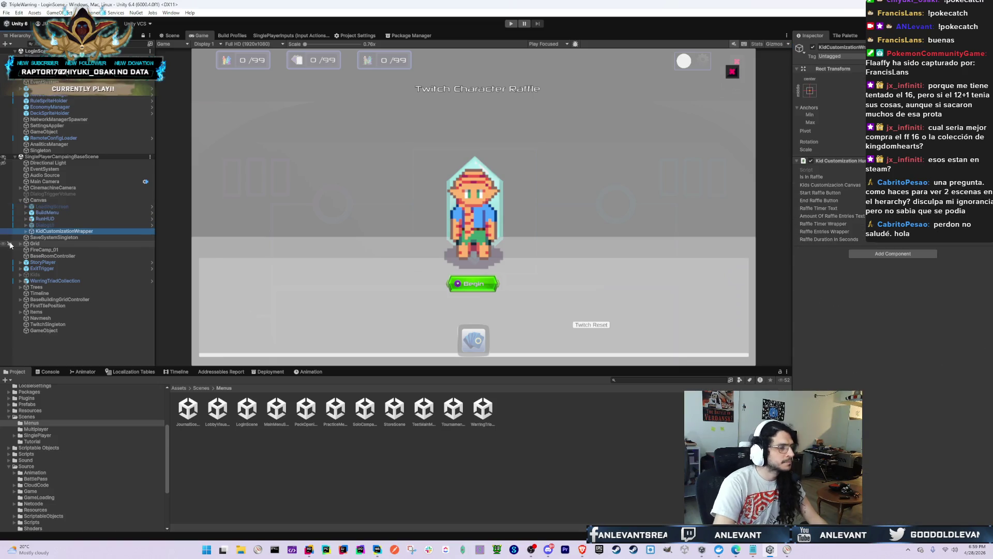
pyautogui.click(813, 46)
pyautogui.click(45, 225)
pyautogui.press('Left')
pyautogui.press('Left')
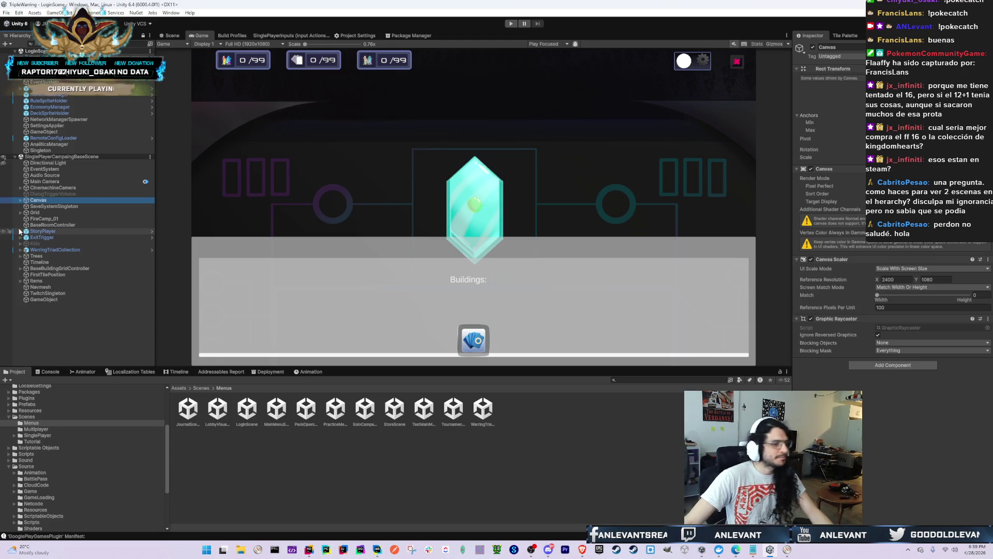
pyautogui.hotkey('alt', 'Tab')
pyautogui.hotkey('alt', 'Tab')
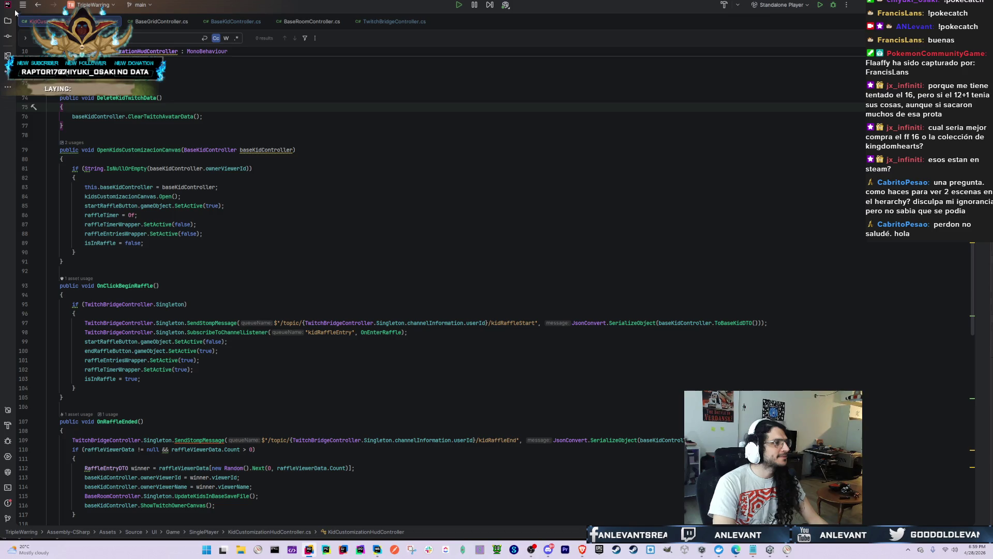
# Close the BaseGridController.cs and BaseRoomController.cs editor tabs
pyautogui.click(8, 20)
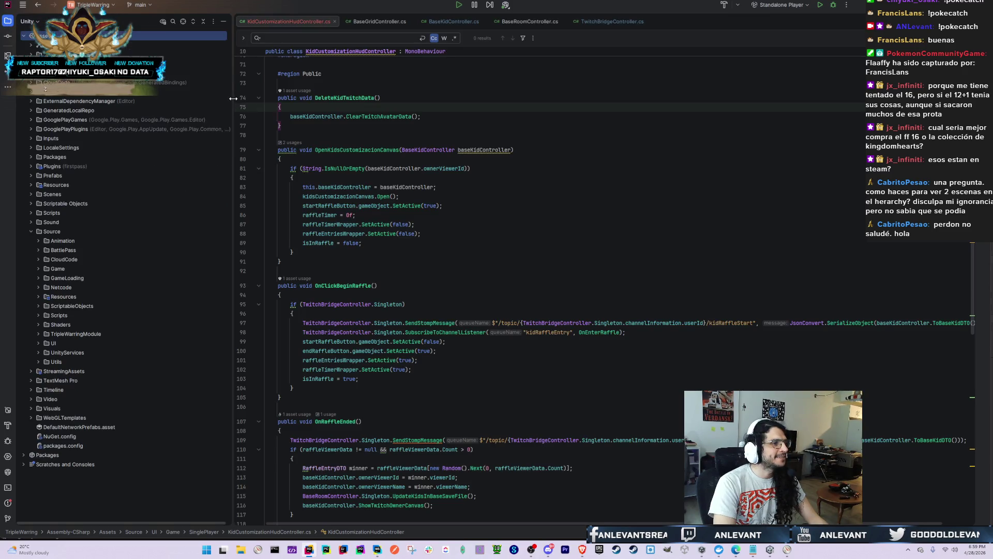
pyautogui.click(225, 101)
pyautogui.middleClick(371, 22)
pyautogui.middleClick(438, 22)
pyautogui.press('shift')
pyautogui.press('shift')
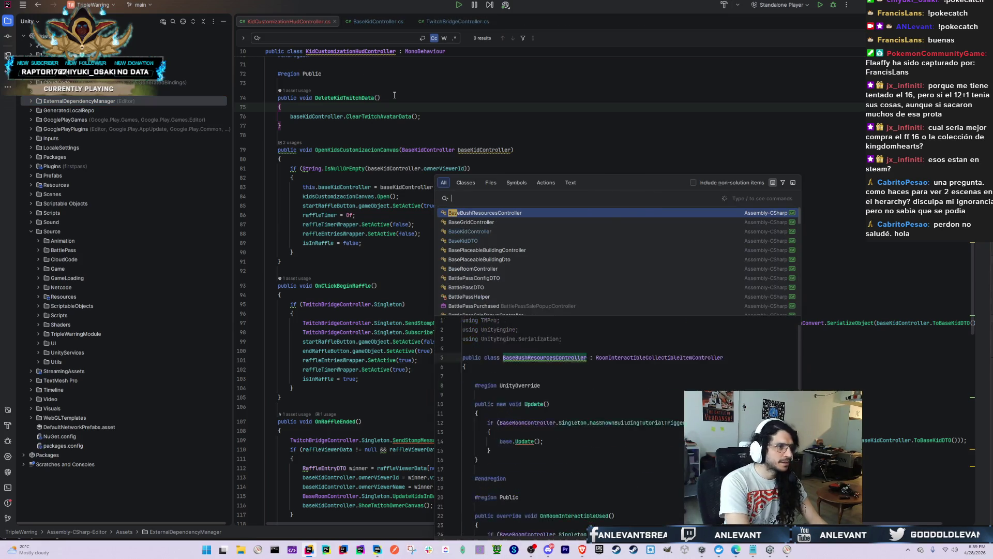
pyautogui.press('Escape')
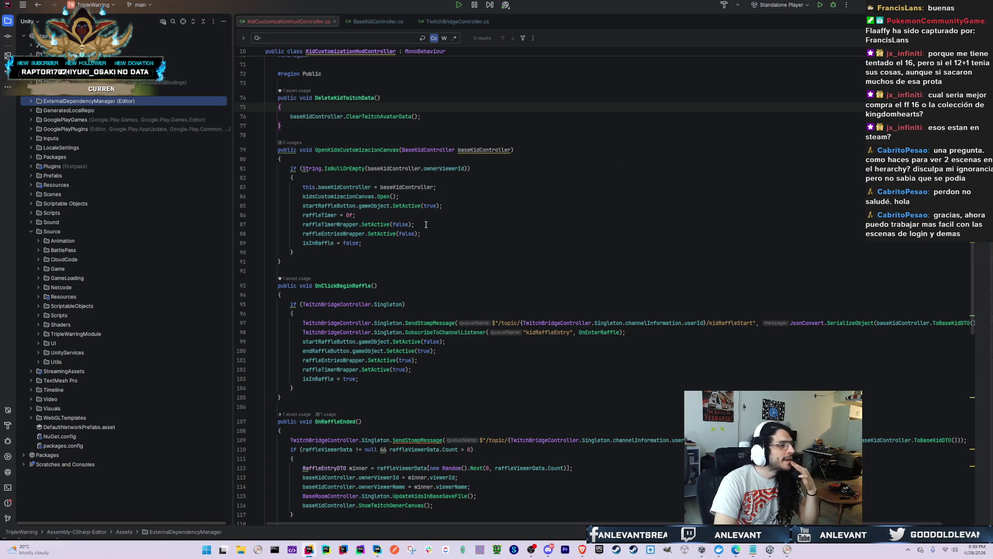
# Navigate KidCustomizationHudController.cs to the OpenKidsCustomizacionCanvas method around line 81
pyautogui.scroll(1, 437, 226)
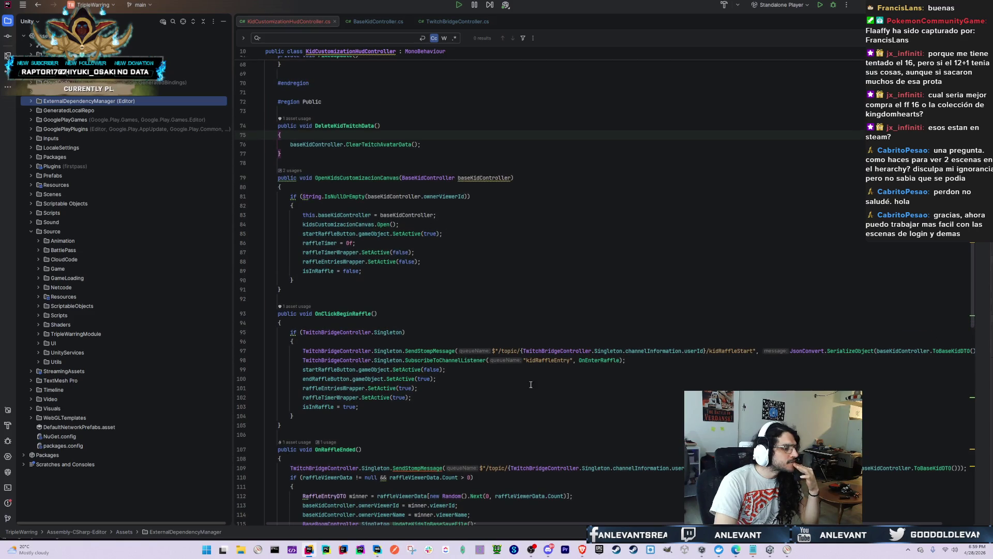
pyautogui.scroll(-6, 531, 385)
pyautogui.click(314, 316)
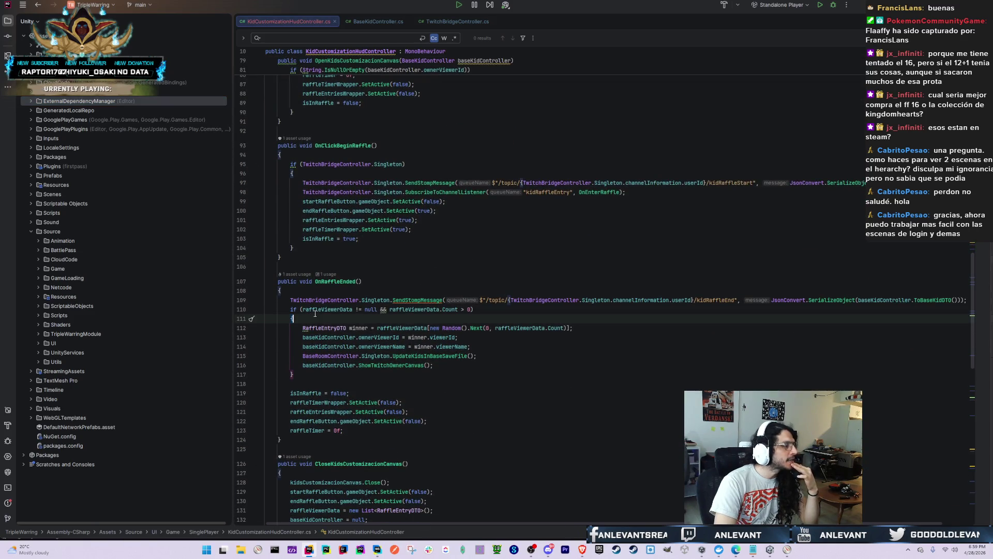
pyautogui.scroll(3, 386, 220)
pyautogui.click(405, 253)
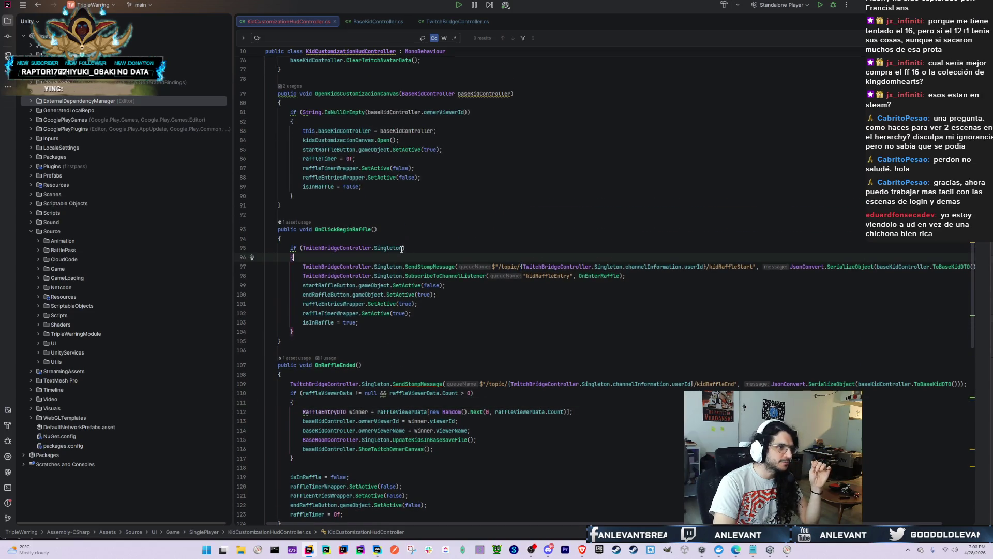
pyautogui.scroll(6, 403, 249)
pyautogui.click(482, 277)
# Insert a new 'if(Twitc' line right after the method's opening brace
pyautogui.hotkey('ctrl', 'w')
pyautogui.hotkey('ctrl', 'w')
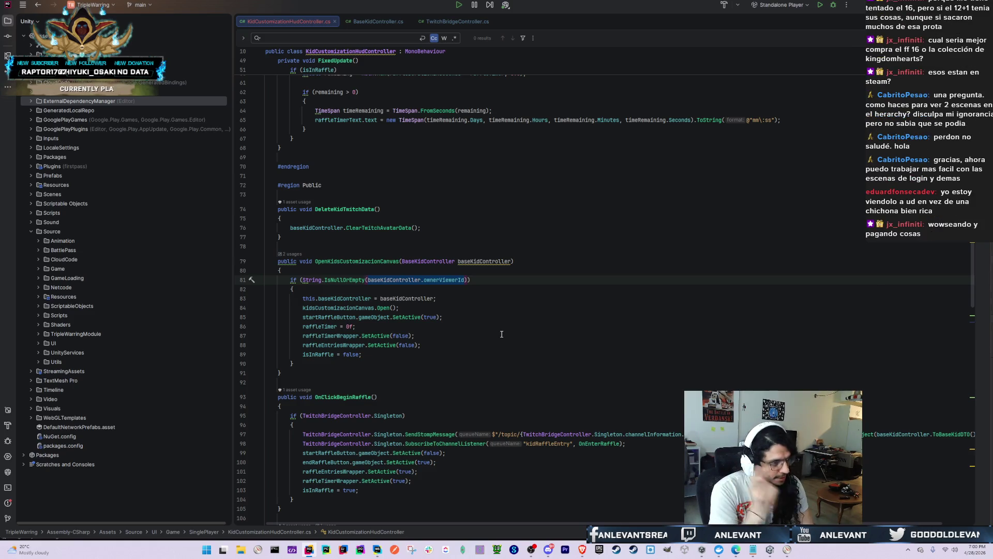
pyautogui.press('Down')
pyautogui.press('Down')
pyautogui.hotkey('shift', 'Down')
pyautogui.hotkey('shift', 'Down')
pyautogui.hotkey('shift', 'Down')
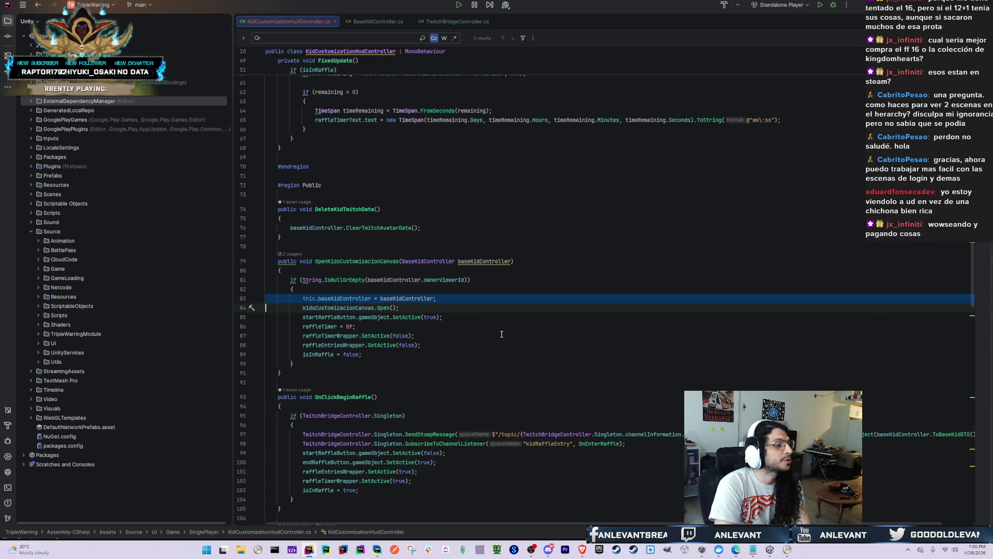
pyautogui.hotkey('shift', 'Up')
pyautogui.press('Up')
pyautogui.press('Up')
pyautogui.press('Up')
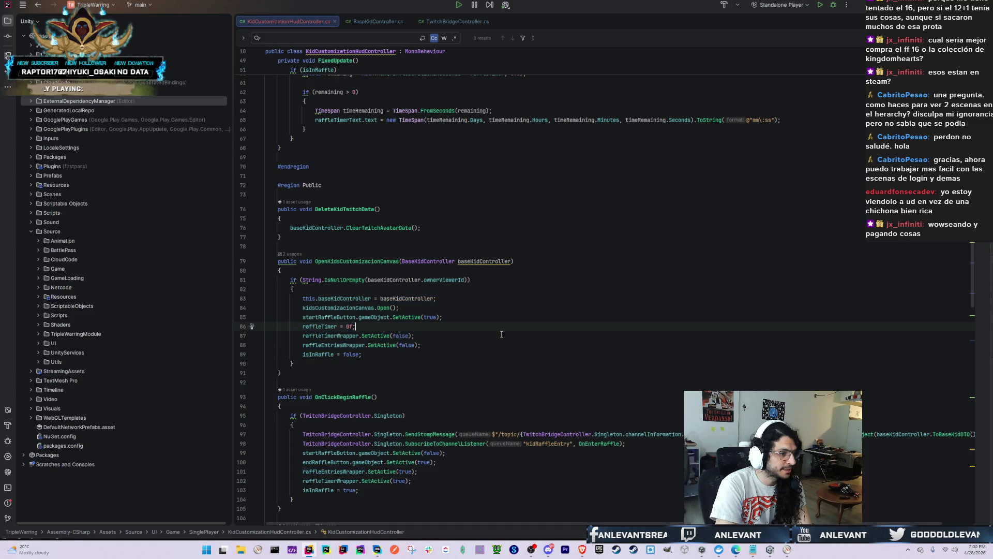
pyautogui.press('Left')
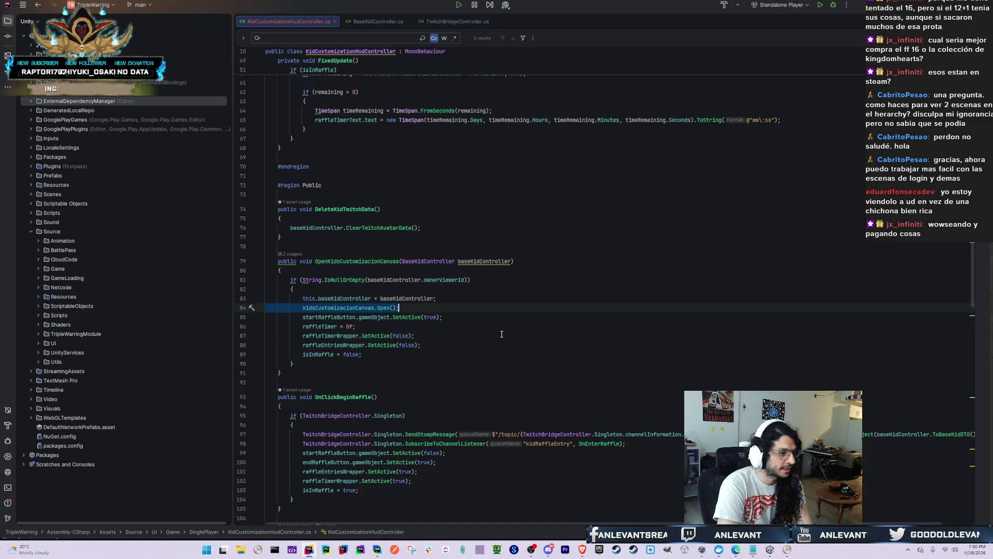
pyautogui.press('Down')
pyautogui.press('Down')
pyautogui.press('Down')
pyautogui.press('Up')
pyautogui.press('Up')
pyautogui.press('Up')
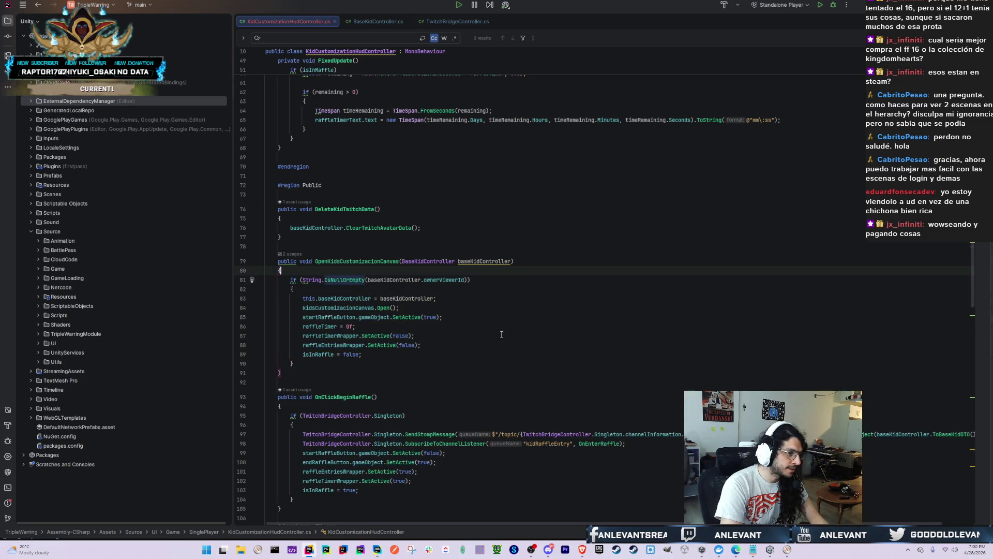
pyautogui.press('Return')
pyautogui.write('if(')
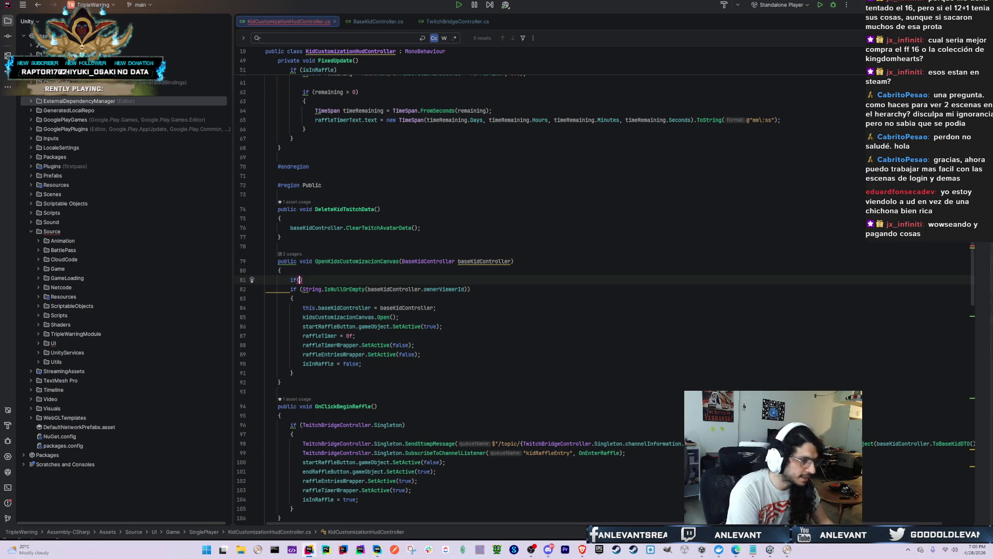
pyautogui.write('Twitc')
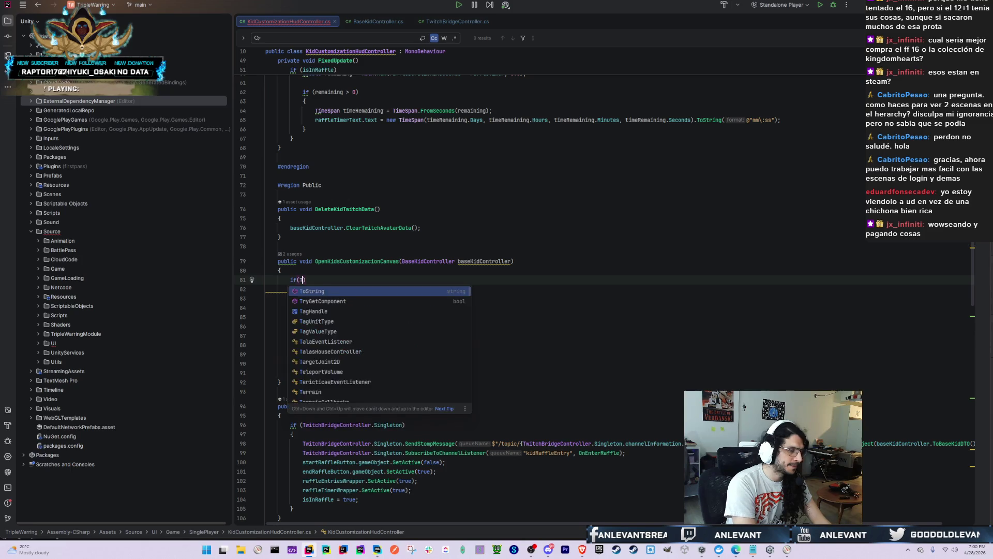
# Complete the condition as TwitchBridgeController.Singleton?.IsConnected() using autocomplete
pyautogui.press('Escape')
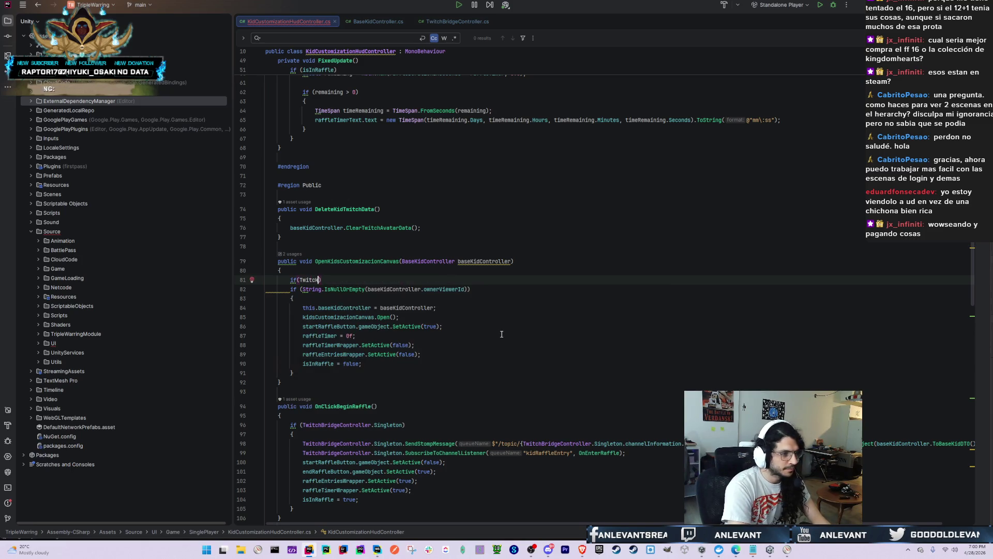
pyautogui.write('hBridgeController.Singleton.')
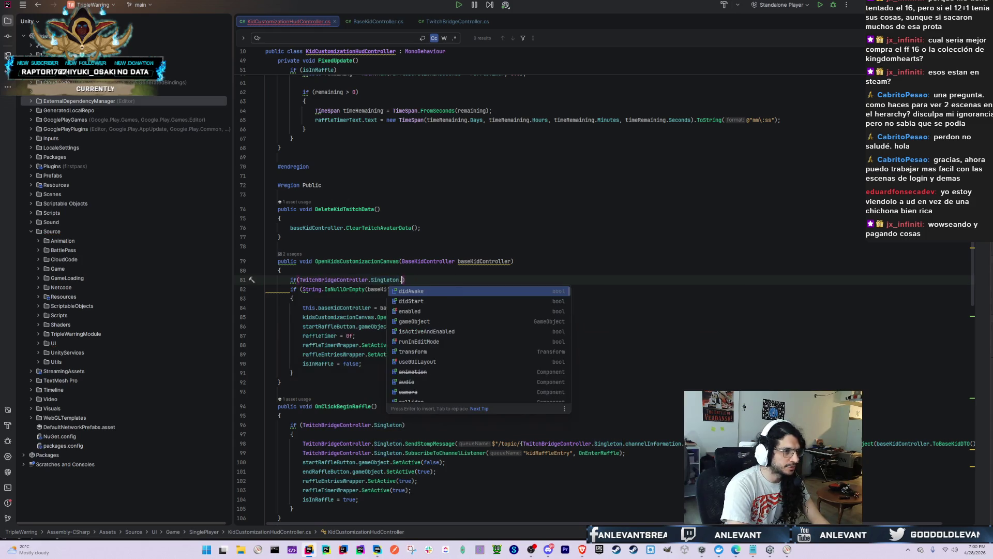
pyautogui.press('Tab')
pyautogui.write('?.Is')
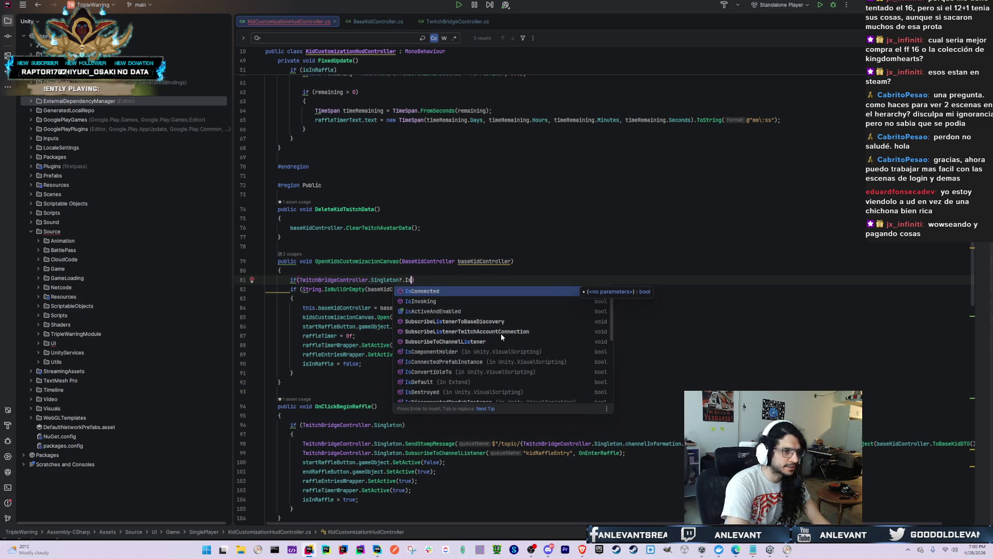
pyautogui.press('Return')
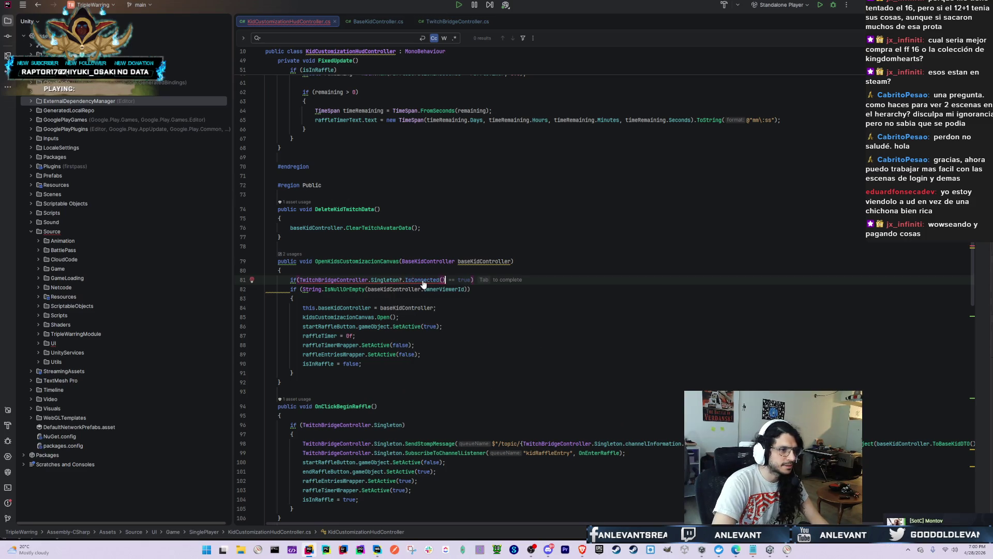
# Inspect the IsConnected declaration, then return and select the IsConnected call on line 81
pyautogui.keyDown('ctrl'); pyautogui.click(422, 280); pyautogui.keyUp('ctrl')
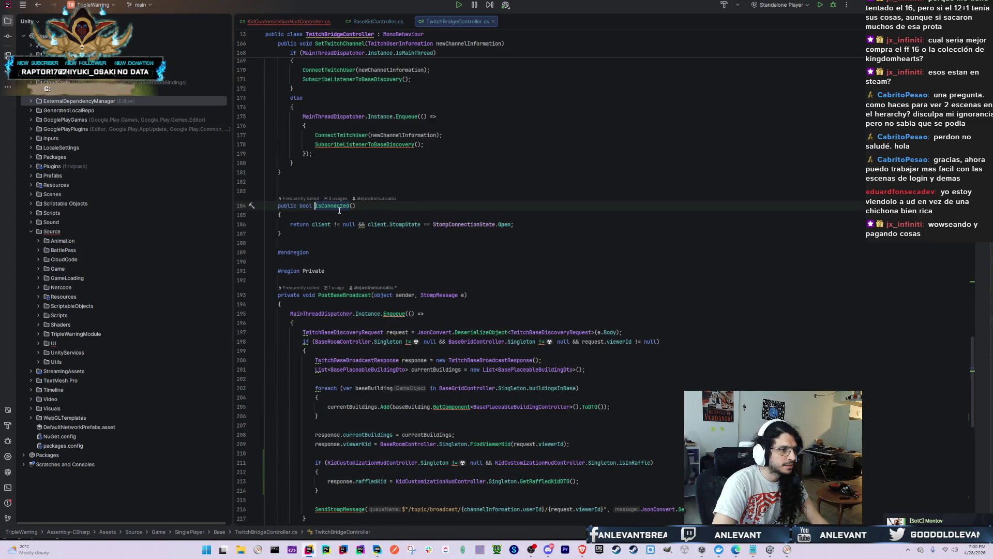
pyautogui.hotkey('ctrl', 'alt', 'Left')
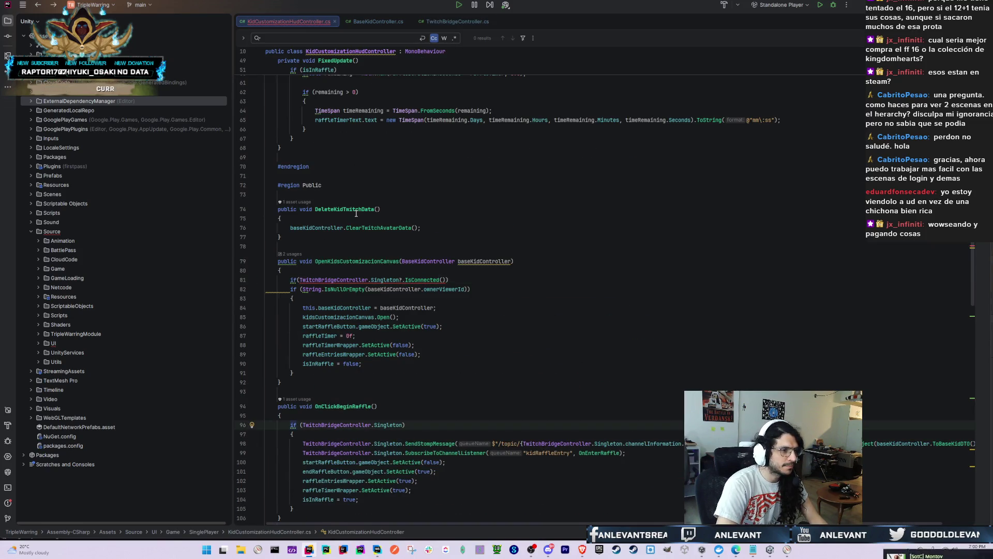
pyautogui.moveTo(379, 280)
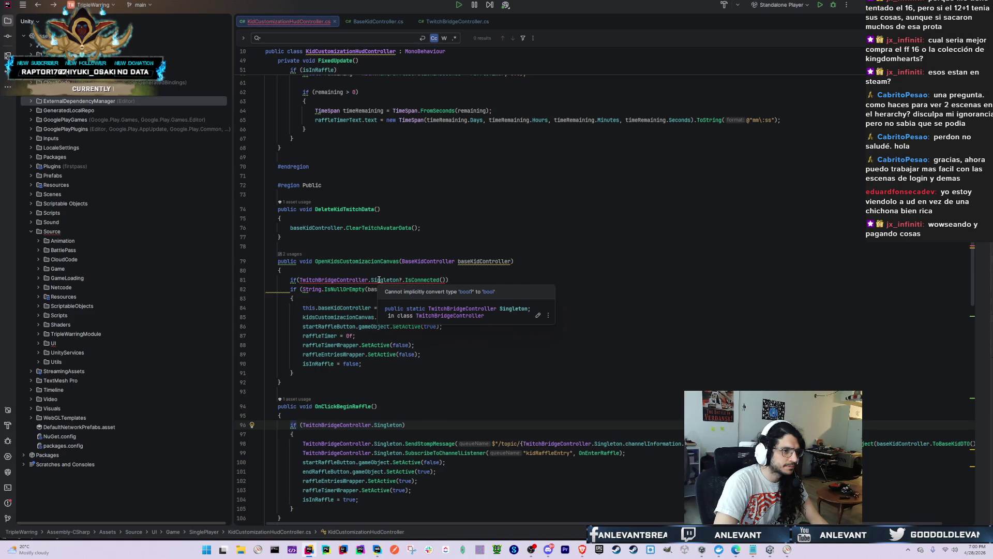
pyautogui.click(447, 279)
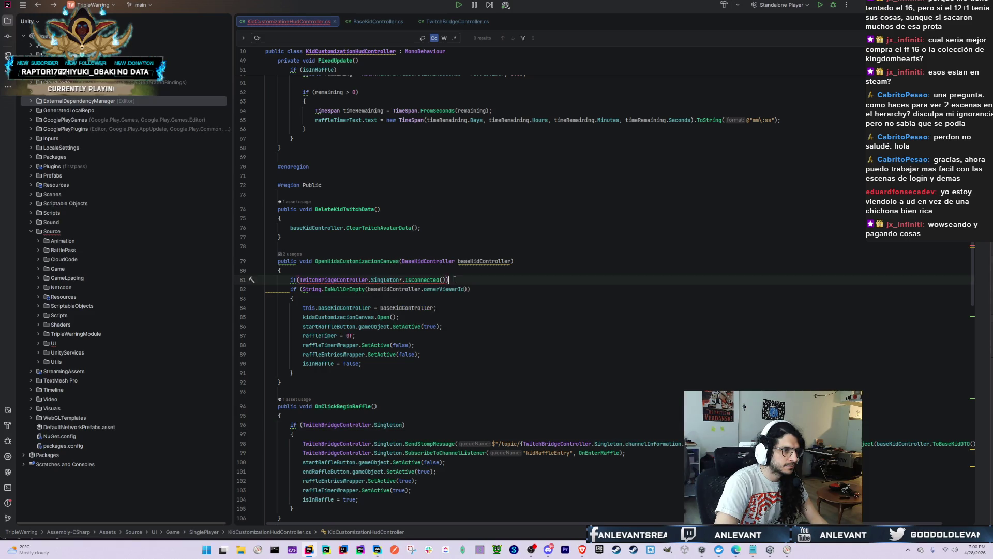
pyautogui.hotkey('ctrl', 'w')
# Move the connection check onto its own line as 'bool? isConnectedToTwitch = ...;'
pyautogui.press('BackSpace')
pyautogui.write('TwitchBridgeController.Singleton?.IsConnected()')
pyautogui.write(';')
pyautogui.press('Home')
pyautogui.write('bool')
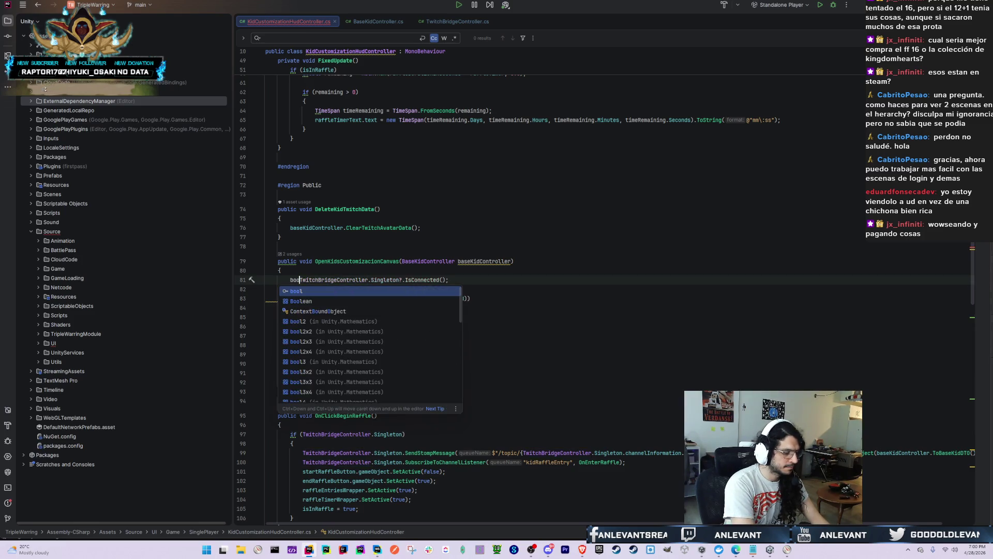
pyautogui.write('? i')
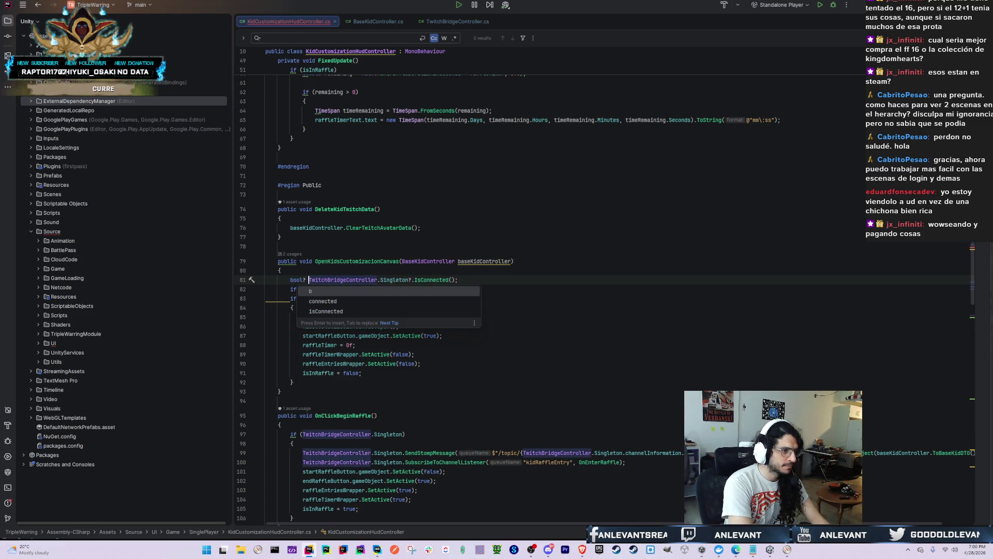
pyautogui.write('sConnectedTo')
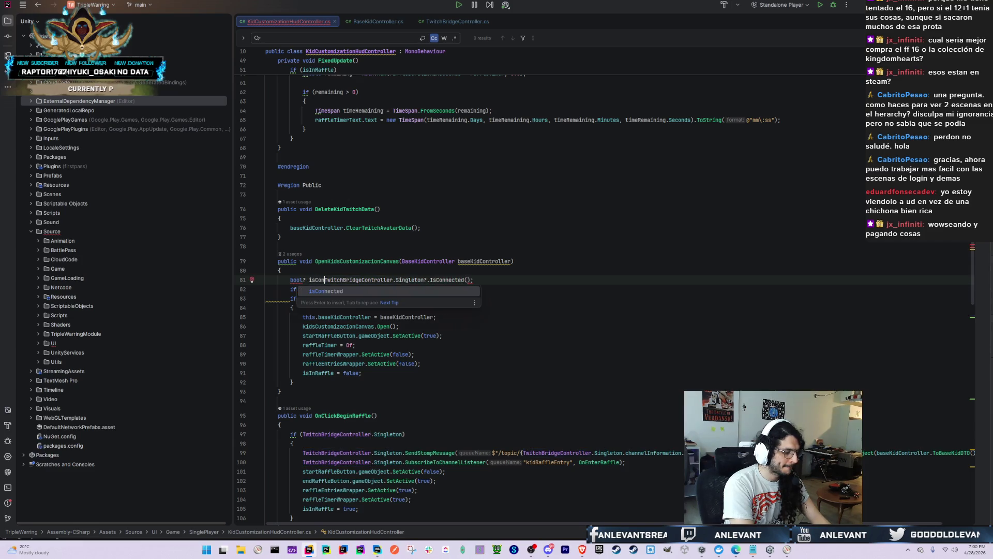
pyautogui.write('Twitch =')
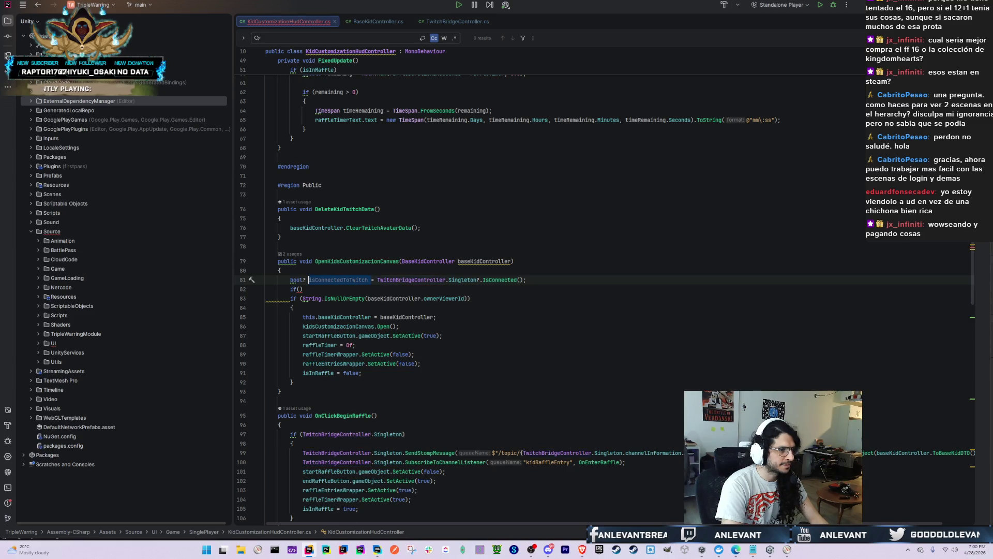
# Set the empty if condition to isConnectedToTwitch.GetValueOrDefault()
pyautogui.press('Down')
pyautogui.write('isConnectedToTwitch.')
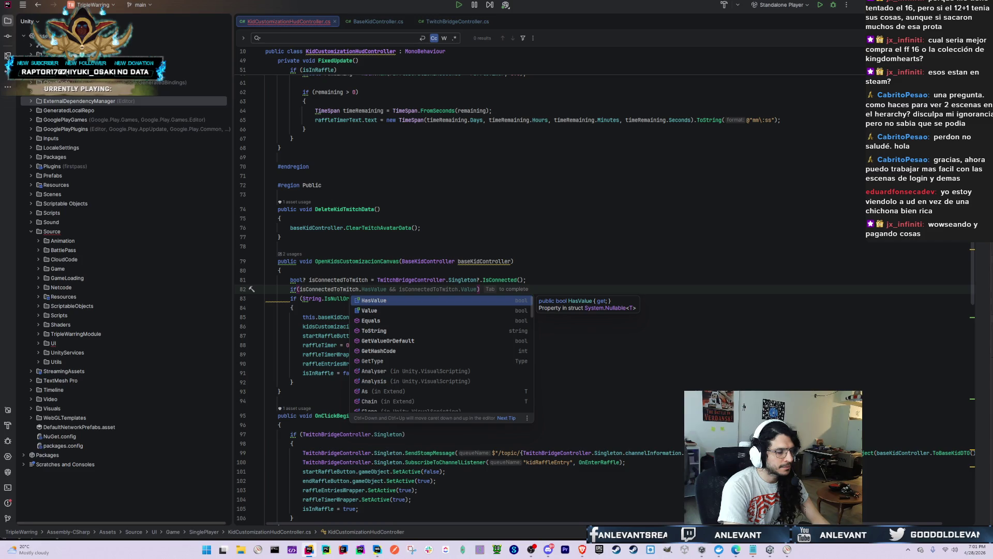
pyautogui.press('Down')
pyautogui.press('Down')
pyautogui.press('Down')
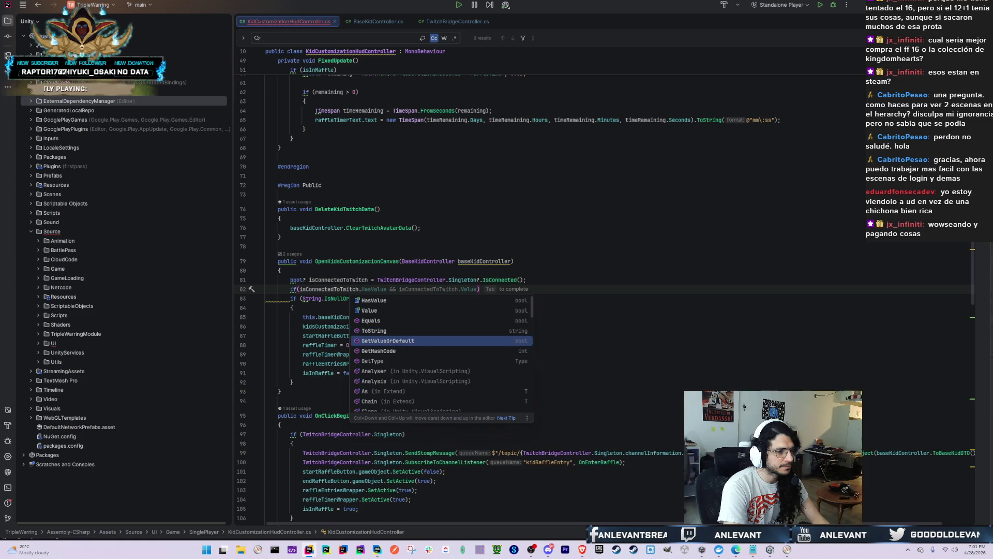
pyautogui.press('Return')
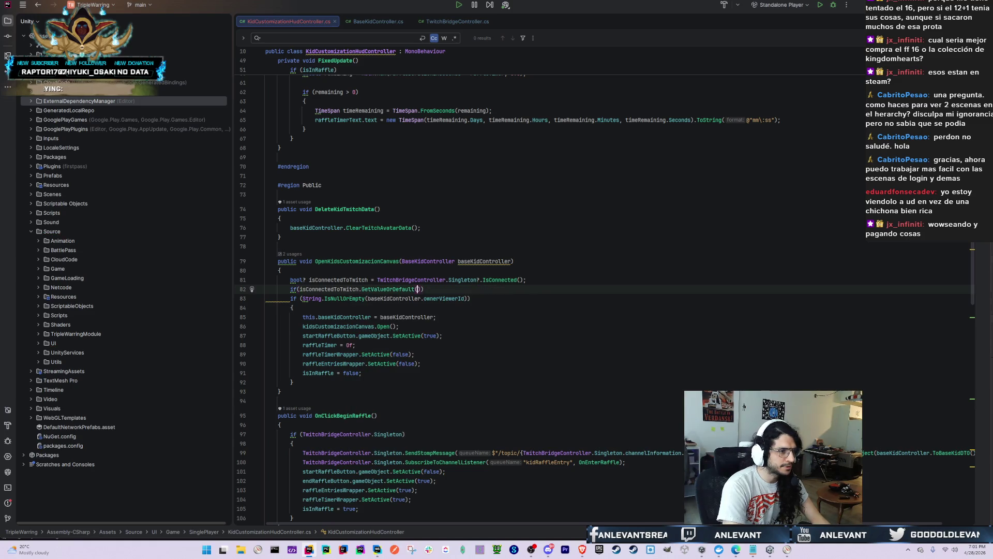
# Wrap the existing ownerViewerId check in braces beneath the new condition
pyautogui.press('Down')
pyautogui.press('Up')
pyautogui.press('Down')
pyautogui.press('Down')
pyautogui.press('Up')
pyautogui.press('Up')
pyautogui.press('End')
pyautogui.press('Return')
pyautogui.write('{')
pyautogui.press('Down')
pyautogui.press('Down')
pyautogui.press('Down')
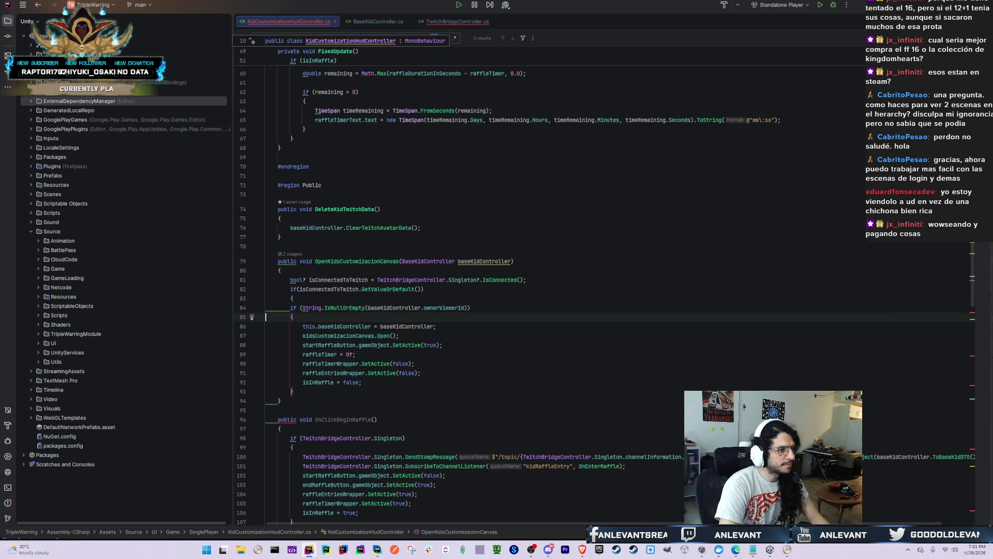
pyautogui.press('Return')
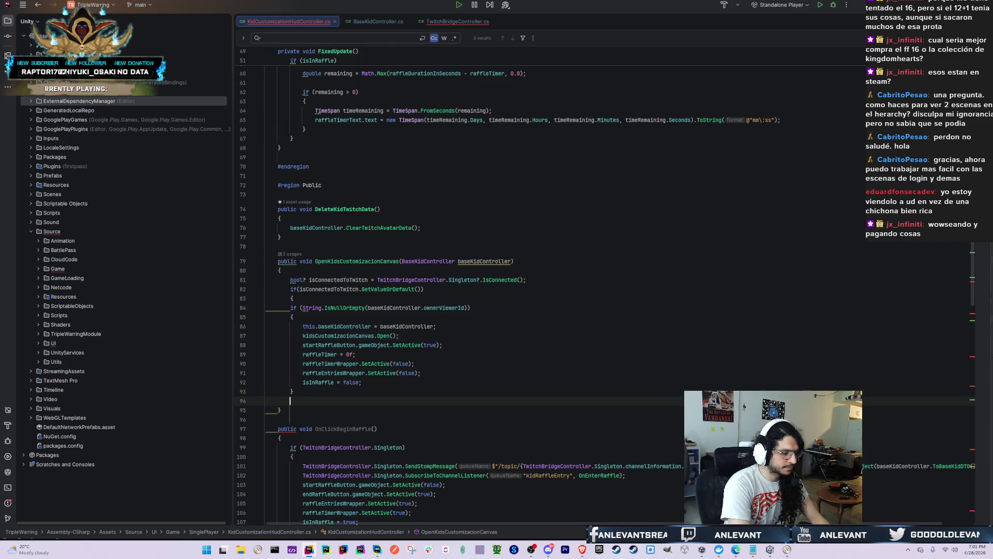
pyautogui.write('}')
pyautogui.press('Up')
pyautogui.press('Up')
pyautogui.press('Up')
pyautogui.press('Up')
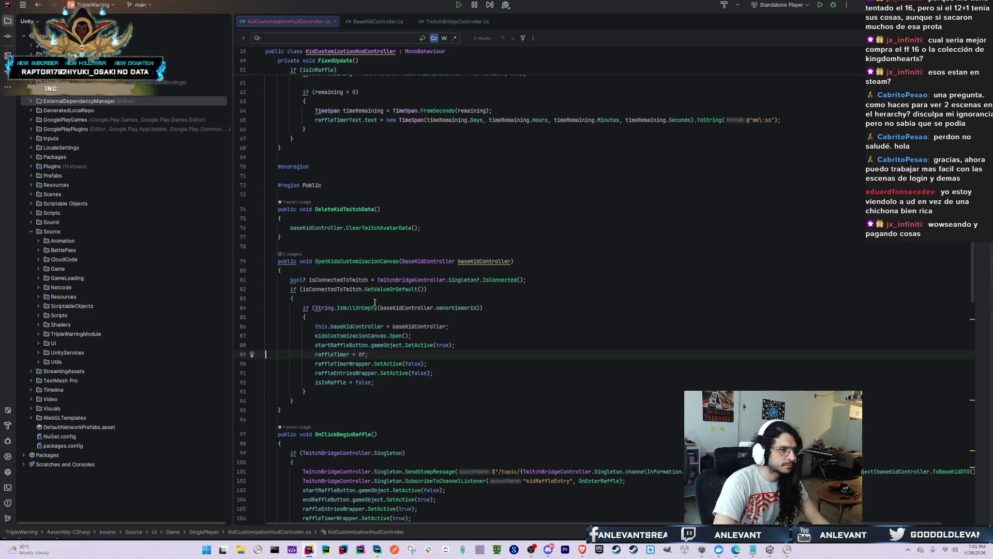
# Review the isConnectedToTwitch usage and the Singleton/IsConnected references on line 81
pyautogui.click(305, 288)
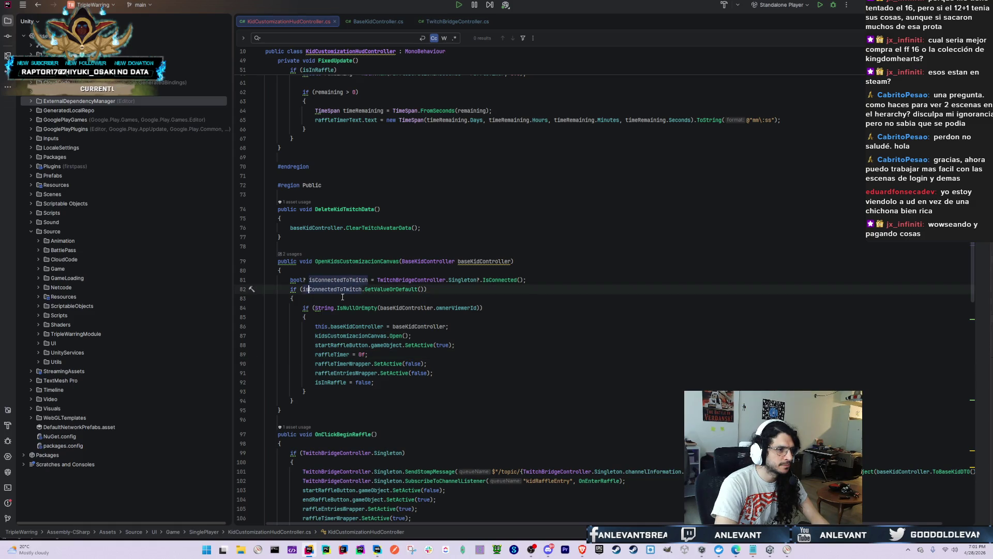
pyautogui.click(319, 394)
pyautogui.click(498, 279)
pyautogui.click(478, 280)
pyautogui.click(309, 400)
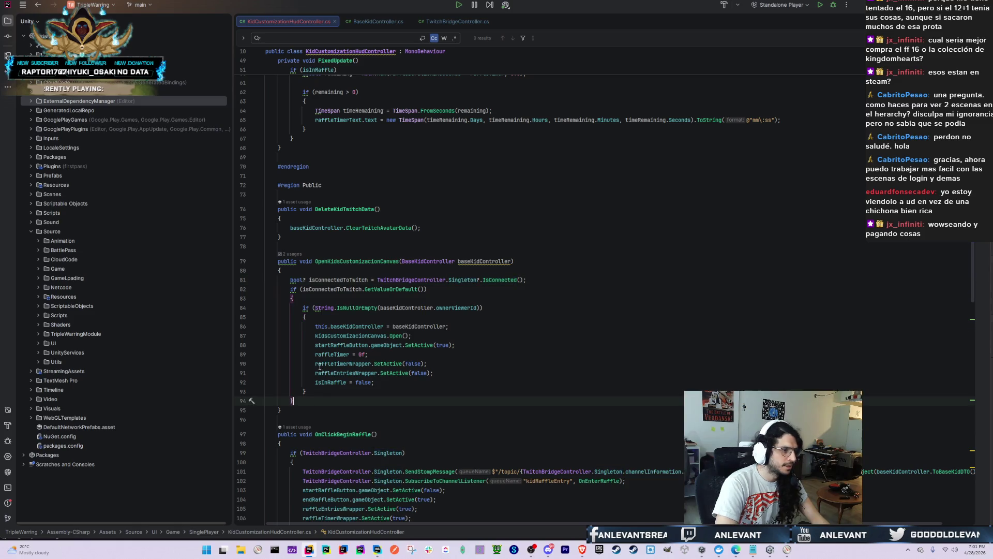
pyautogui.click(328, 290)
# Add an else branch with an empty body after the inner ownerViewerId block
pyautogui.press('End')
pyautogui.press('Down')
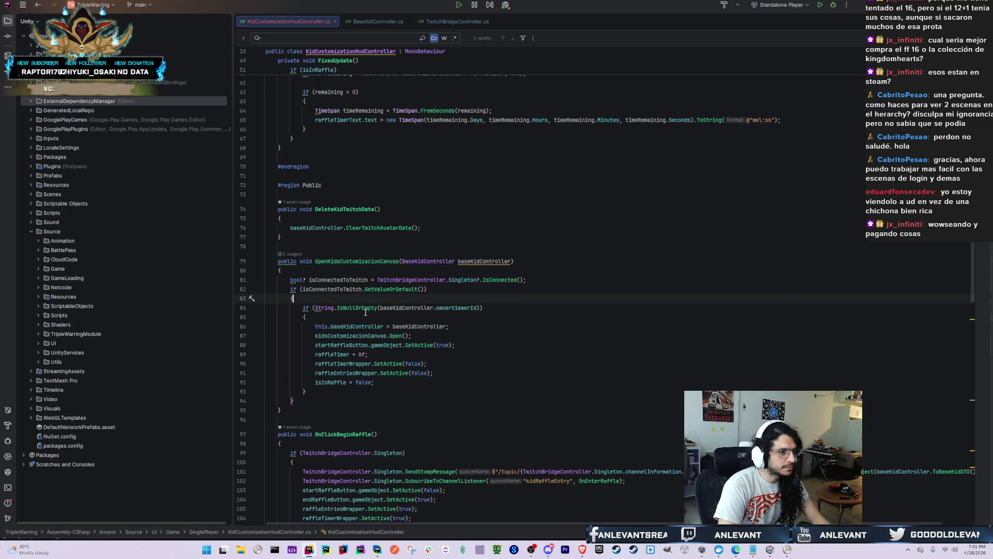
pyautogui.press('Down')
pyautogui.press('End')
pyautogui.press('Down')
pyautogui.press('Down')
pyautogui.press('Down')
pyautogui.press('Down')
pyautogui.press('End')
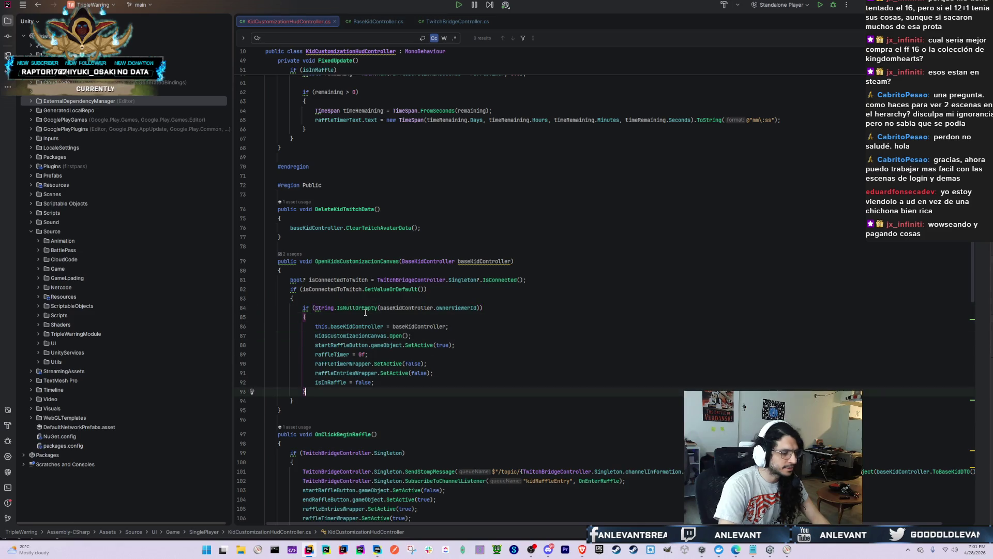
pyautogui.press('Return')
pyautogui.write('else')
pyautogui.press('Return')
pyautogui.write('{')
pyautogui.press('Return')
pyautogui.press('Up')
pyautogui.press('Up')
pyautogui.press('Up')
pyautogui.press('End')
# Copy the kidsCustomizacionCanvas.Open(); line into the else body
pyautogui.press('Up')
pyautogui.press('Up')
pyautogui.press('Up')
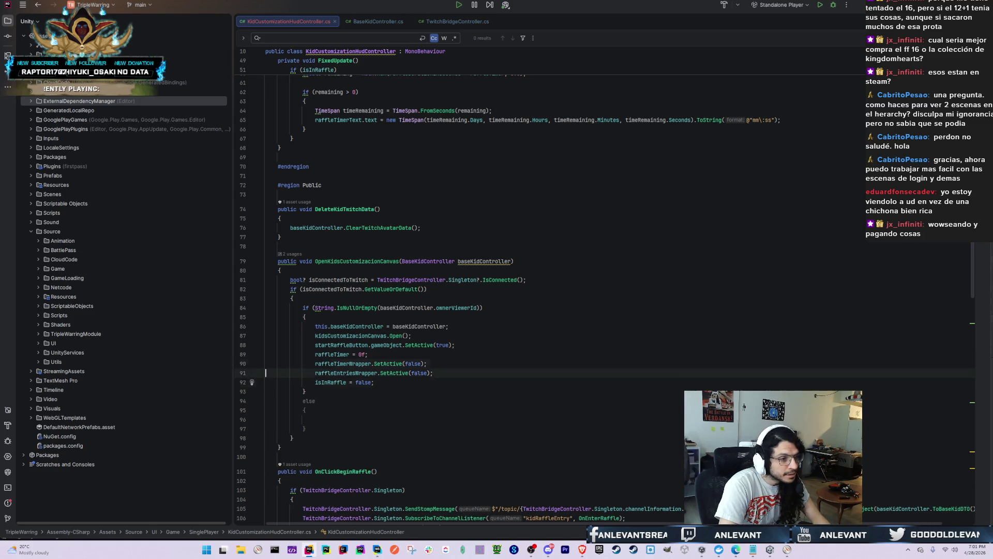
pyautogui.press('End')
pyautogui.hotkey('shift', 'Home')
pyautogui.hotkey('ctrl', 'c')
pyautogui.press('Down')
pyautogui.press('Down')
pyautogui.press('Down')
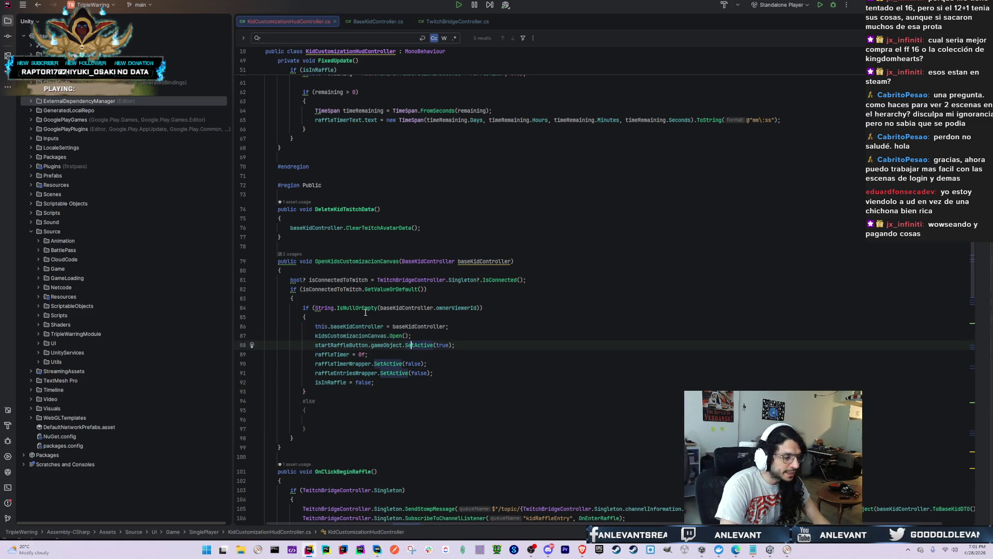
pyautogui.hotkey('ctrl', 'v')
pyautogui.press('Left')
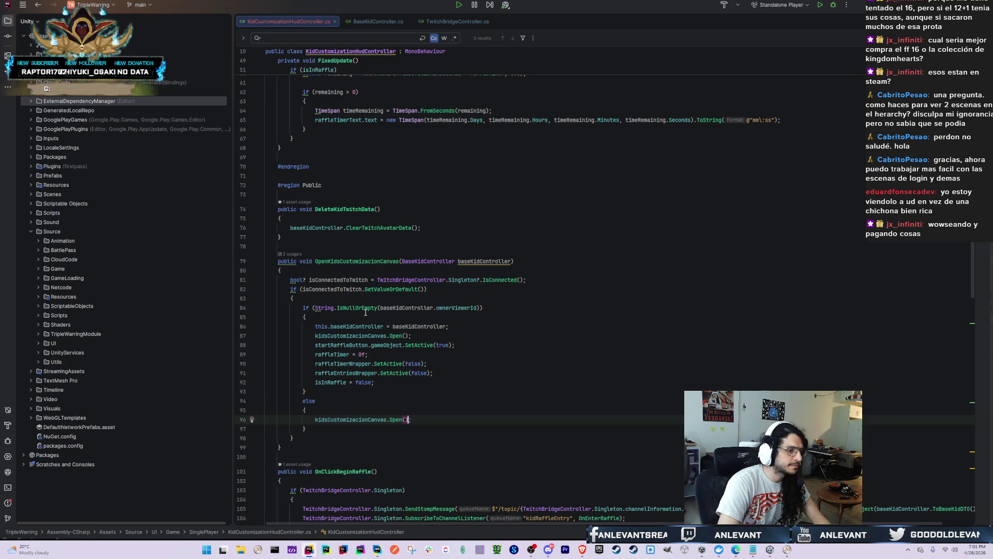
pyautogui.scroll(3, 559, 442)
pyautogui.scroll(-3, 559, 443)
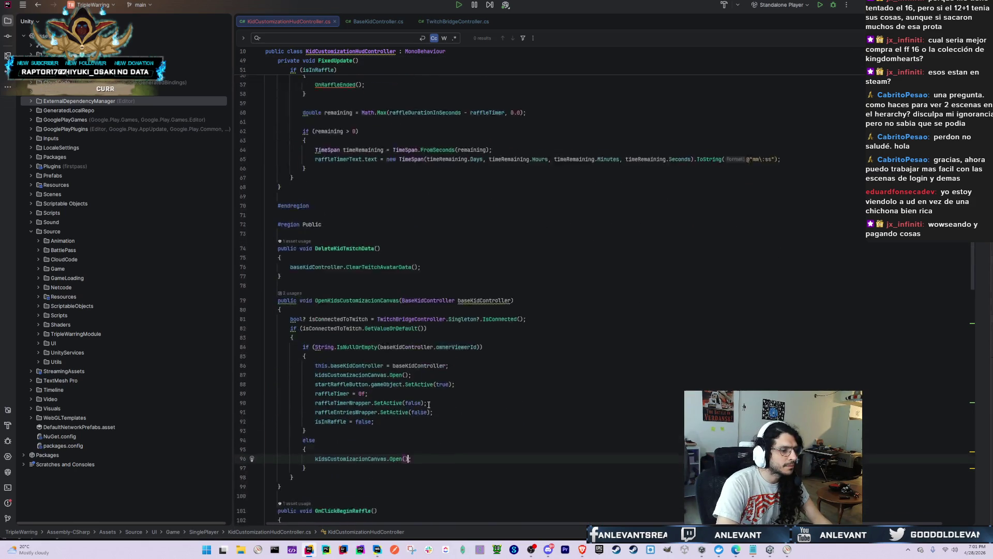
# Duplicate the kidsCustomizacionCanvas field declaration and rename the copy viewerKidAvatarDisplay
pyautogui.keyDown('ctrl'); pyautogui.click(368, 399); pyautogui.keyUp('ctrl')
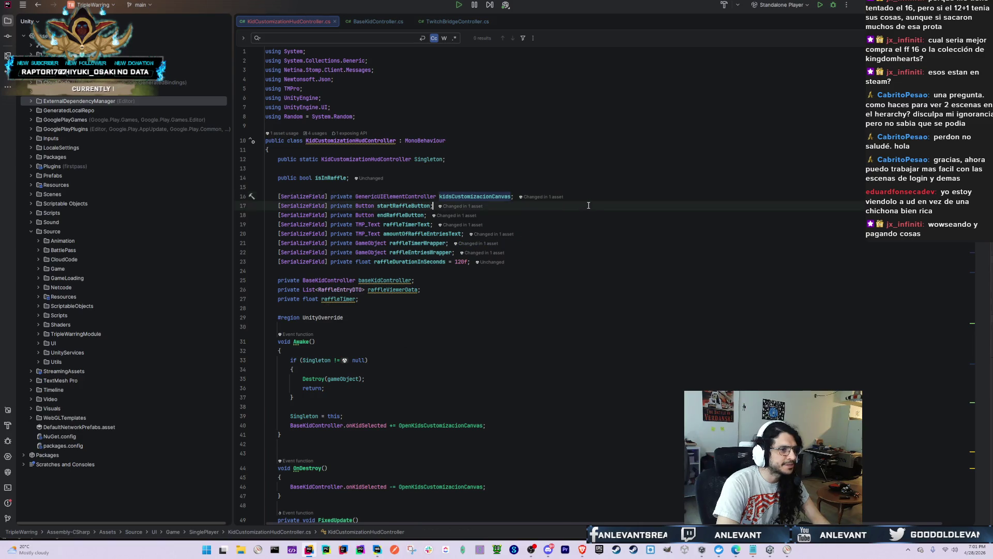
pyautogui.hotkey('ctrl', 'd')
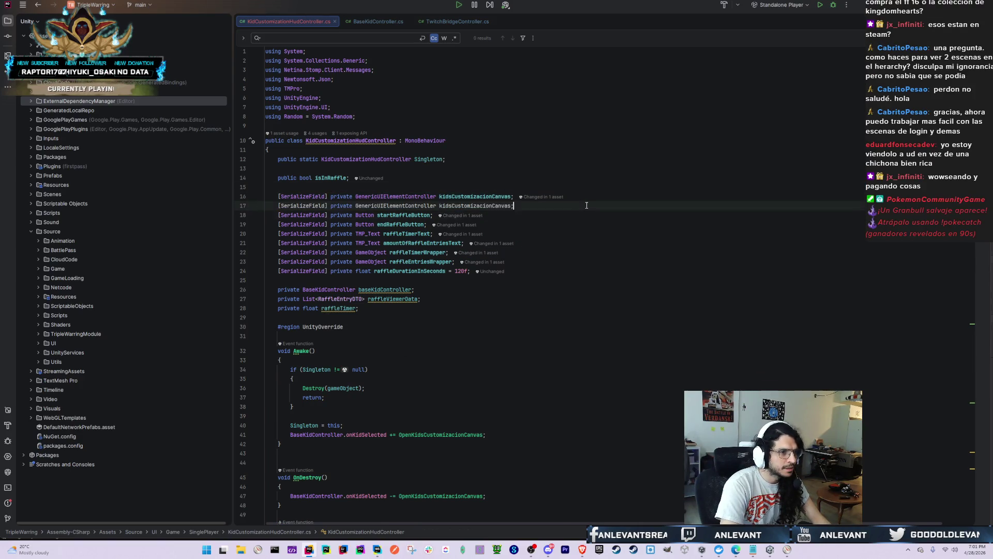
pyautogui.press('End')
pyautogui.press('Left')
pyautogui.press('Right')
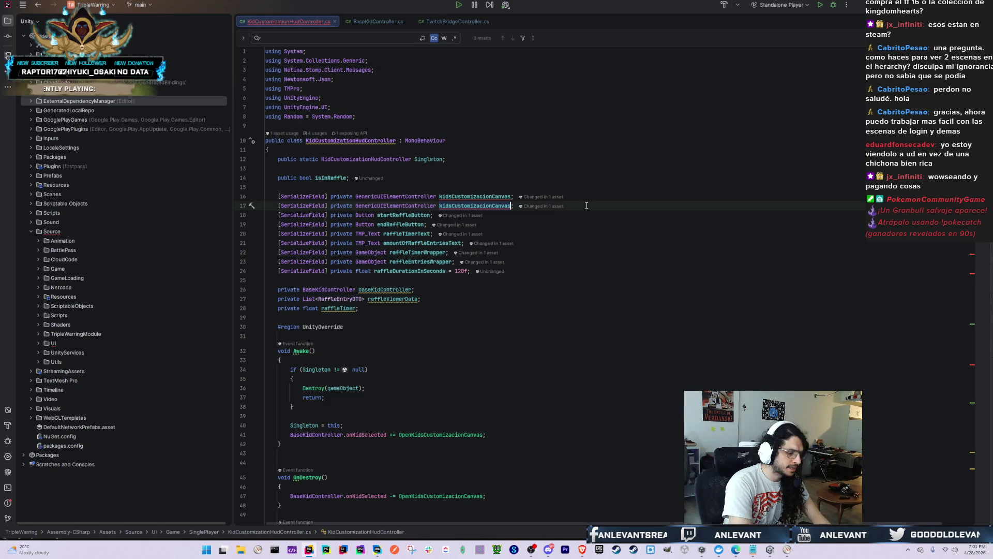
pyautogui.hotkey('ctrl', 'BackSpace')
pyautogui.write('kid')
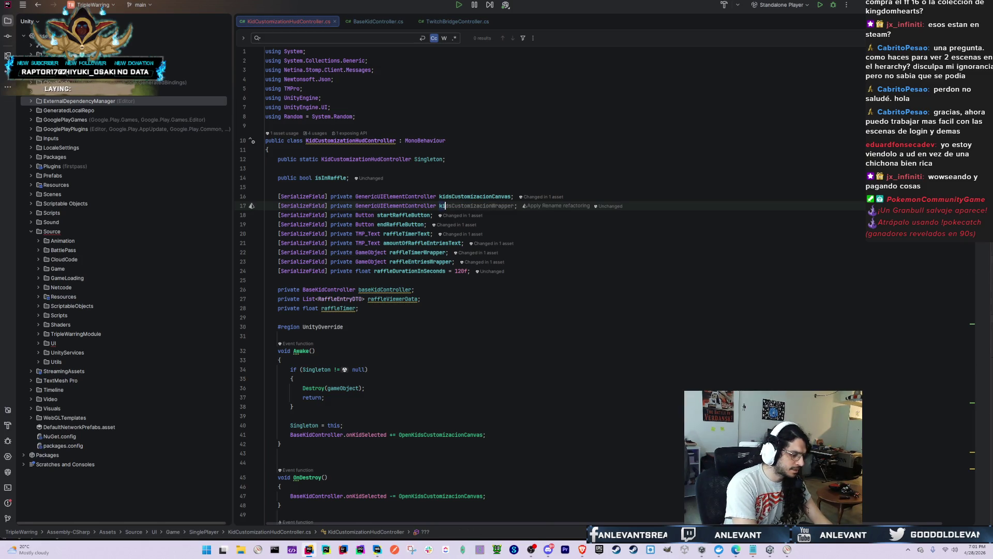
pyautogui.press('BackSpace')
pyautogui.press('BackSpace')
pyautogui.press('BackSpace')
pyautogui.write('viewerKid')
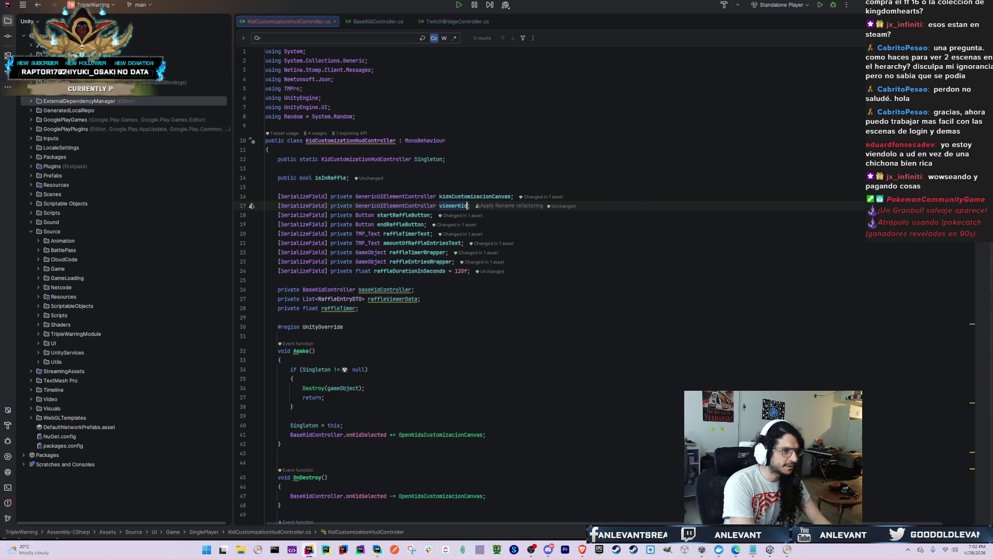
pyautogui.write('Avatar')
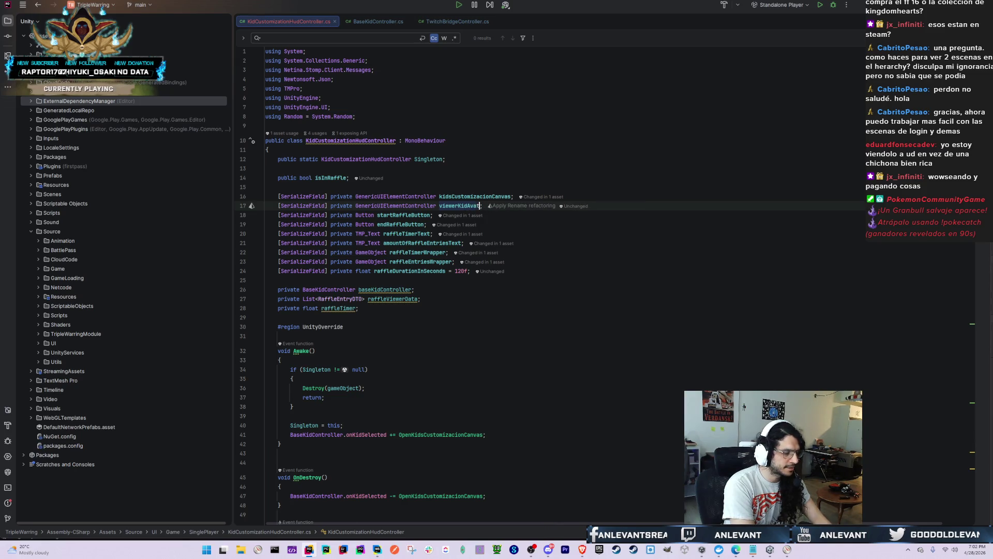
pyautogui.write('Display')
pyautogui.hotkey('ctrl', 'Left')
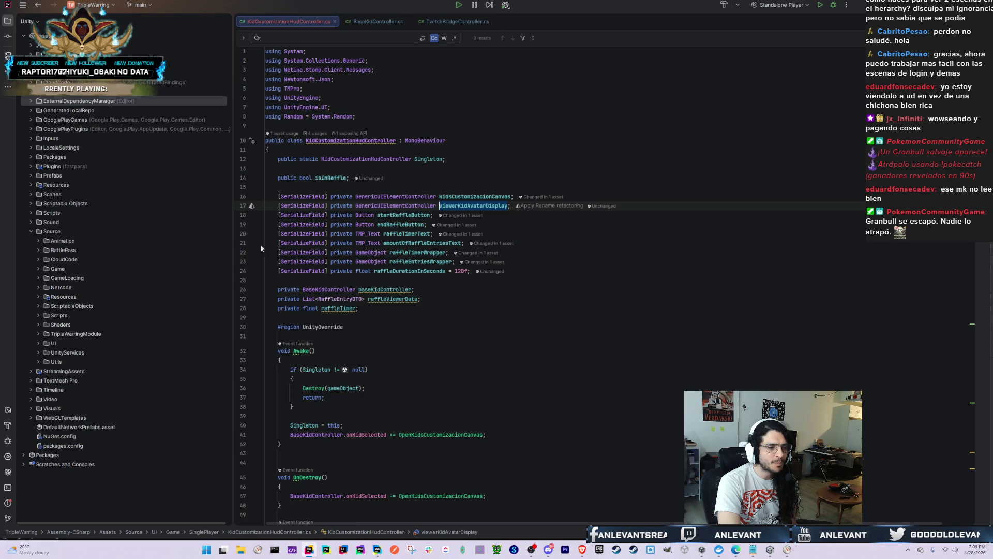
# Review the Awake method and the controller's fields in KidCustomizationHudController.cs
pyautogui.click(358, 350)
pyautogui.press('Down')
pyautogui.press('Down')
pyautogui.press('Down')
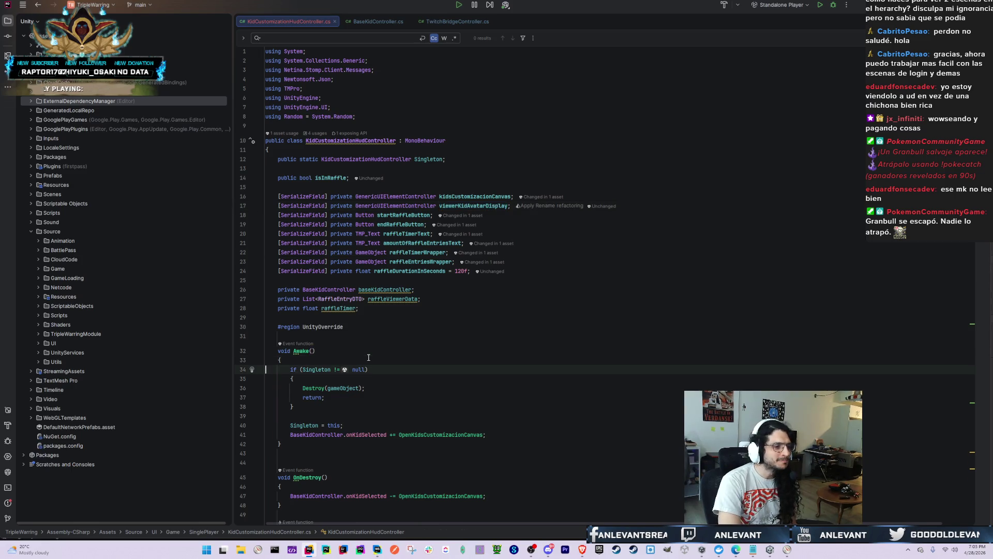
pyautogui.press('Down')
pyautogui.press('Down')
pyautogui.press('Down')
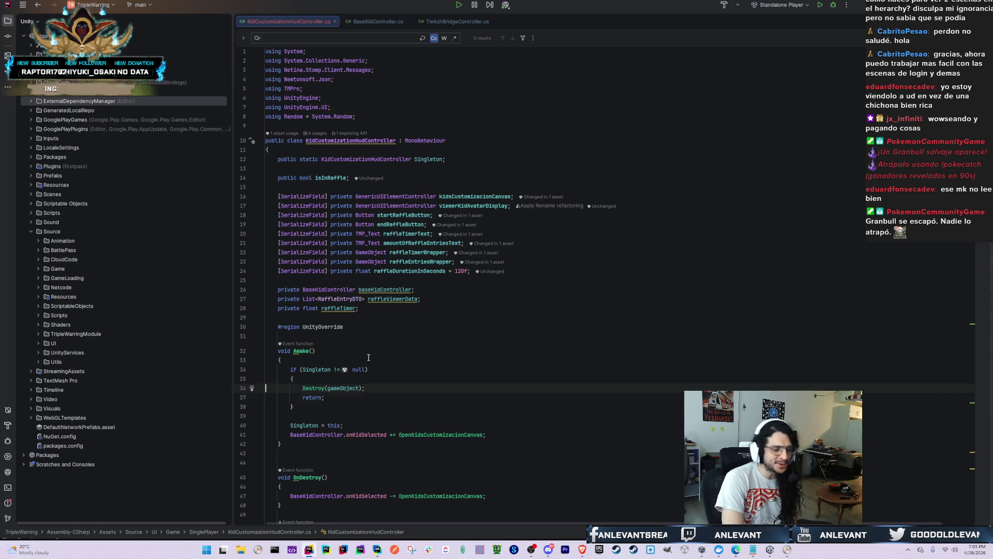
pyautogui.press('Up')
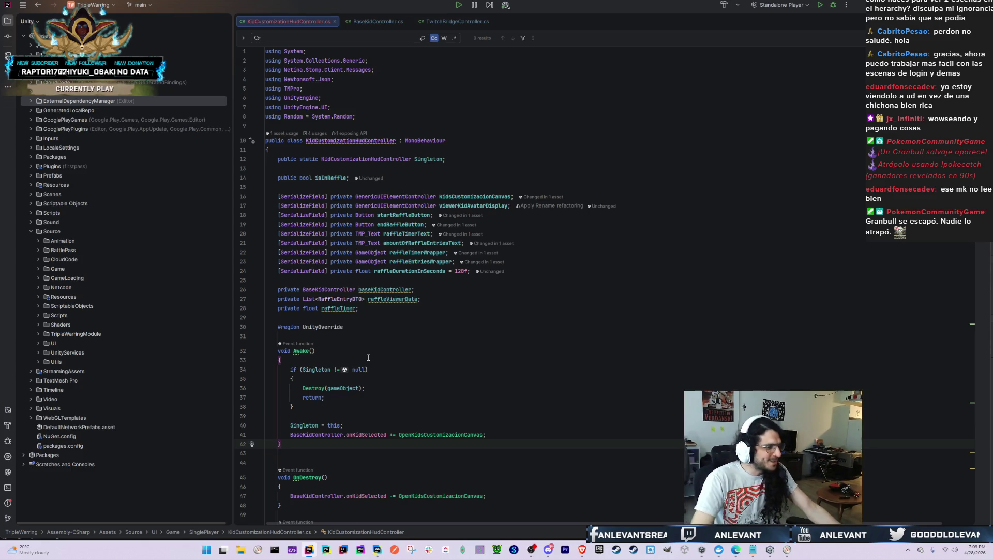
pyautogui.scroll(-9, 368, 357)
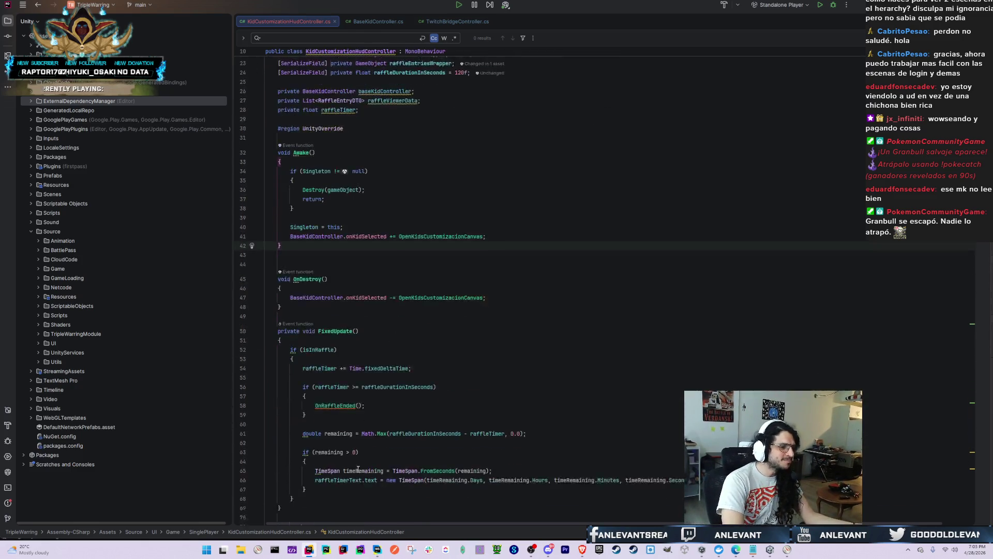
pyautogui.scroll(-3, 382, 345)
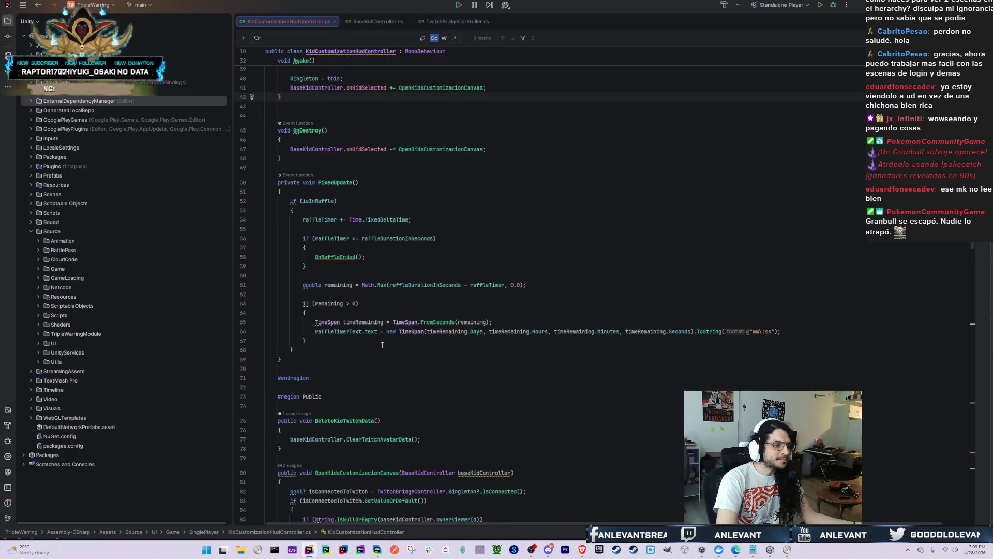
pyautogui.scroll(-7, 382, 344)
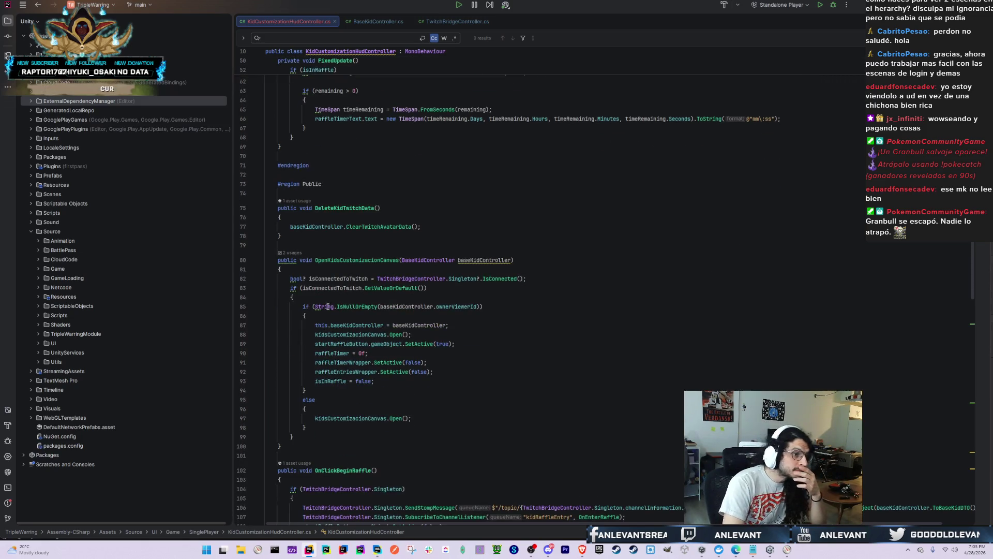
pyautogui.scroll(-6, 368, 282)
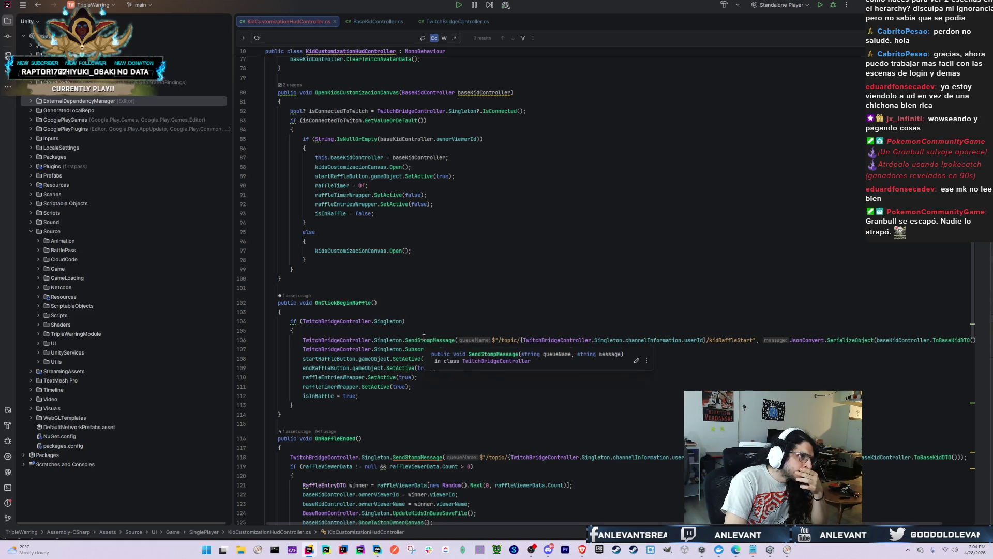
pyautogui.scroll(20, 401, 191)
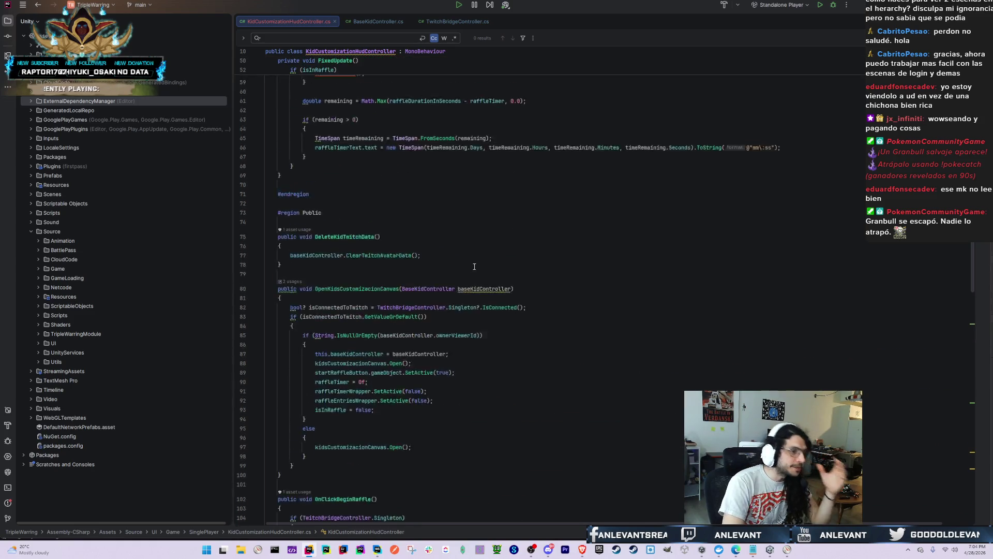
pyautogui.click(611, 212)
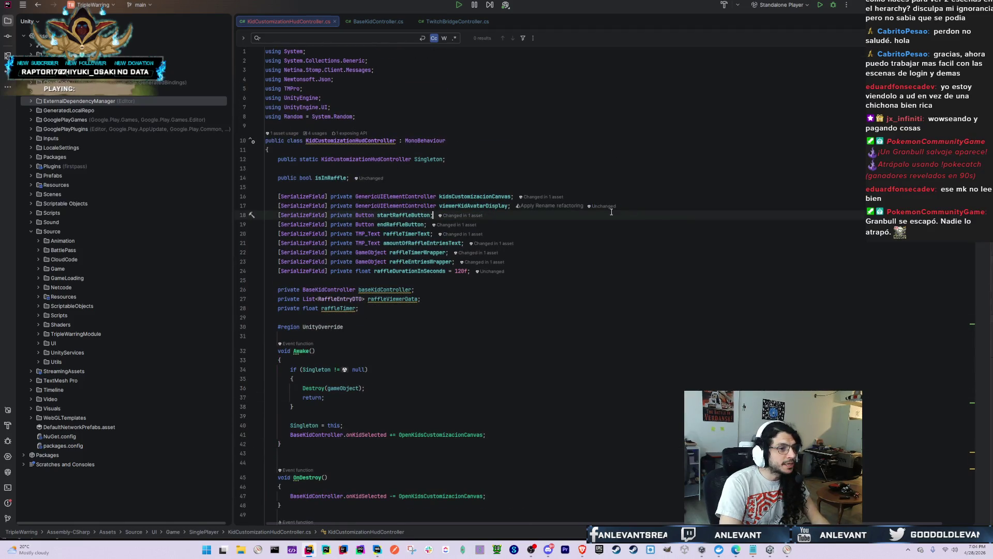
pyautogui.scroll(-15, 476, 204)
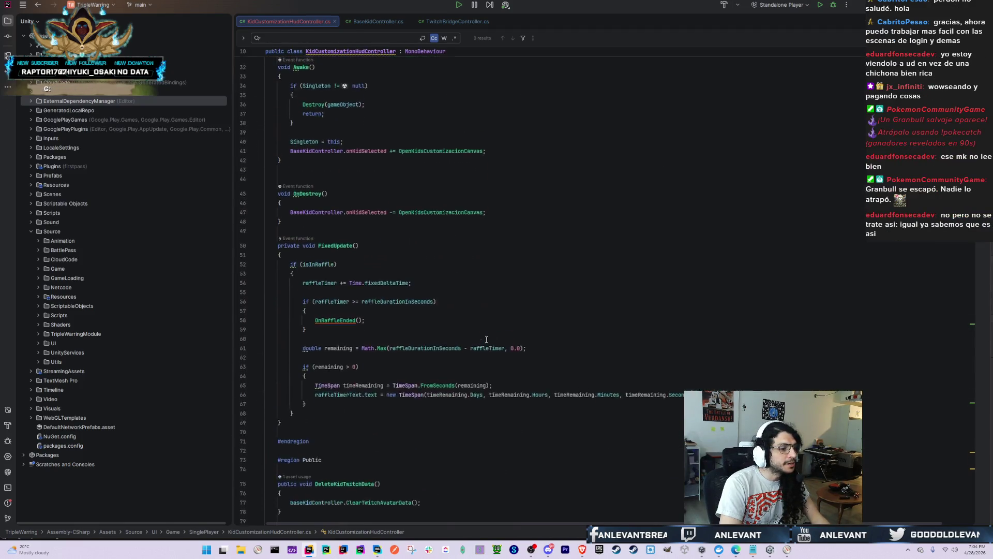
pyautogui.scroll(-9, 438, 401)
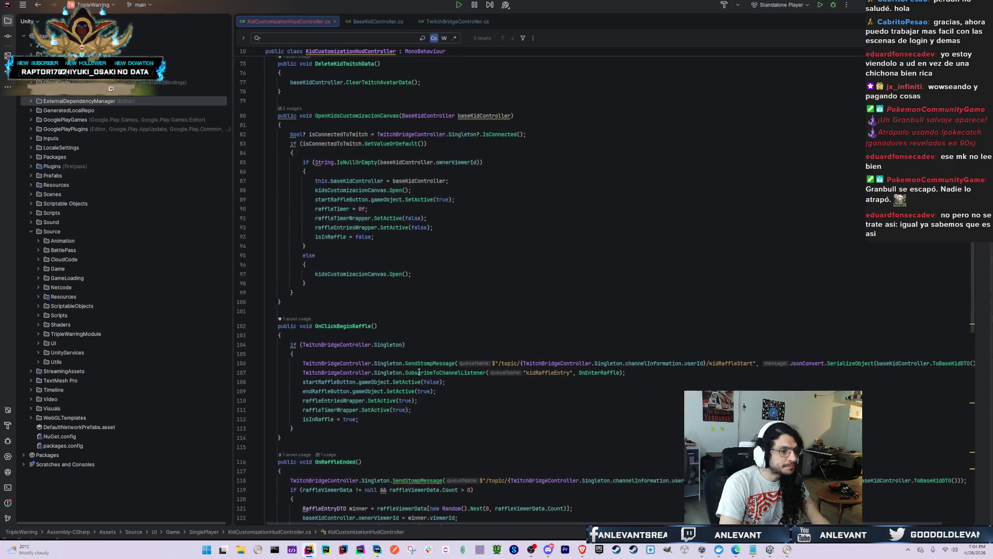
# In the else branch, replace kidsCustomizacionCanvas.Open() with viewerKidAvatarDisplay.Open()
pyautogui.click(350, 273)
pyautogui.press('Up')
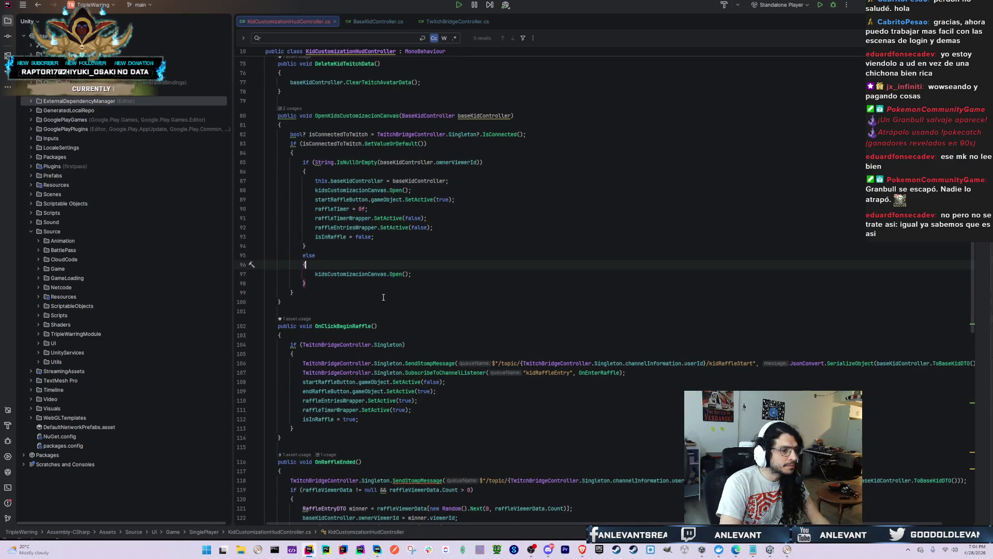
pyautogui.press('Down')
pyautogui.hotkey('ctrl', 'w')
pyautogui.write('viewerKidAvatarDisplay')
pyautogui.press('Up')
pyautogui.hotkey('alt', 'Tab')
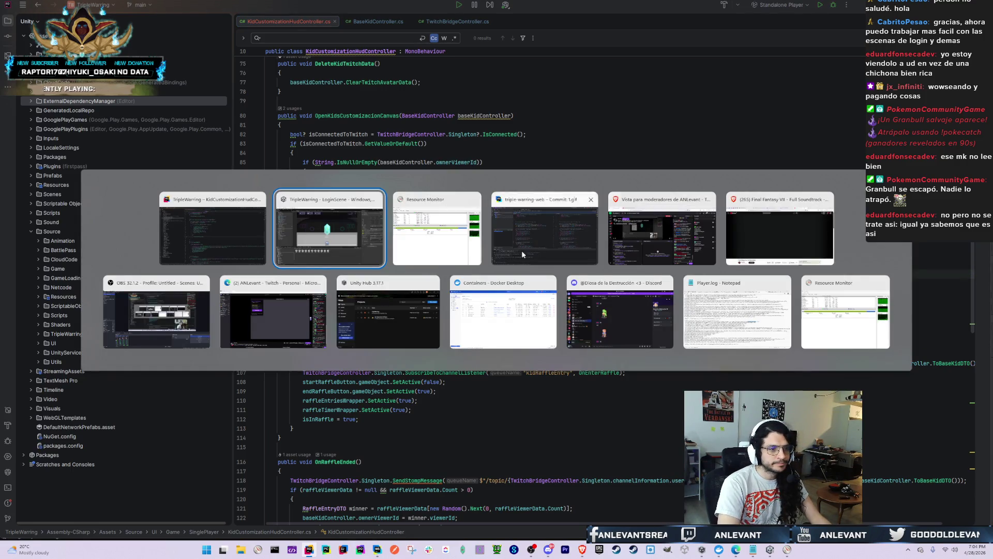
# Unload LoginScene and inspect FireCamp_01, BaseRoomController, SaveSystemSingleton and Grid
pyautogui.click(352, 247)
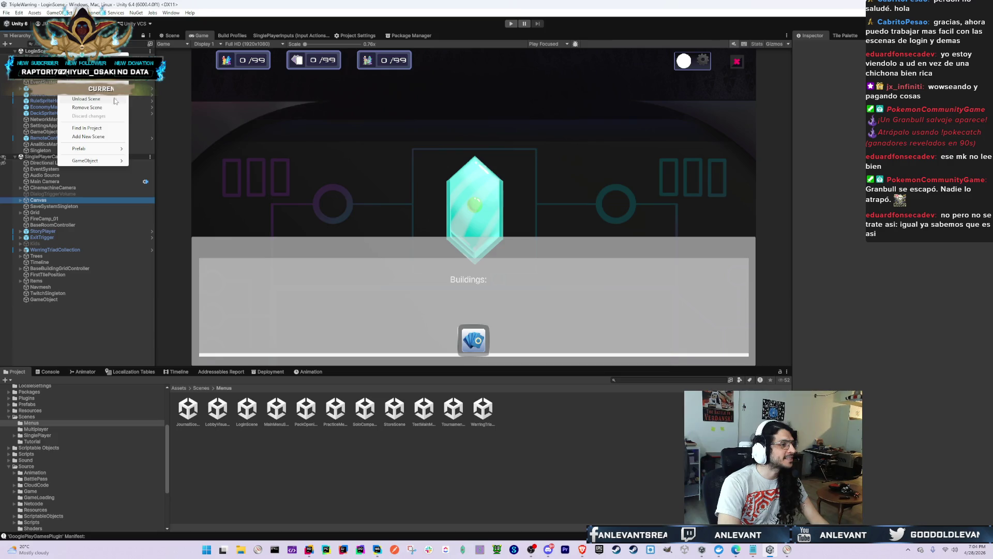
pyautogui.click(98, 98)
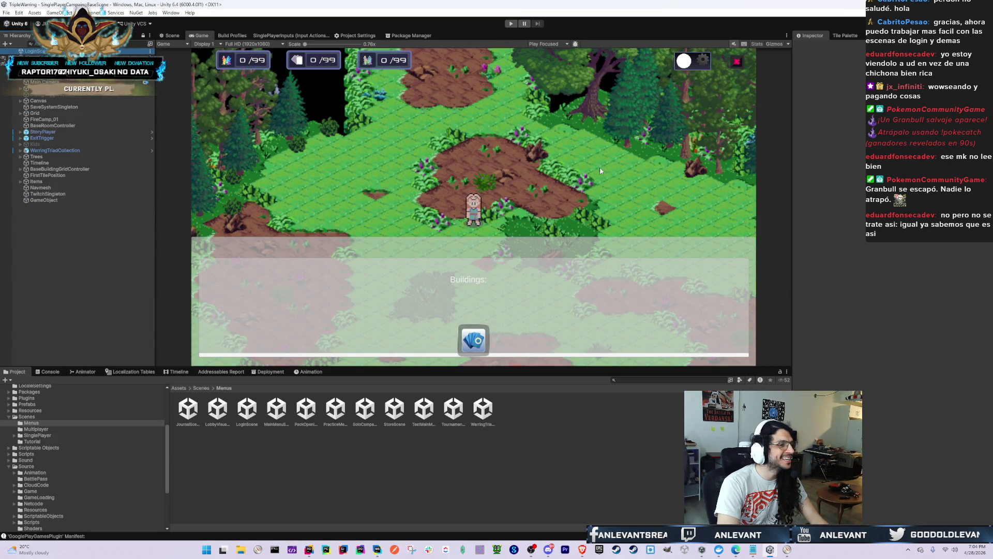
pyautogui.click(44, 119)
pyautogui.click(52, 126)
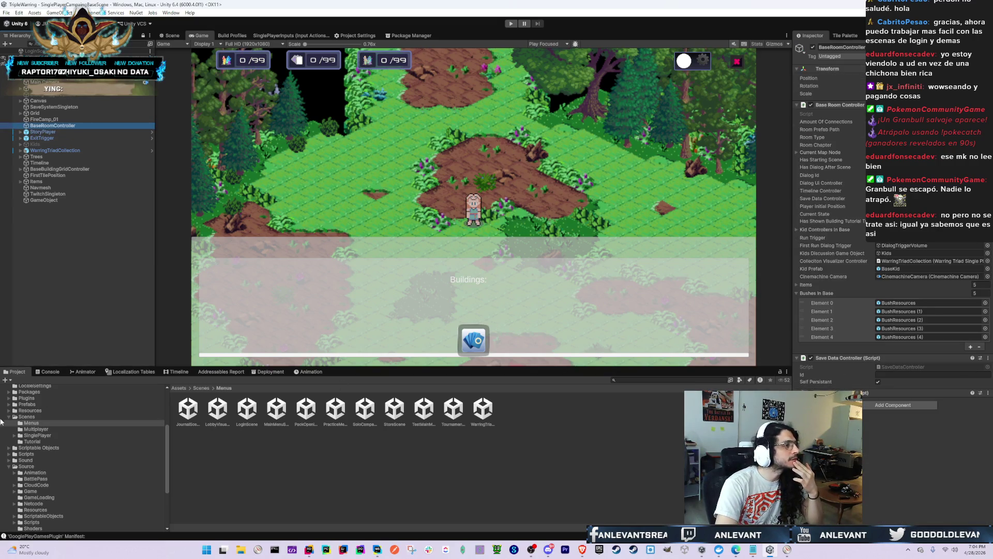
pyautogui.click(54, 107)
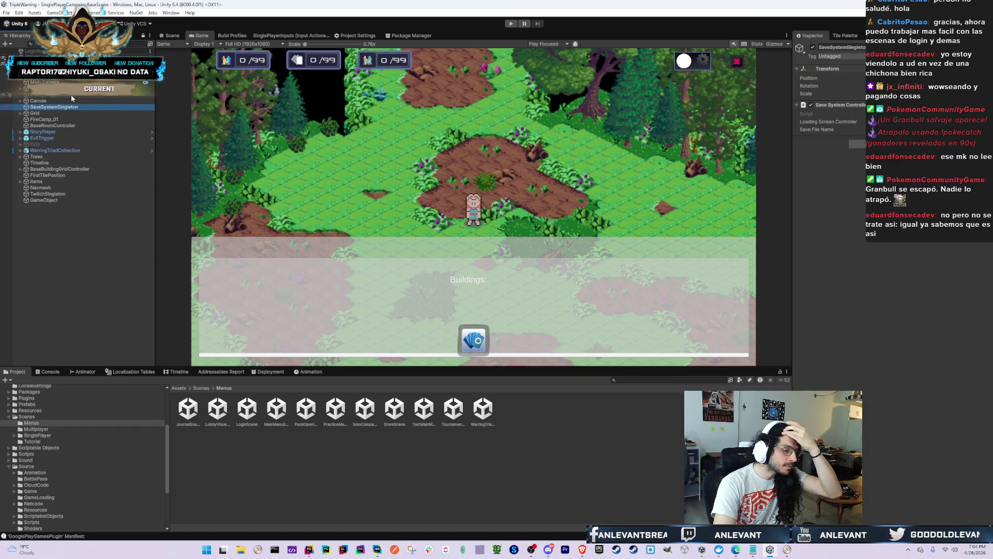
pyautogui.click(59, 113)
# Duplicate KidCustomizationWrapper, expand down to TwitchRafflePanel, and delete TwitchResetDebug
pyautogui.press('Up')
pyautogui.press('Up')
pyautogui.press('Right')
pyautogui.press('Down')
pyautogui.press('Down')
pyautogui.press('Down')
pyautogui.press('Down')
pyautogui.press('Down')
pyautogui.hotkey('ctrl', 'd')
pyautogui.press('Up')
pyautogui.press('Right')
pyautogui.press('Down')
pyautogui.press('Right')
pyautogui.press('Down')
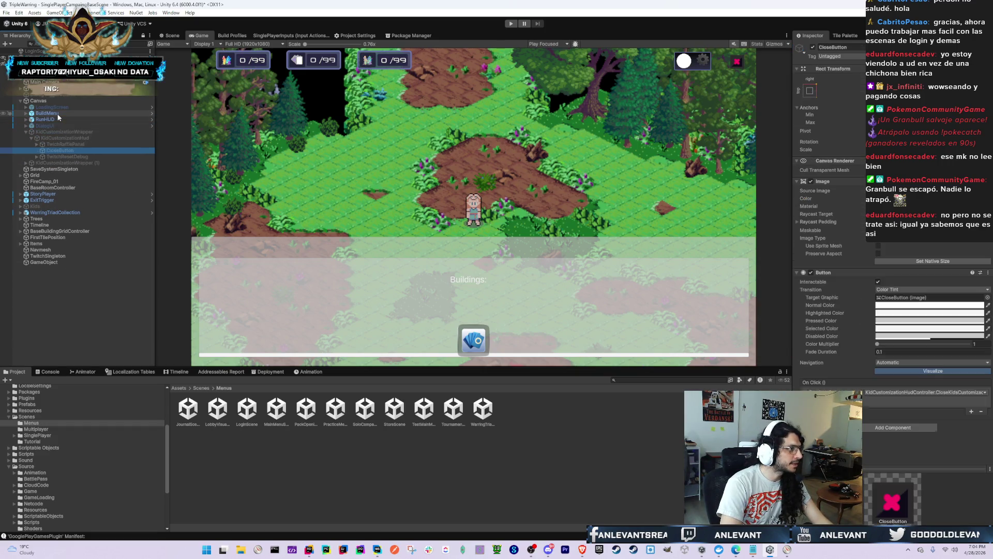
pyautogui.press('Right')
pyautogui.press('Down')
pyautogui.press('Down')
pyautogui.press('Down')
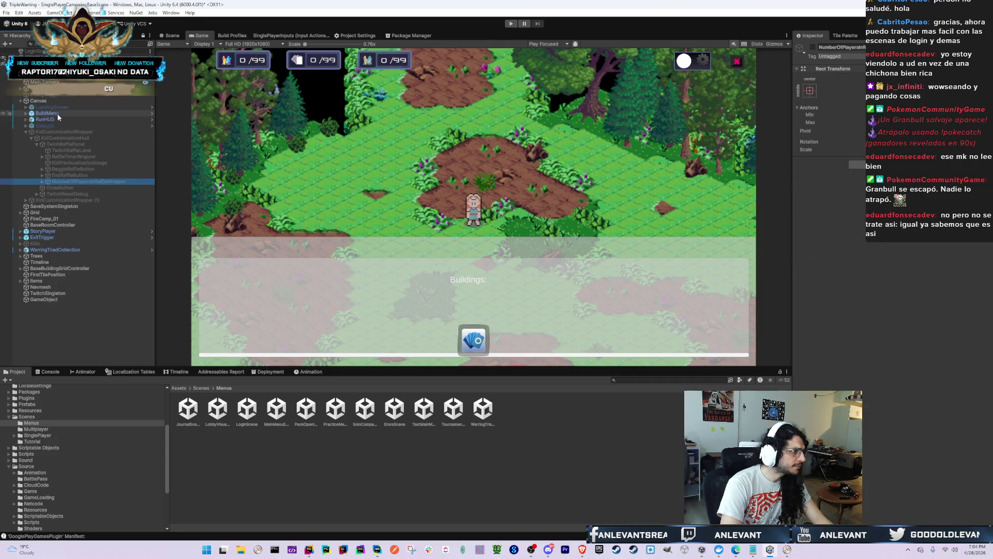
pyautogui.press('Delete')
# Delete the KidCustomizationWrapper (1) copy and duplicate KidCustomizationHud inside the wrapper instead
pyautogui.click(67, 143)
pyautogui.press('Left')
pyautogui.press('Left')
pyautogui.press('Left')
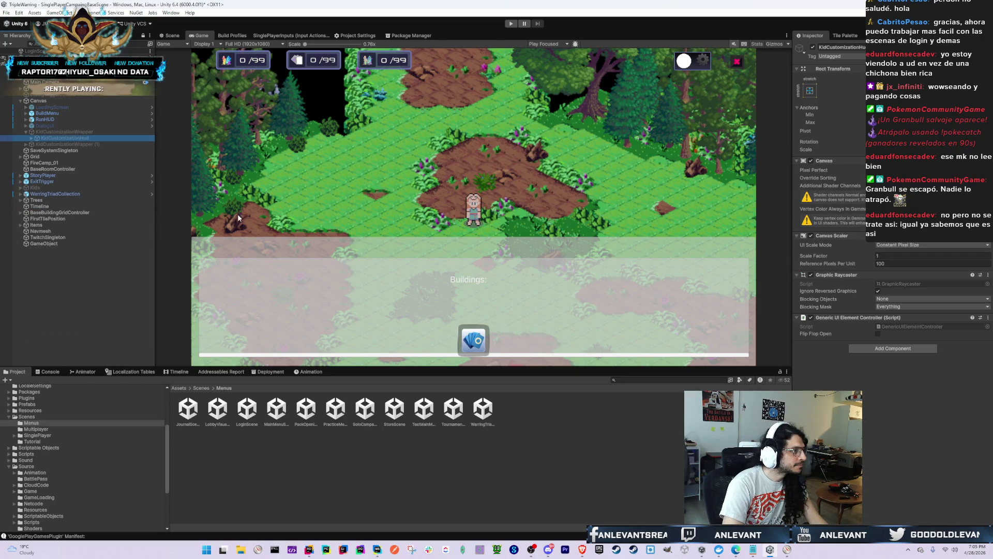
pyautogui.press('Down')
pyautogui.press('Delete')
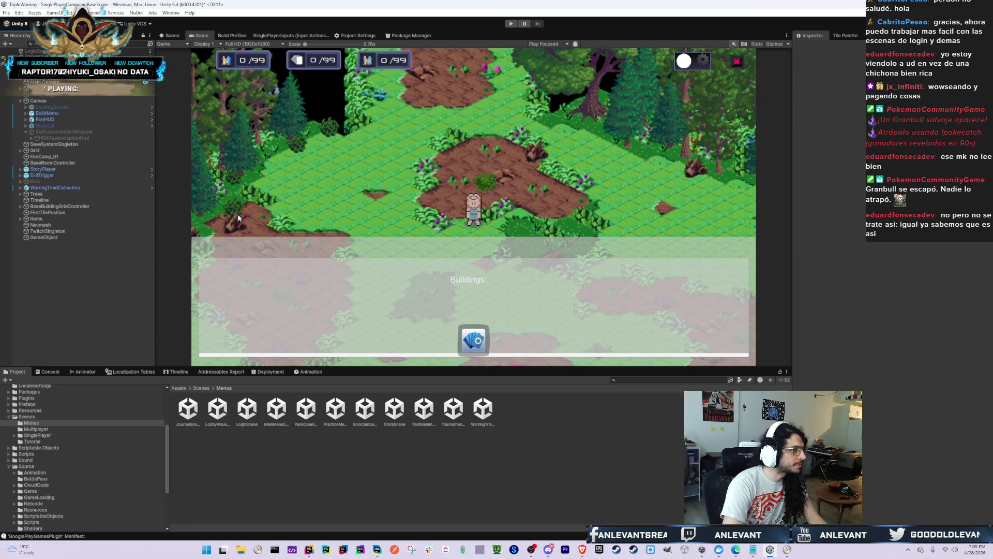
pyautogui.click(76, 136)
pyautogui.hotkey('ctrl', 'd')
pyautogui.press('Right')
pyautogui.press('Up')
pyautogui.press('Up')
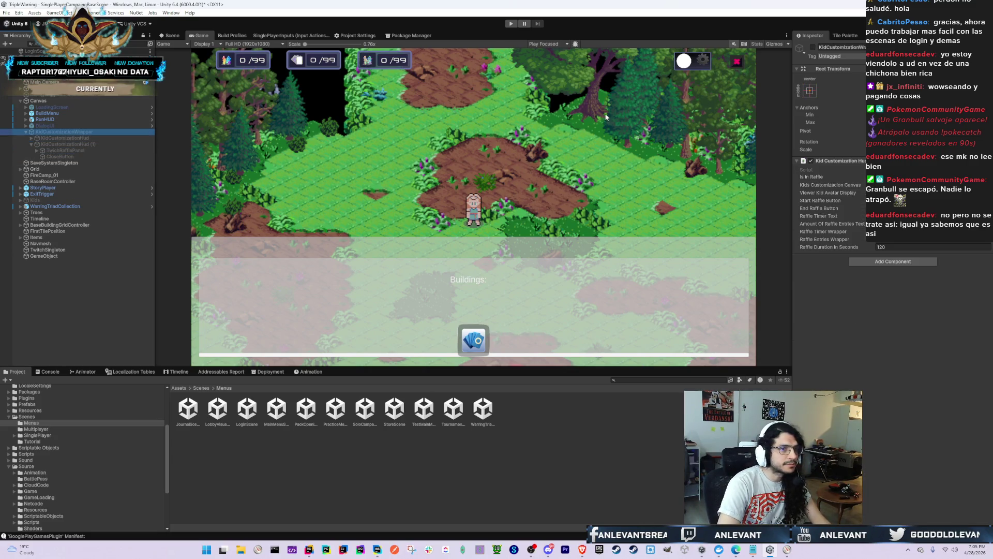
# Activate KidCustomizationWrapper and deactivate the original KidCustomizationHud
pyautogui.click(813, 47)
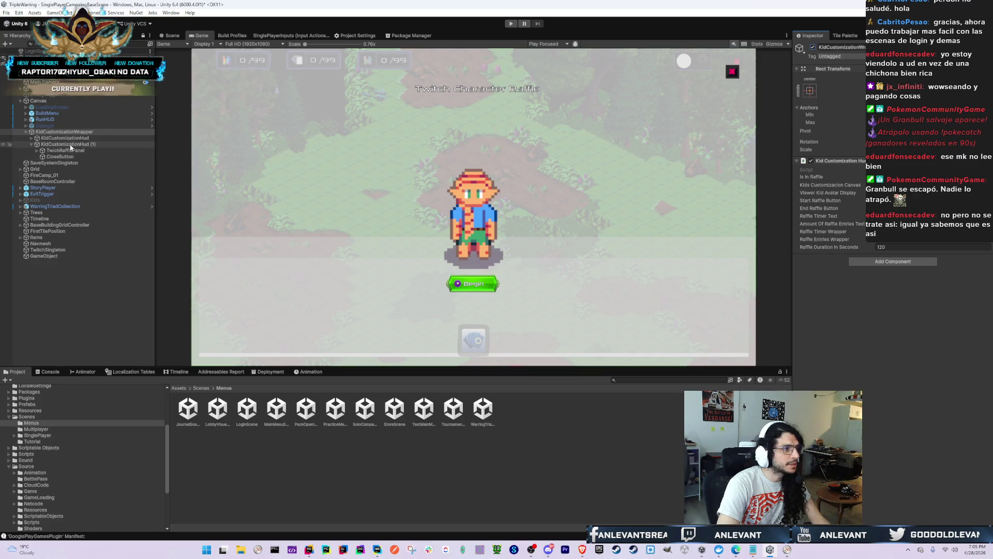
pyautogui.click(65, 138)
pyautogui.click(813, 47)
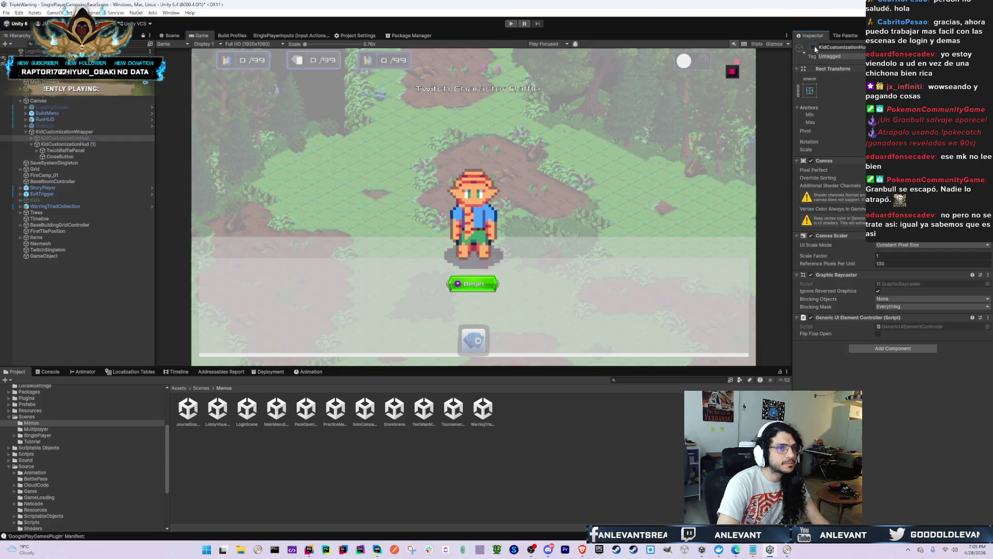
# Retitle the copy's TwitchRaffleLabel to 'Twitch Viewer Avatar' and inspect its preview image and buttons
pyautogui.click(99, 150)
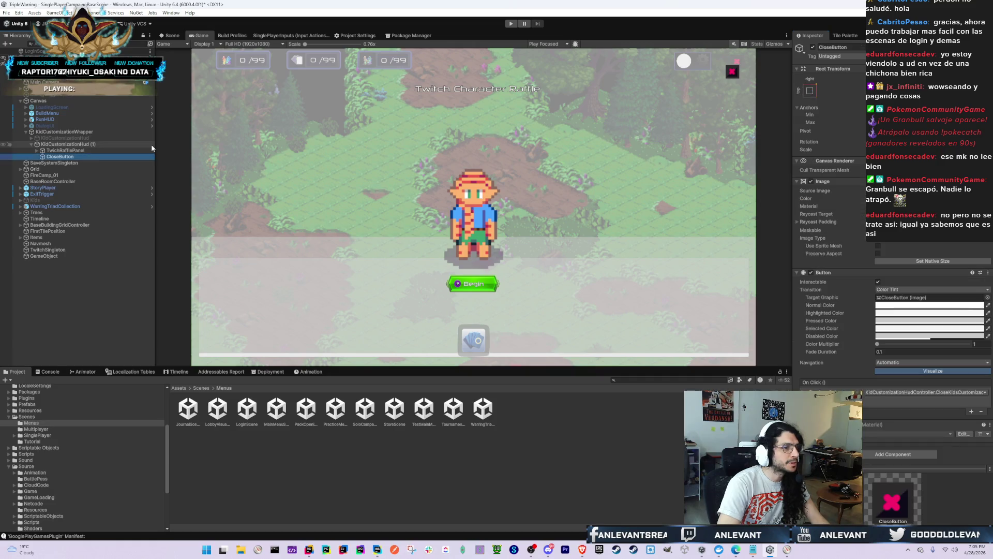
pyautogui.press('Right')
pyautogui.press('Right')
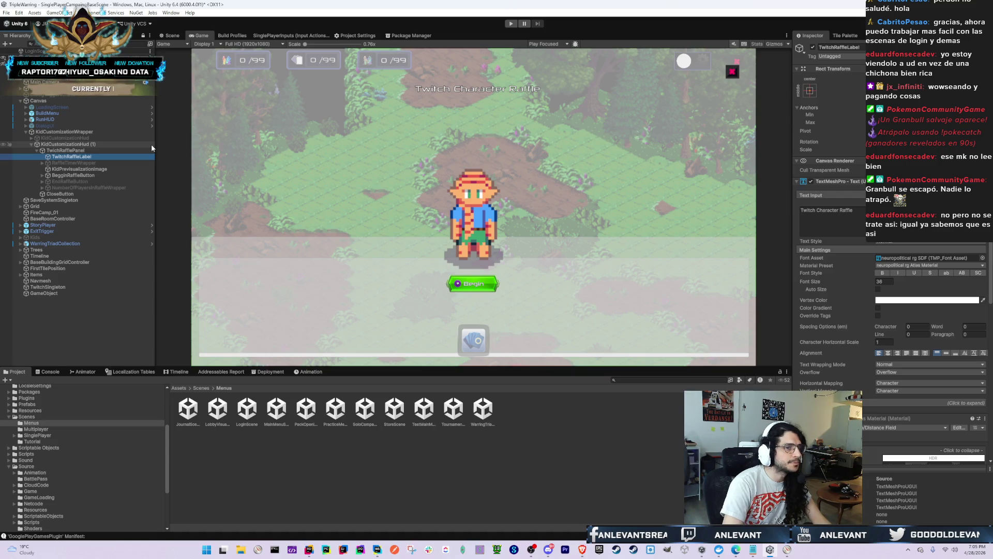
pyautogui.click(853, 211)
pyautogui.hotkey('ctrl', 'BackSpace')
pyautogui.hotkey('ctrl', 'BackSpace')
pyautogui.write('Viewer')
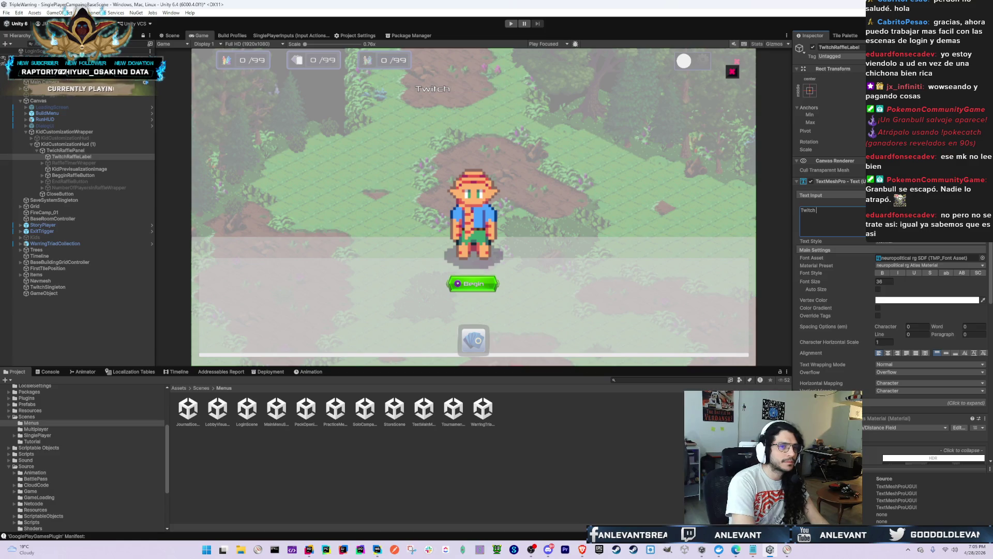
pyautogui.write(' Avatar')
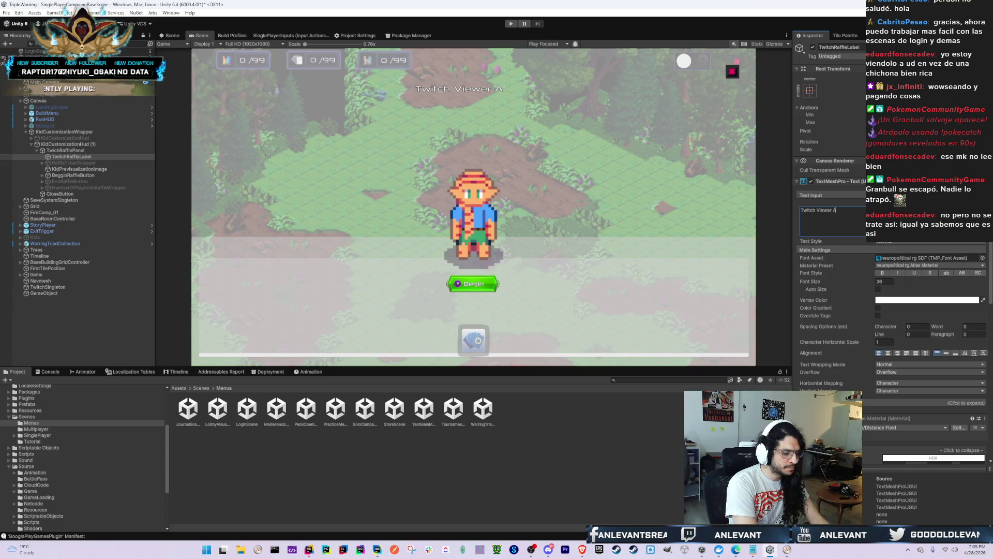
pyautogui.click(68, 169)
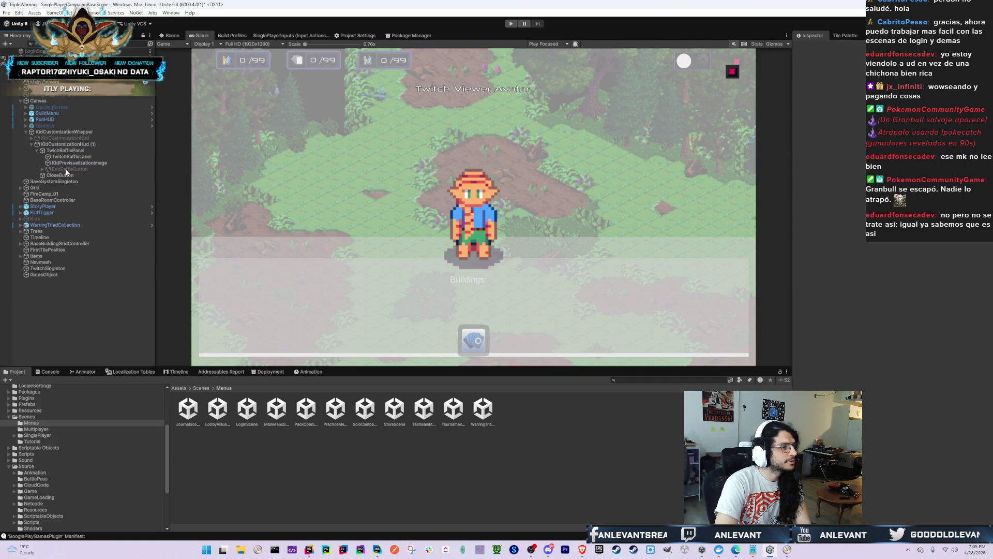
pyautogui.click(66, 169)
pyautogui.click(66, 175)
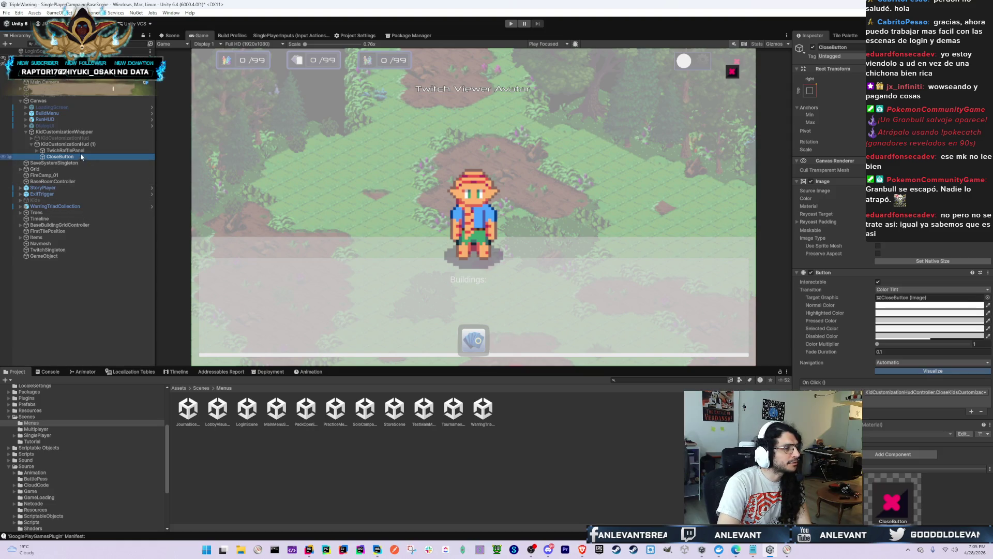
# Browse the copied HUD's panel children and the wrapper in the Hierarchy
pyautogui.click(90, 144)
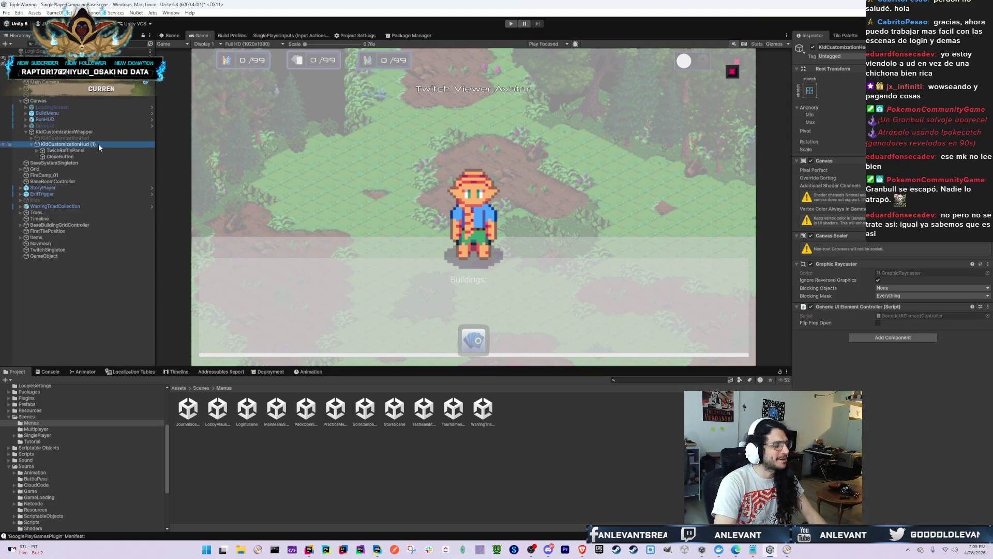
pyautogui.press('Down')
pyautogui.press('Down')
pyautogui.press('Up')
pyautogui.press('Right')
pyautogui.press('Down')
pyautogui.press('Down')
pyautogui.press('Down')
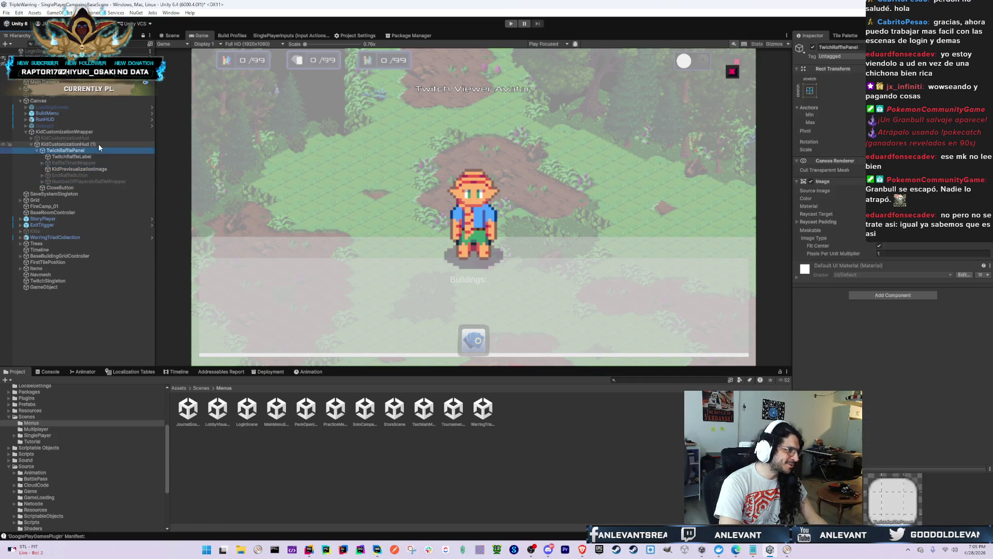
pyautogui.press('Up')
pyautogui.press('Up')
pyautogui.press('Up')
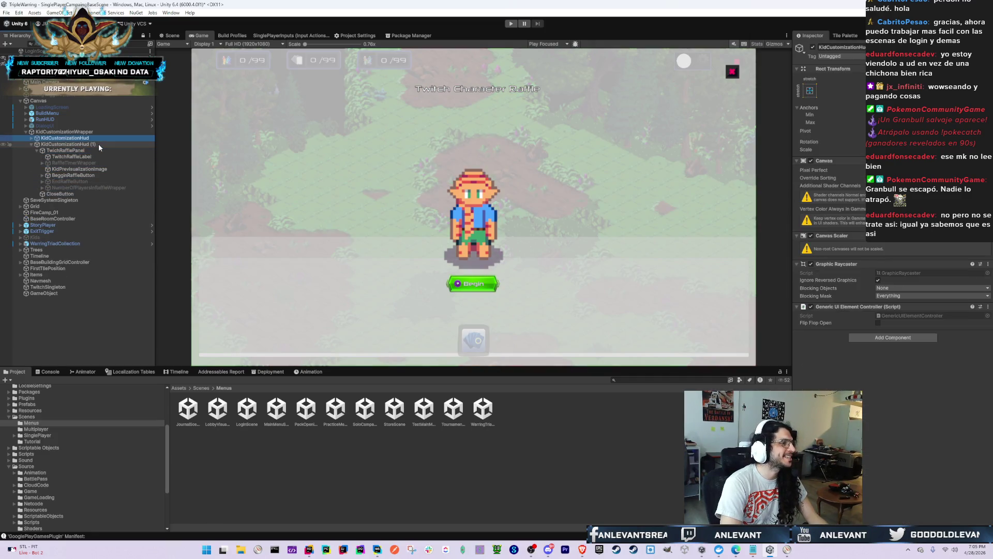
pyautogui.press('Up')
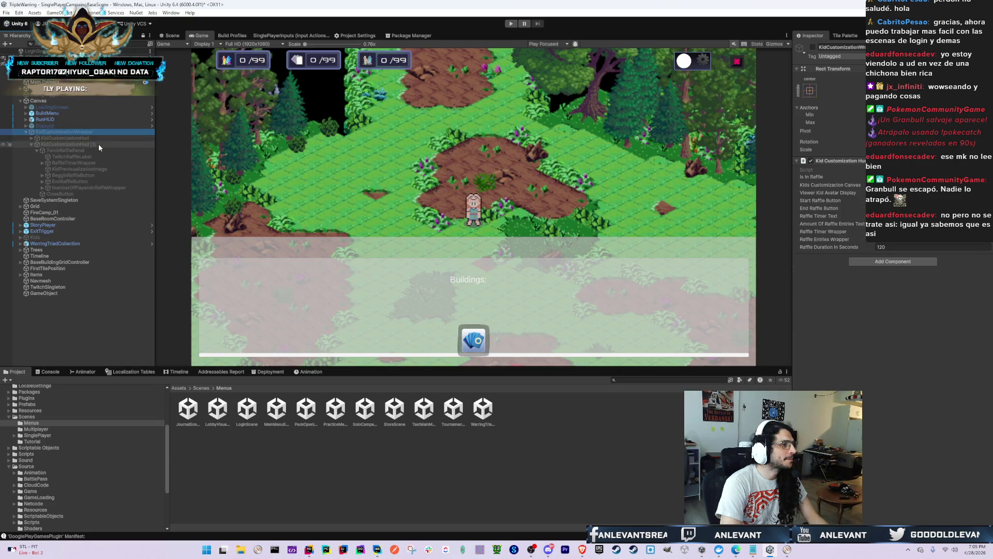
pyautogui.press('Down')
pyautogui.press('Down')
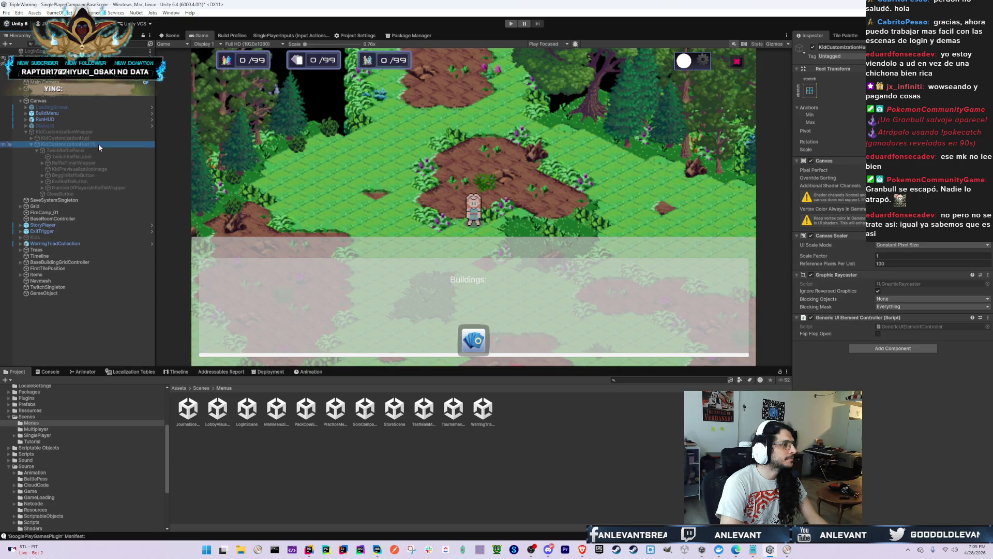
pyautogui.press('End')
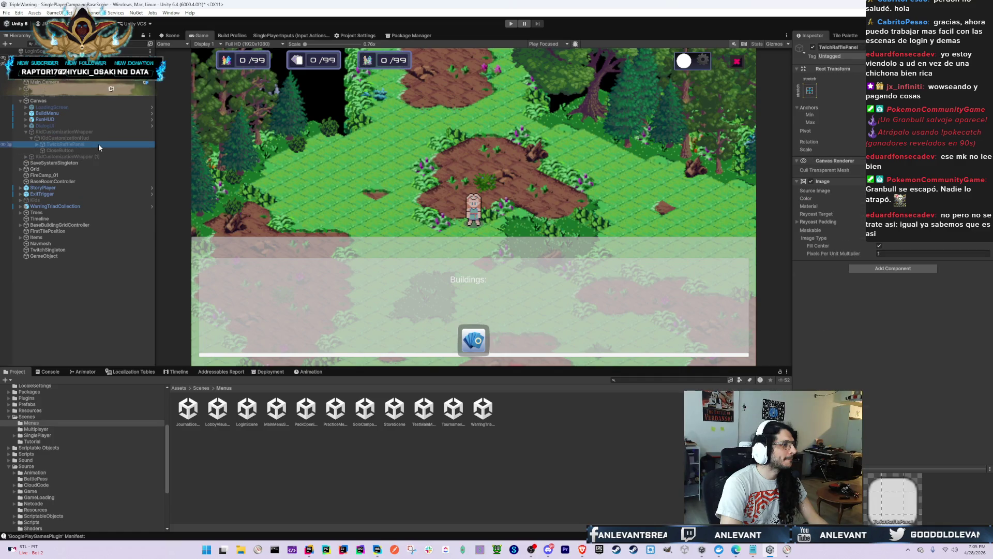
# Undo the recent Hierarchy edits eight times, then reselect KidCustomizationHud (1)
pyautogui.hotkey('ctrl', 'z')
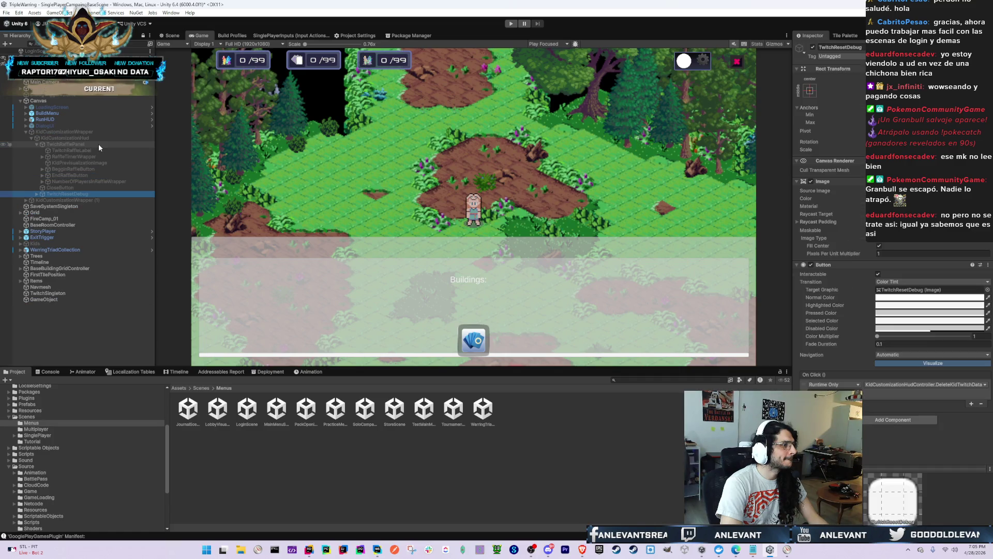
pyautogui.hotkey('ctrl', 'z')
pyautogui.hotkey('ctrl', 'z')
pyautogui.hotkey('ctrl', 'z')
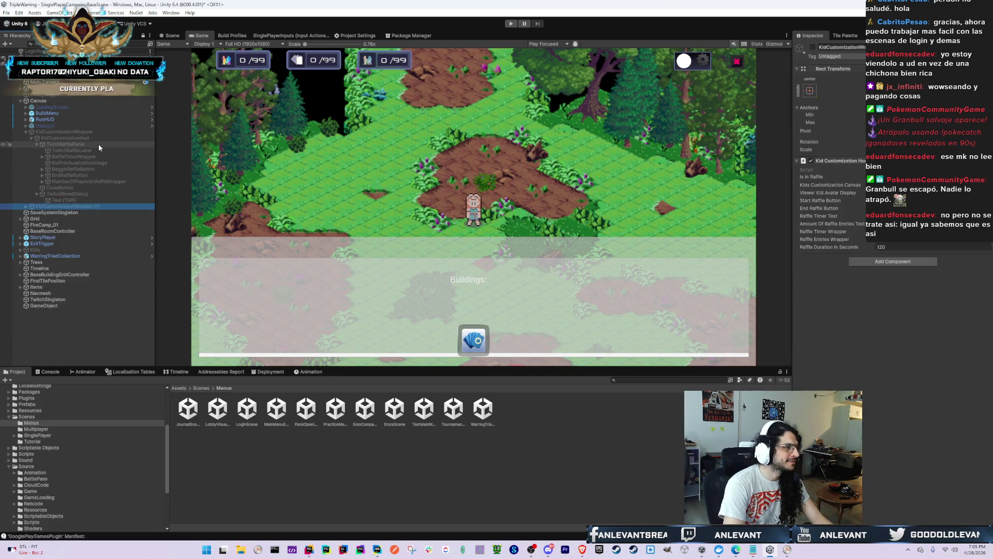
pyautogui.hotkey('ctrl', 'z')
pyautogui.hotkey('ctrl', 'z')
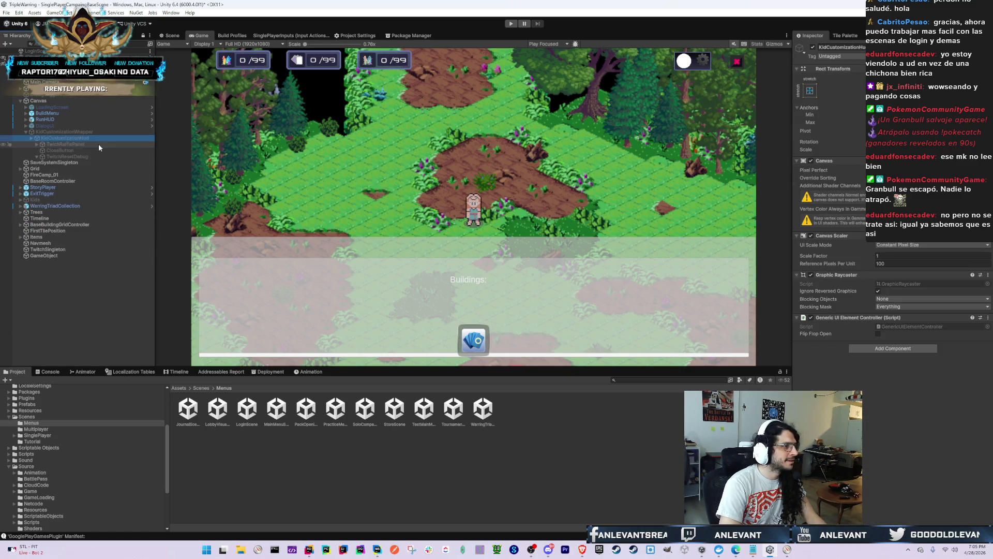
pyautogui.hotkey('ctrl', 'z')
pyautogui.hotkey('ctrl', 'z')
pyautogui.hotkey('ctrl', 'z')
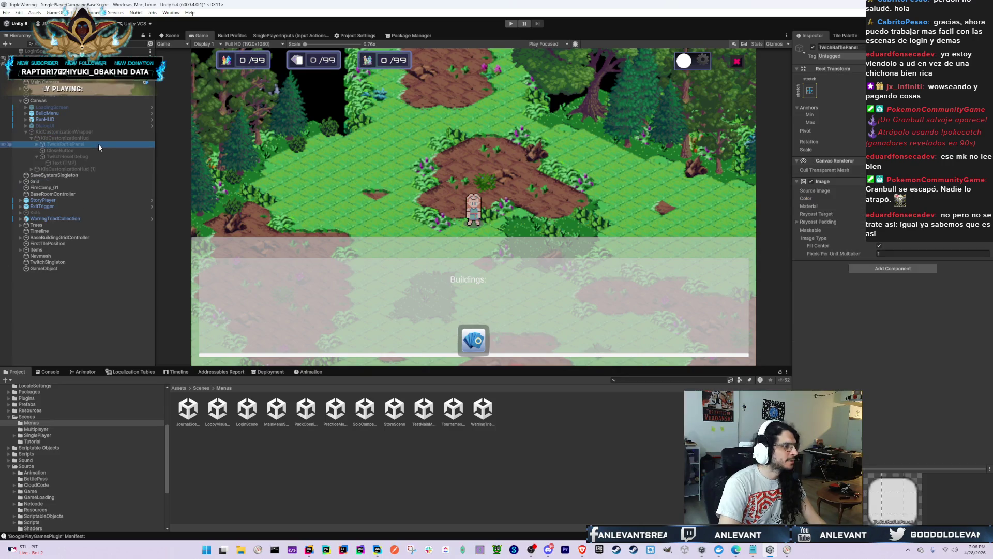
pyautogui.hotkey('ctrl', 'z')
pyautogui.hotkey('ctrl', 'z')
pyautogui.hotkey('ctrl', 'z')
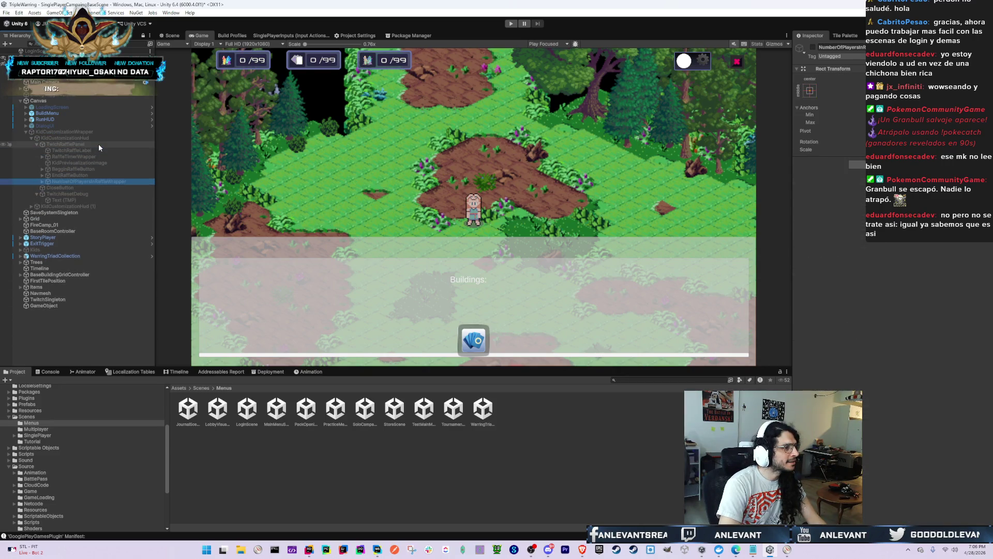
pyautogui.hotkey('ctrl', 'z')
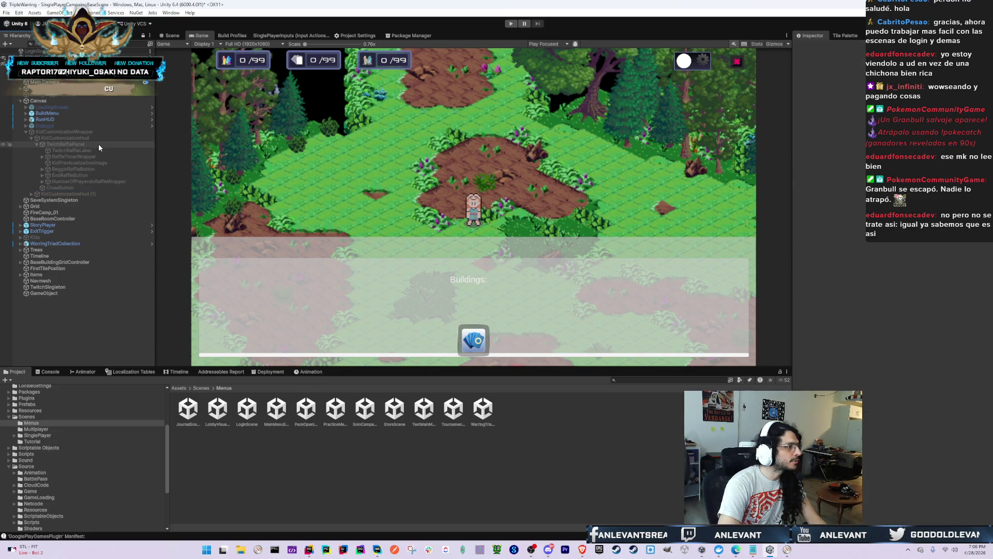
pyautogui.hotkey('ctrl', 'z')
pyautogui.hotkey('ctrl', 'z')
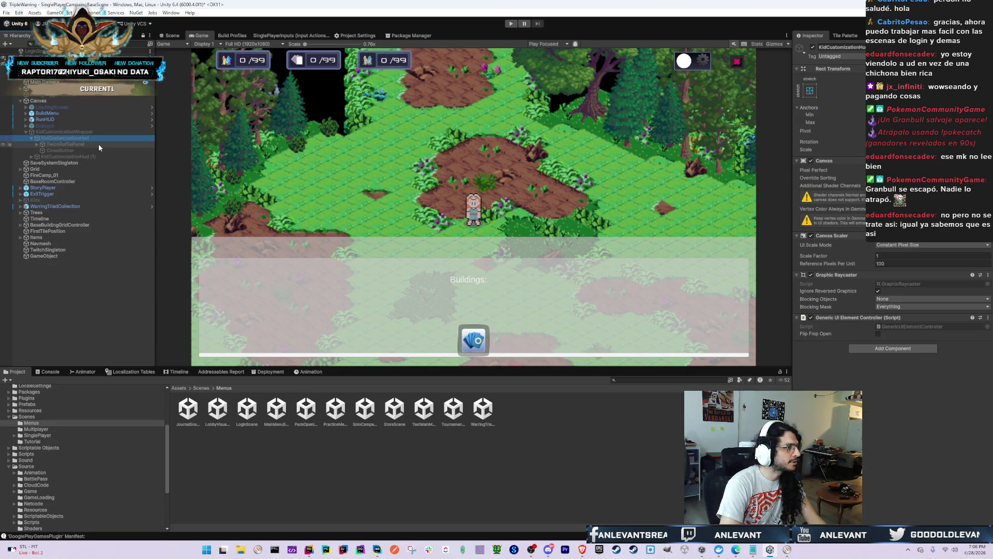
pyautogui.hotkey('ctrl', 'z')
pyautogui.click(98, 144)
# Rename KidCustomizationHud (1) to KidAvatarVisualizationHud
pyautogui.click(98, 143)
pyautogui.press('BackSpace')
pyautogui.press('BackSpace')
pyautogui.press('BackSpace')
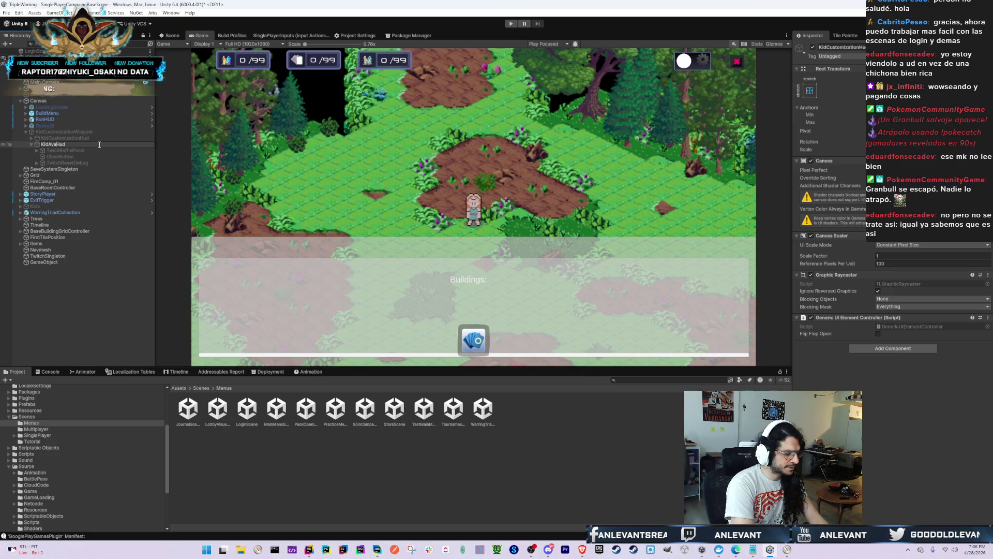
pyautogui.press('Return')
# Edit the copy's TwitchRaffleLabel Text Input toward the 'Twitch Viewer Avatar' title
pyautogui.click(89, 150)
pyautogui.press('Right')
pyautogui.press('Right')
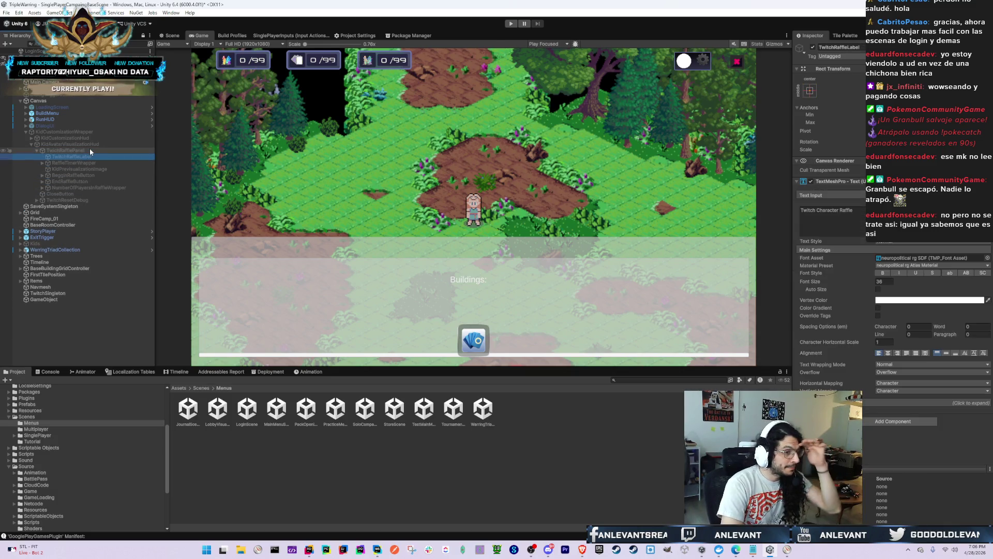
pyautogui.press('Down')
pyautogui.press('Down')
pyautogui.press('Down')
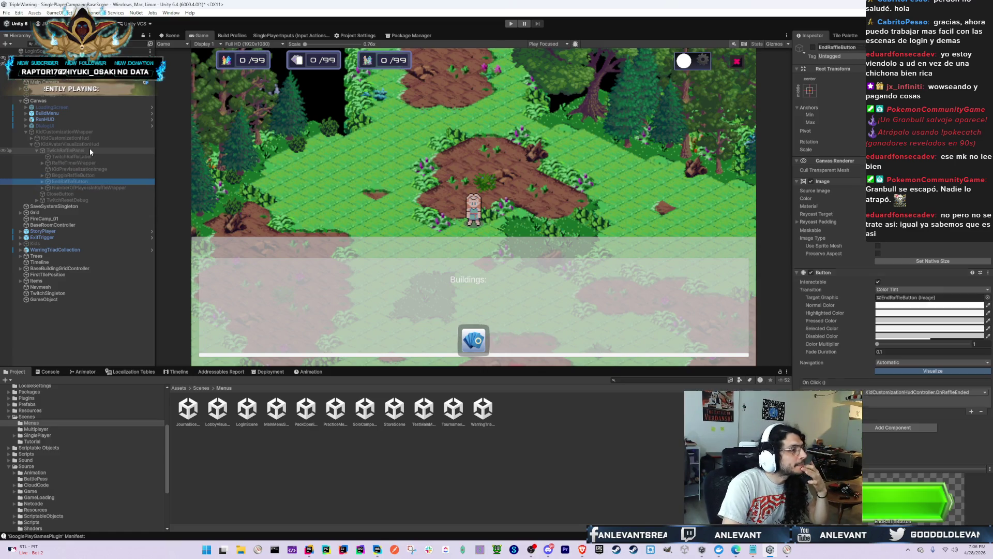
pyautogui.press('Up')
pyautogui.press('Up')
pyautogui.press('Up')
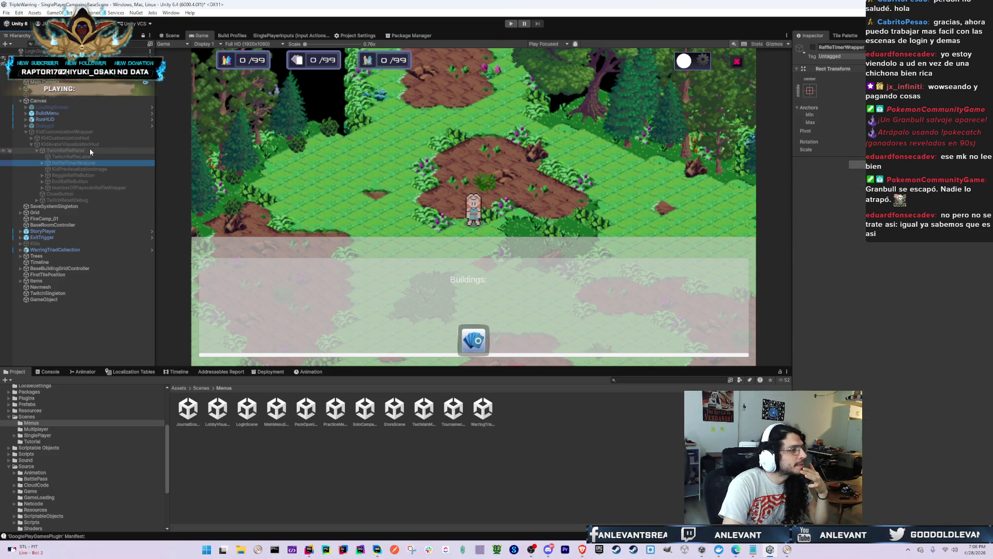
pyautogui.press('Up')
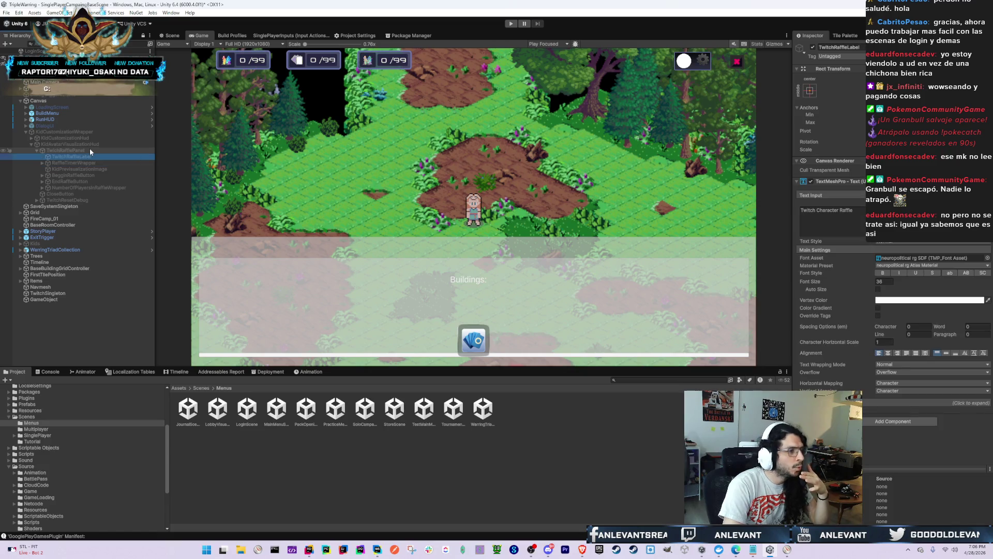
pyautogui.click(851, 210)
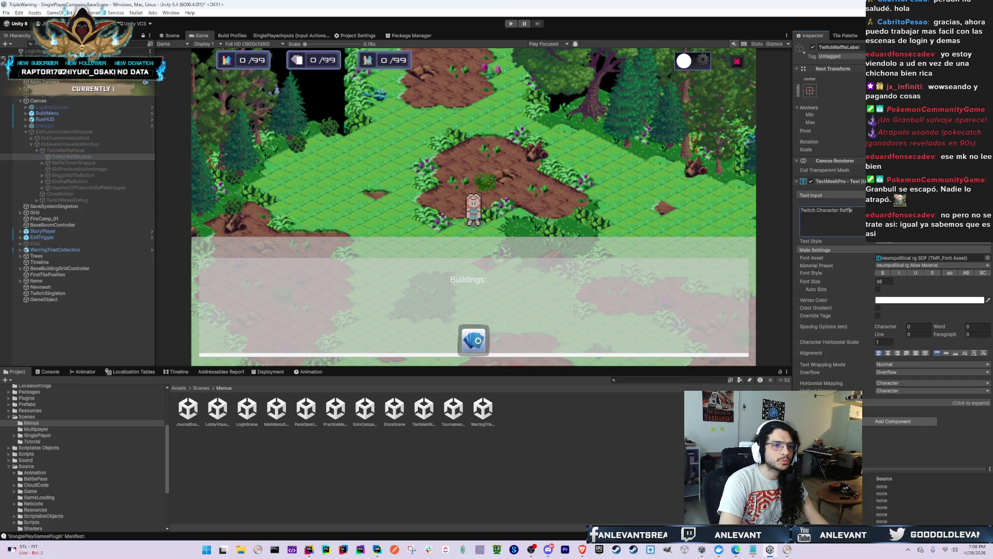
pyautogui.hotkey('ctrl', 'BackSpace')
pyautogui.hotkey('ctrl', 'BackSpace')
pyautogui.write('Viewer R')
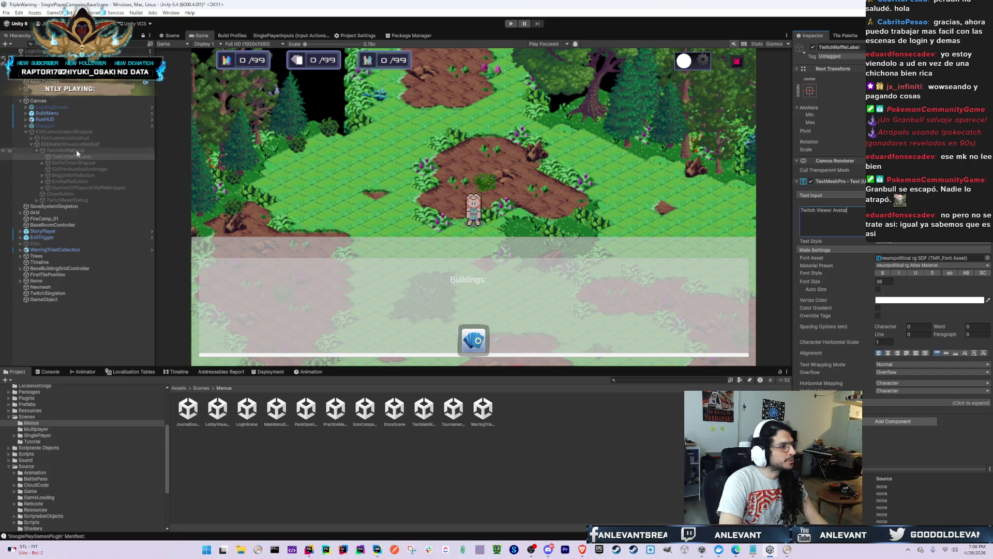
# Inspect RaffleTimerWrapper and the preview image, then delete BegginRaffleButton and EndRaffleButton
pyautogui.click(63, 163)
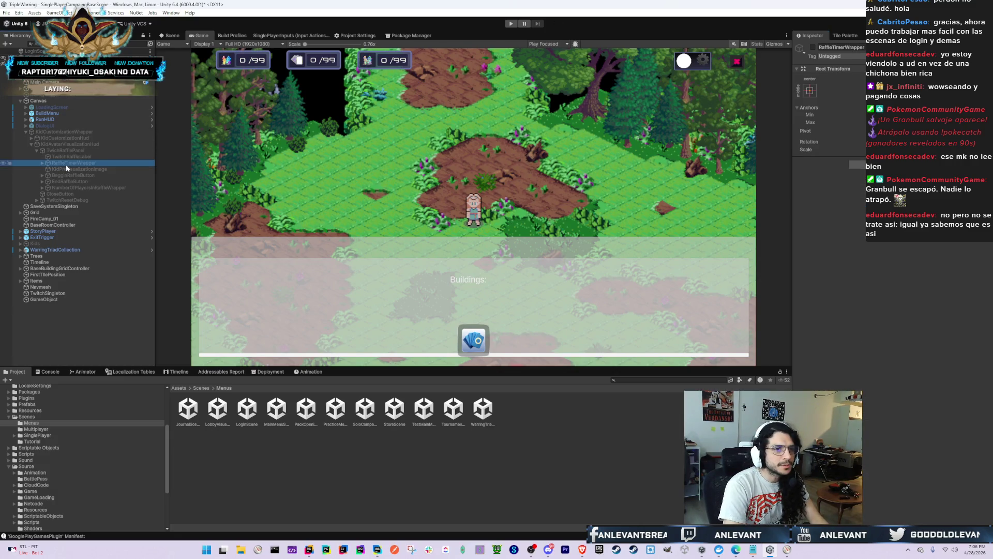
pyautogui.press('Down')
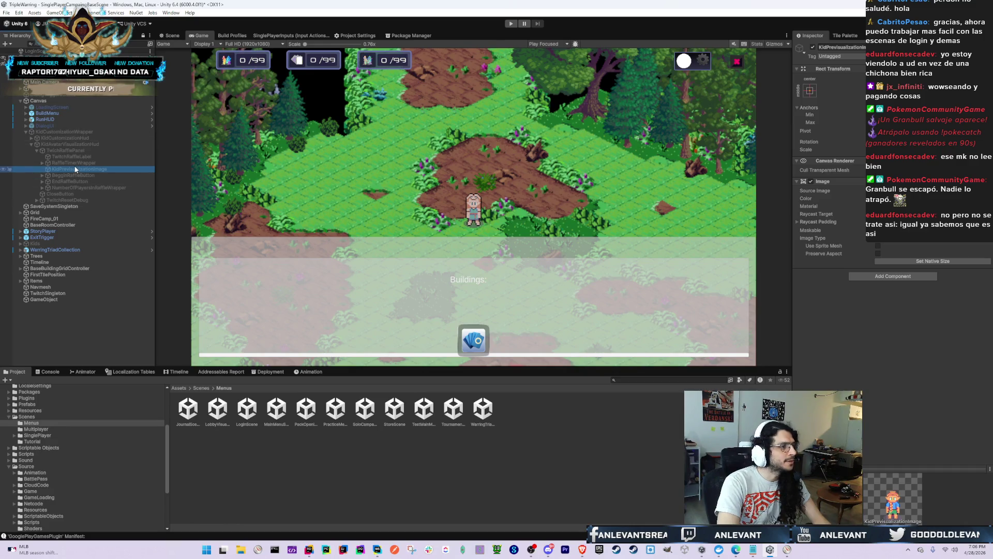
pyautogui.press('Up')
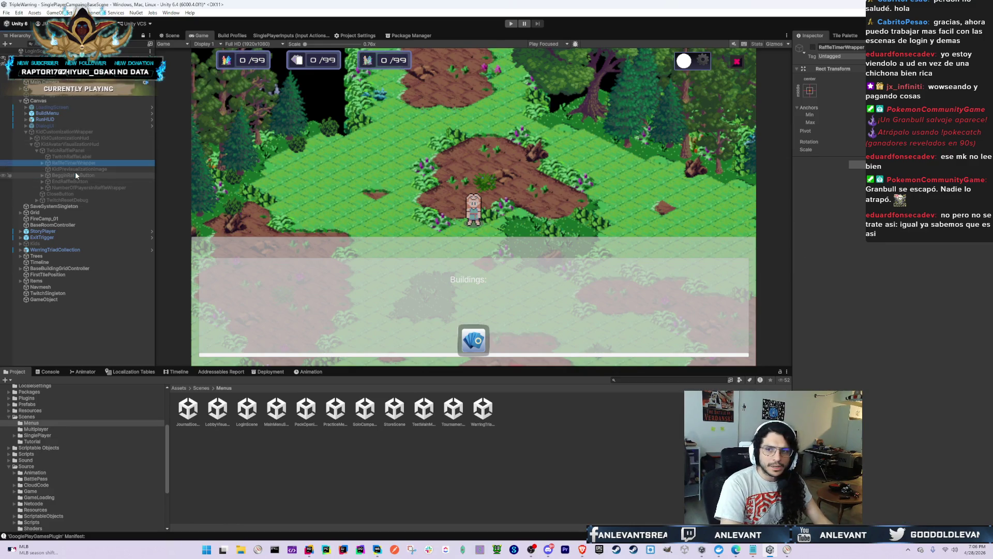
pyautogui.press('Down')
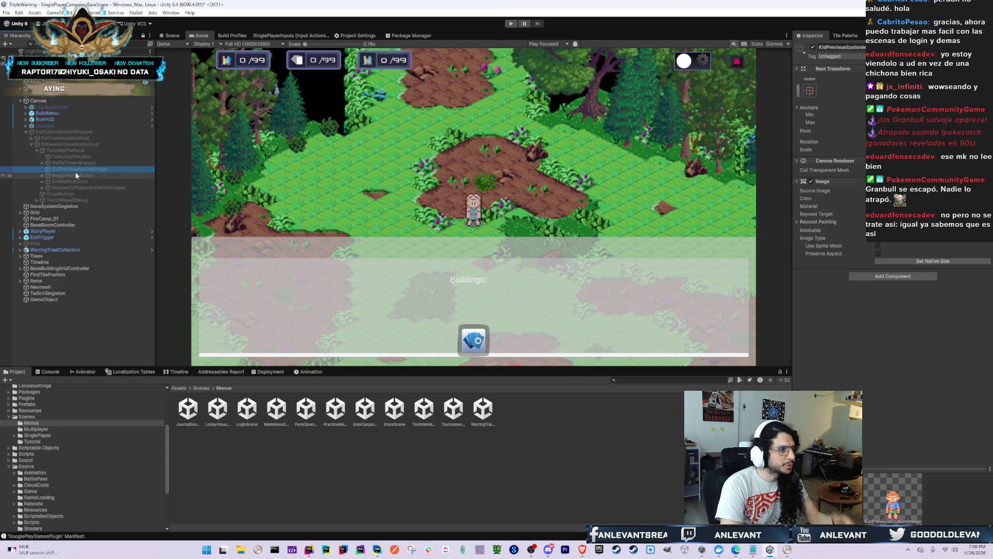
pyautogui.press('Up')
pyautogui.press('Right')
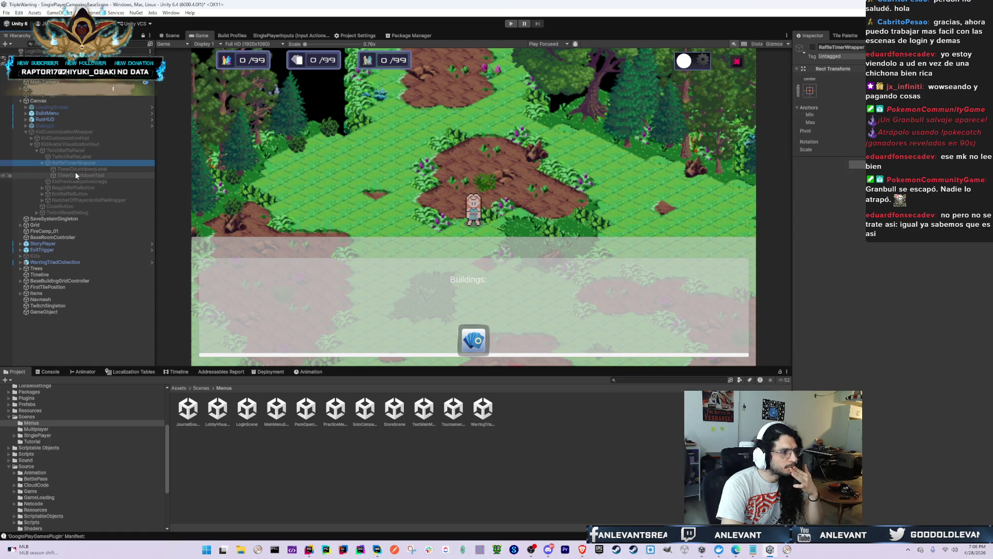
pyautogui.press('Left')
pyautogui.press('Down')
pyautogui.press('Down')
pyautogui.press('Right')
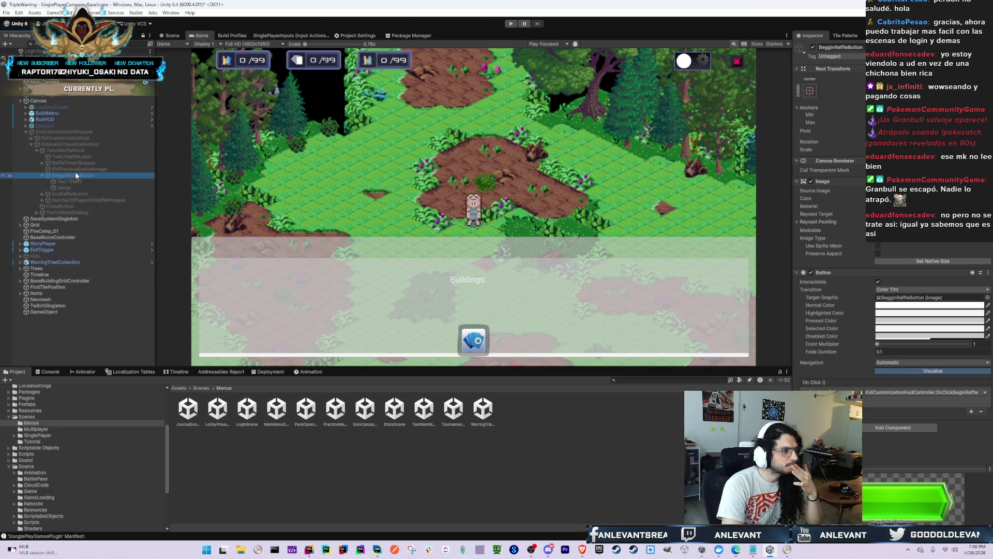
pyautogui.press('Left')
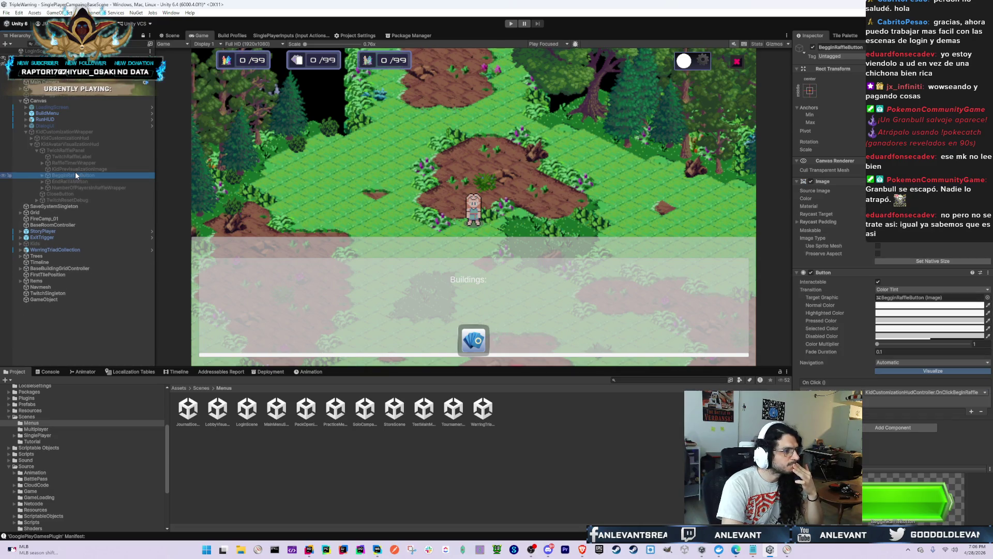
pyautogui.hotkey('shift', 'Down')
pyautogui.press('Delete')
# Delete NumberOfPlayersInRaffleWrapper and RaffleTimerWrapper from the avatar HUD's panel
pyautogui.click(76, 175)
pyautogui.press('Delete')
pyautogui.click(73, 169)
pyautogui.click(78, 162)
pyautogui.press('Delete')
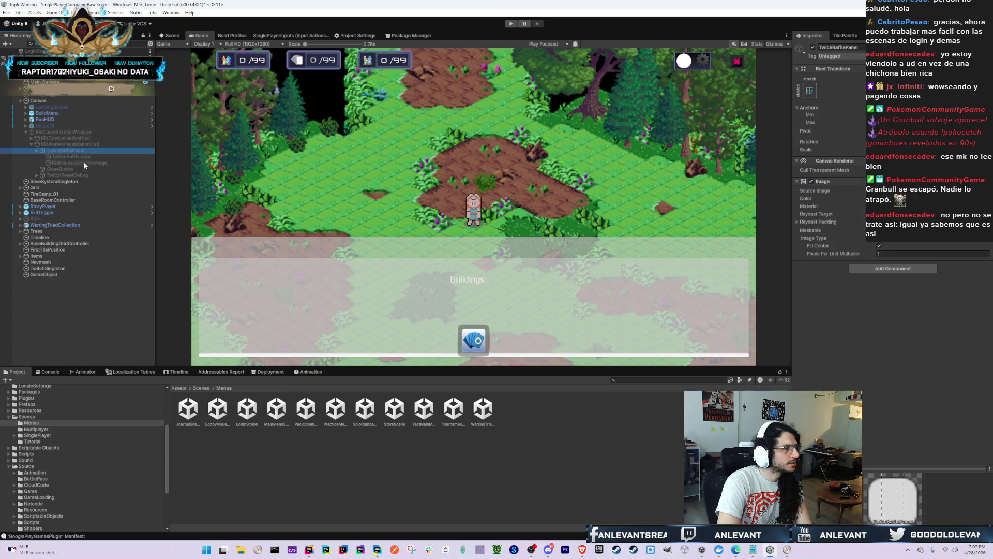
pyautogui.press('Left')
pyautogui.press('Down')
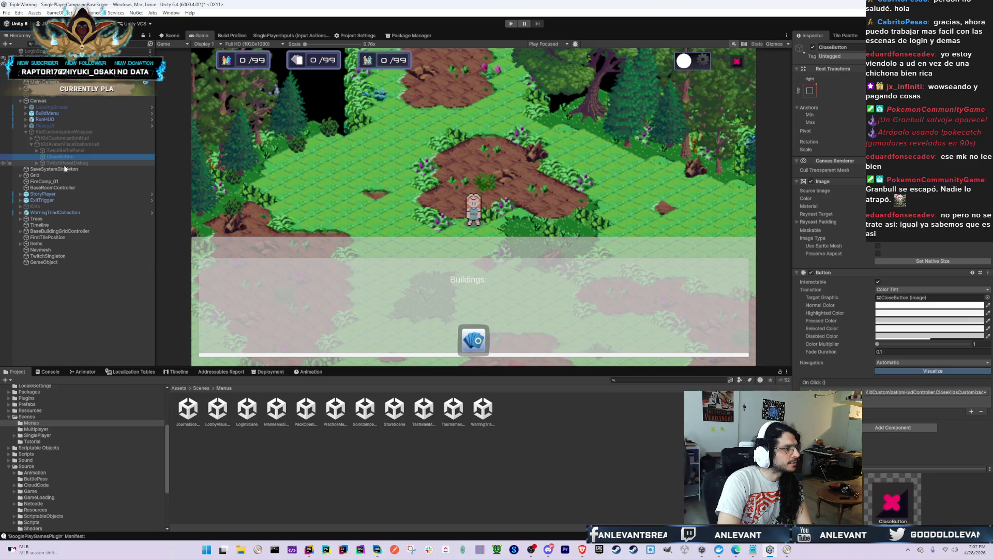
# Drag CloseButton up under KidCustomizationWrapper and collapse the wrapper
pyautogui.click(65, 138)
pyautogui.press('Right')
pyautogui.click(67, 149)
pyautogui.moveTo(67, 147); pyautogui.dragTo(52, 138)
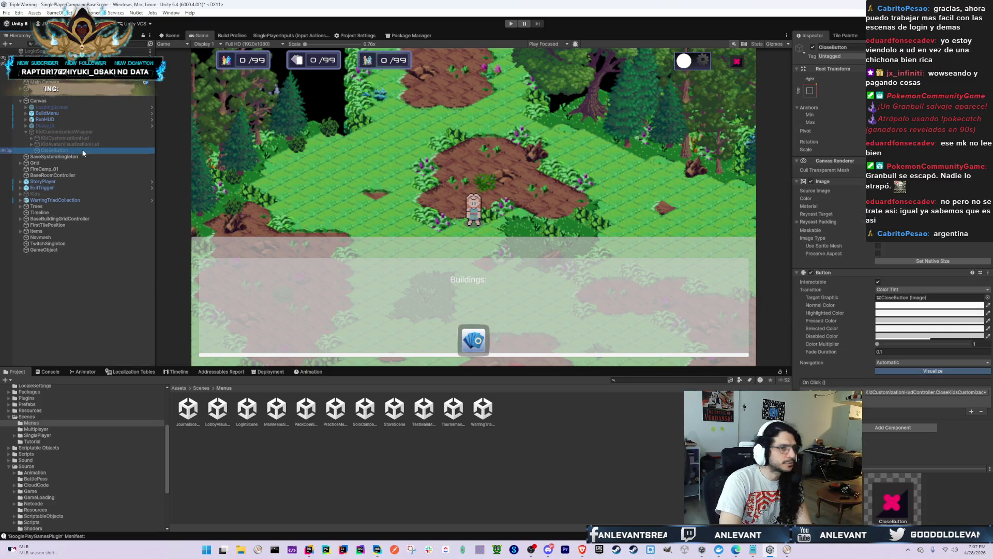
pyautogui.press('Left')
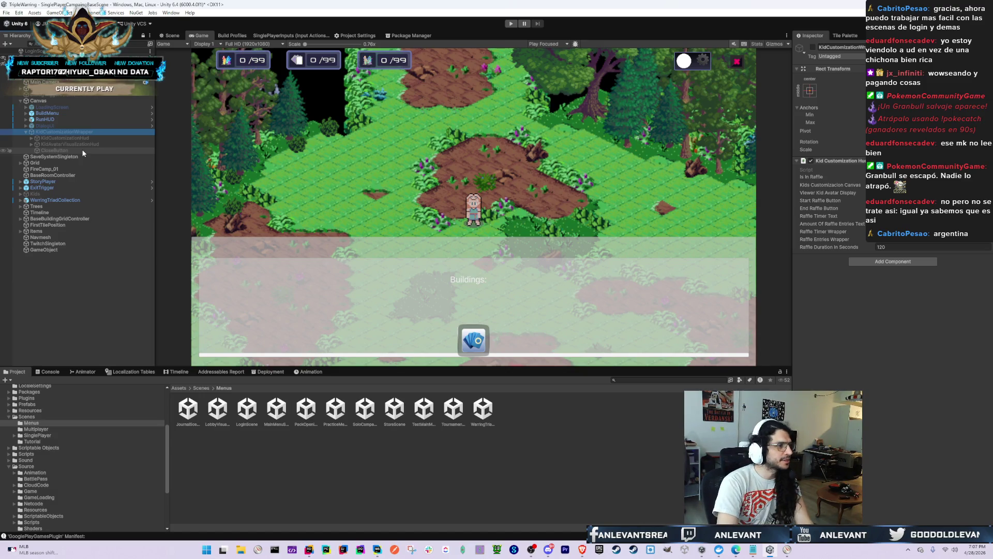
pyautogui.press('Left')
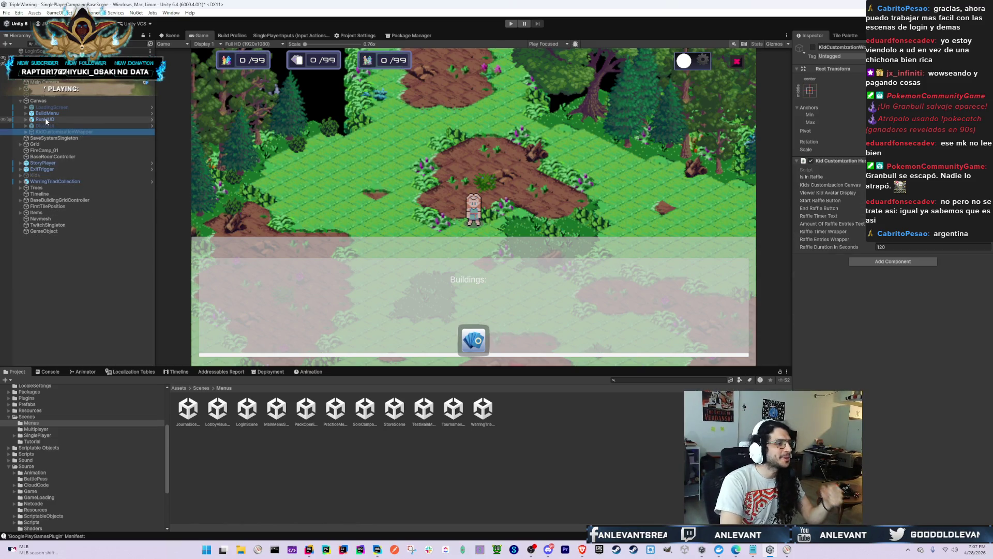
pyautogui.click(75, 114)
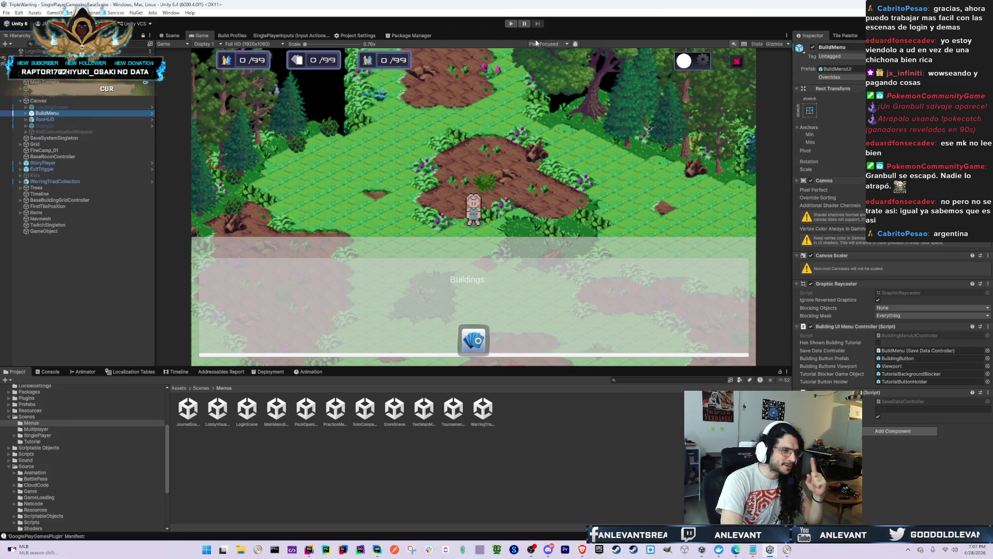
pyautogui.rightClick(95, 52)
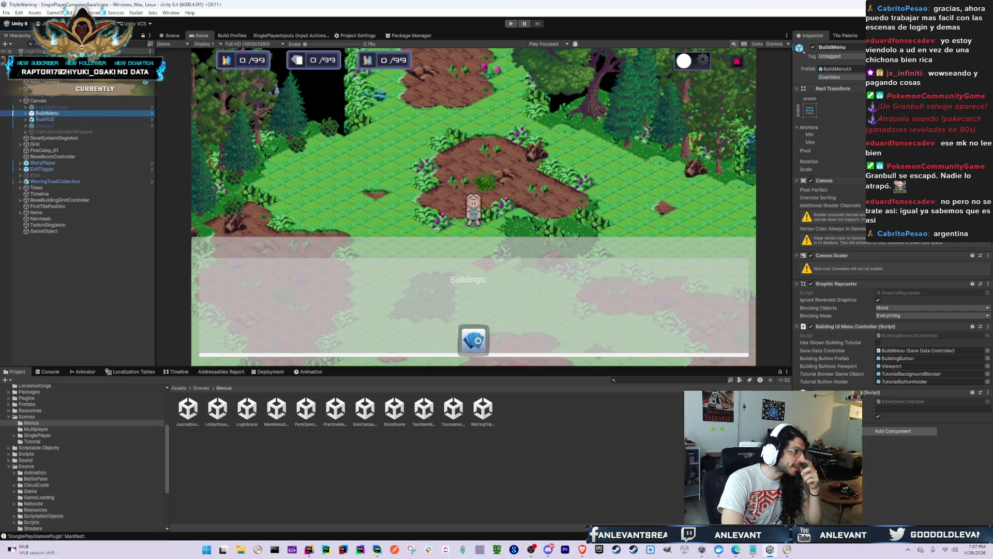
# Load LoginScene, unload SinglePlayerCampaingBaseScene, and enter Play mode
pyautogui.click(124, 85)
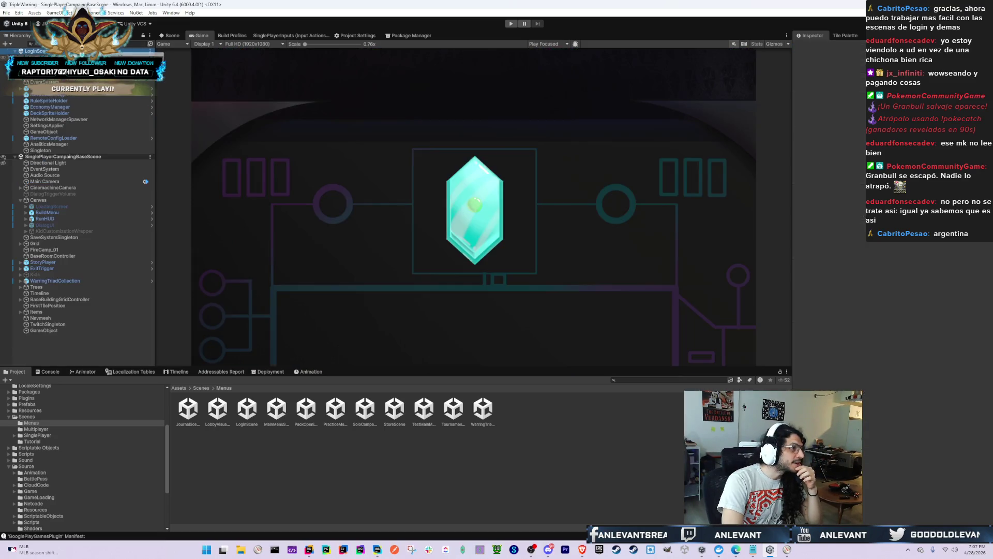
pyautogui.click(97, 158)
pyautogui.rightClick(97, 158)
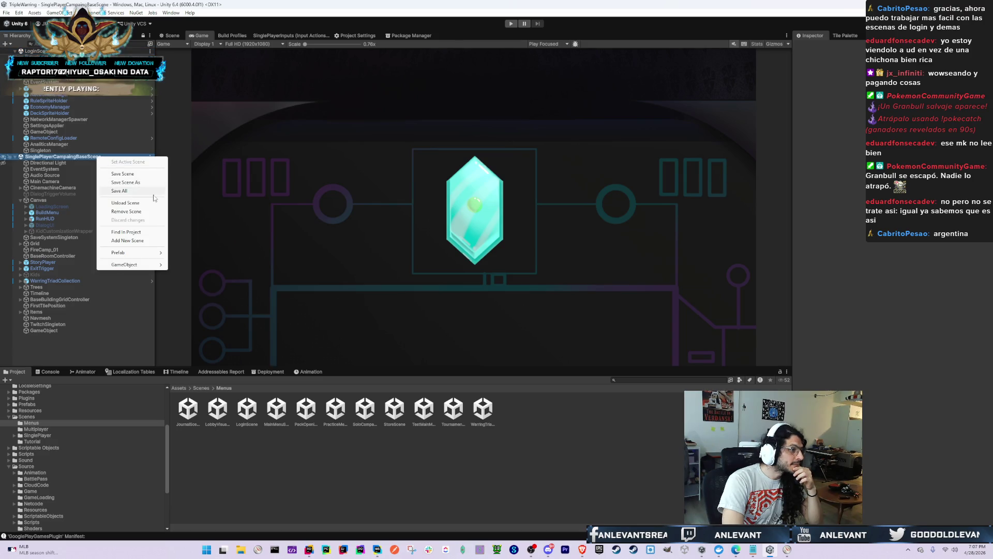
pyautogui.click(140, 203)
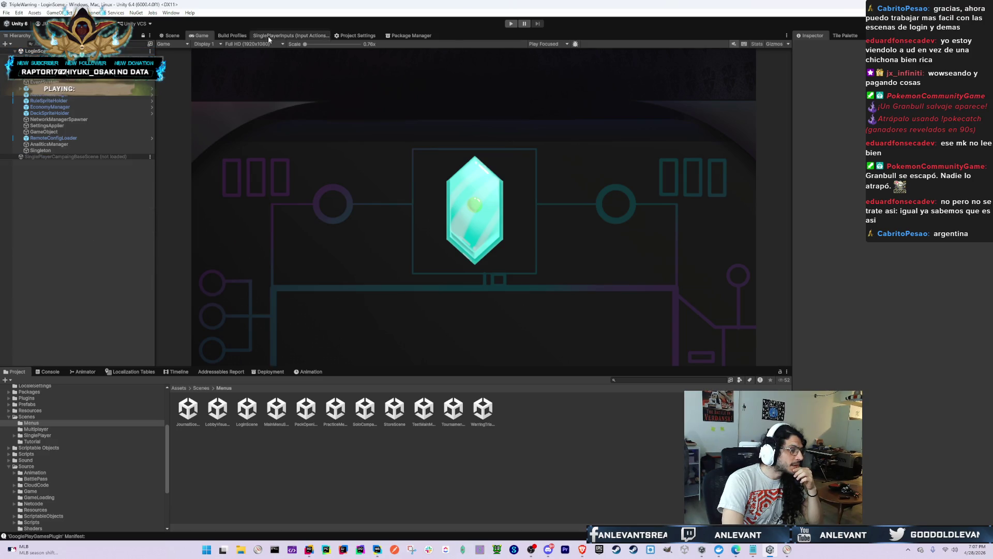
pyautogui.click(511, 24)
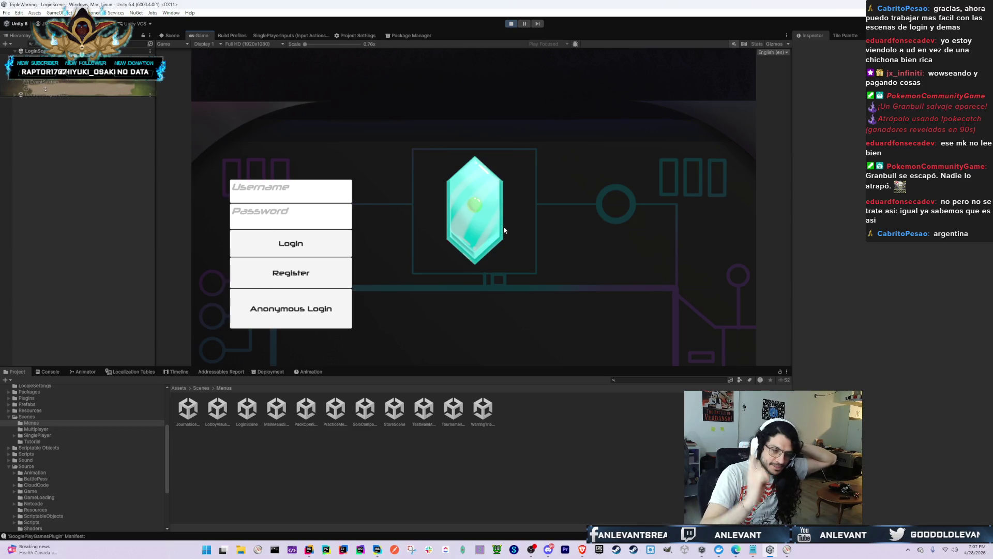
# Log in to the game with the test username and password
pyautogui.write('admin')
pyautogui.click(287, 207)
pyautogui.write('a')
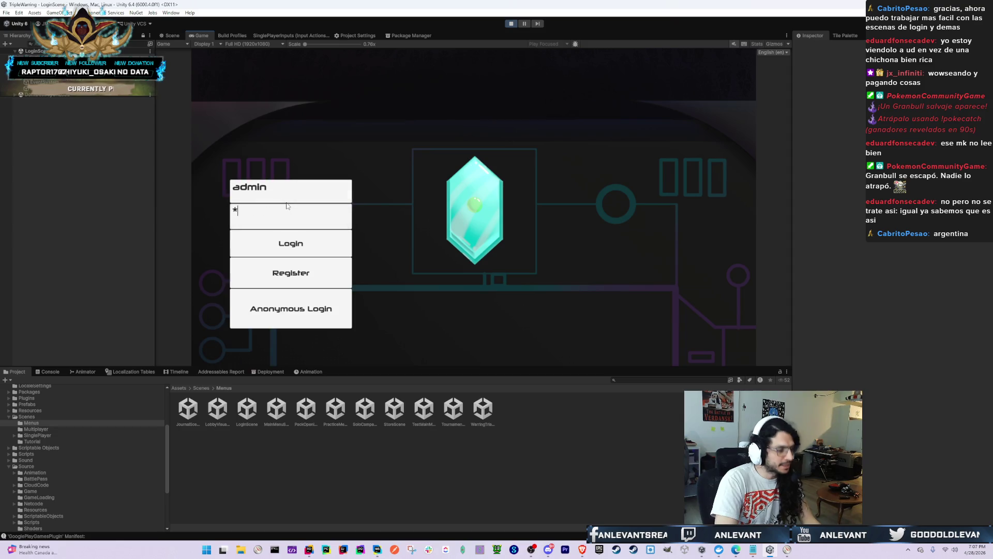
pyautogui.click(268, 239)
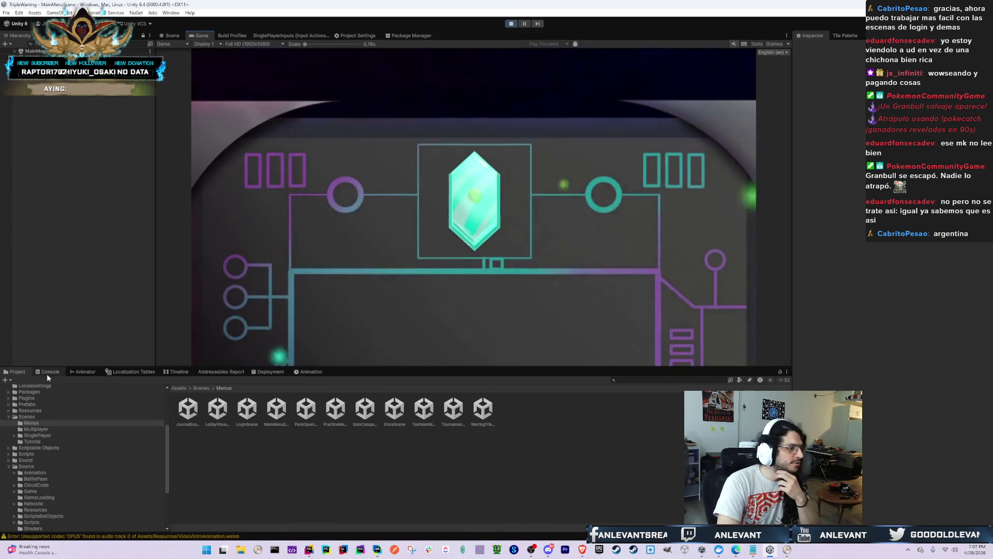
# Clear the Console, then start the Solo Story campaign
pyautogui.click(48, 372)
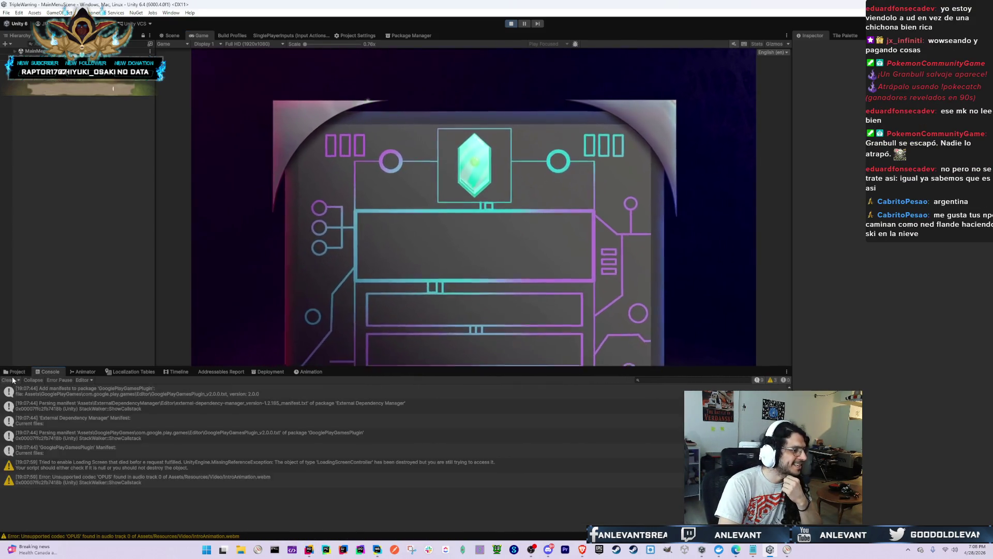
pyautogui.click(12, 380)
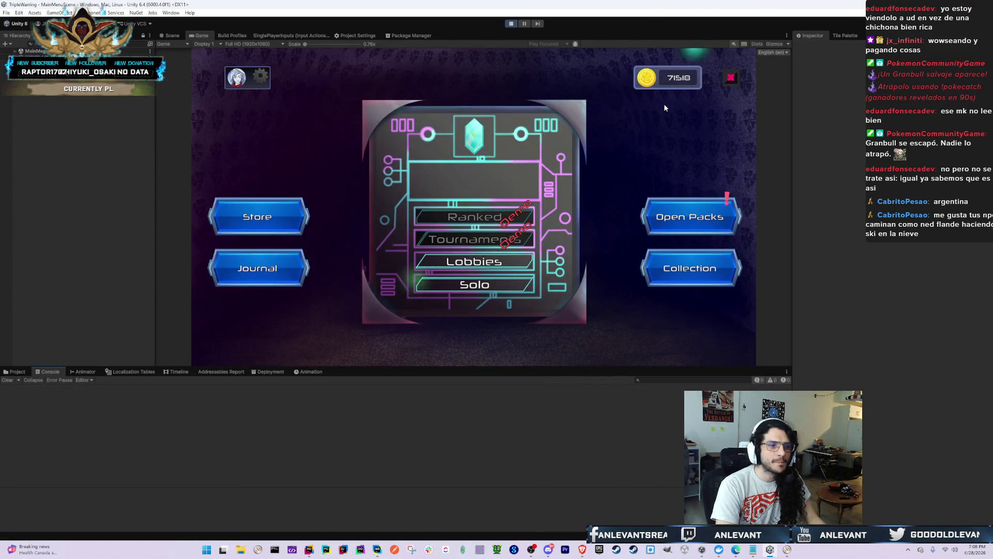
pyautogui.click(474, 284)
pyautogui.click(491, 217)
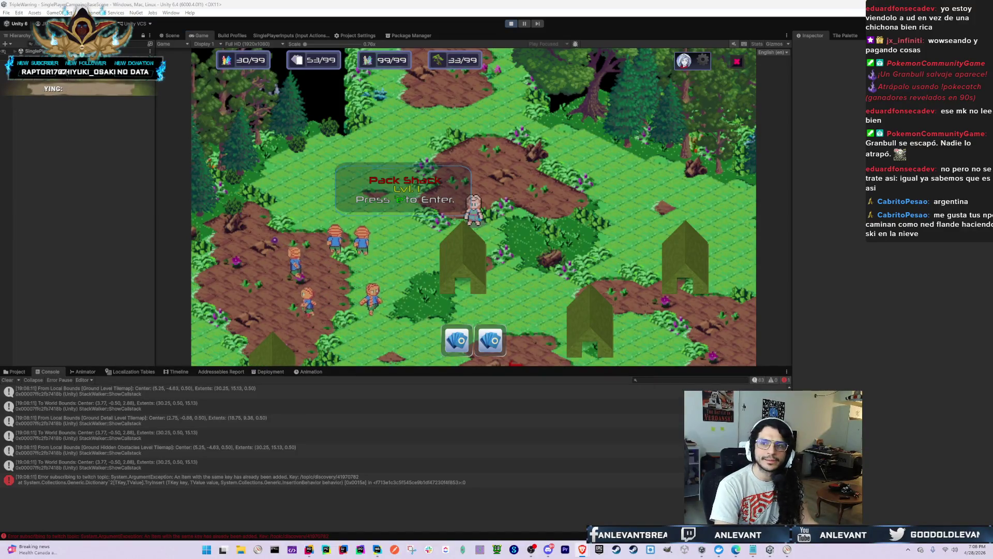
# Walk the character around the base map with A, D, W and S
pyautogui.press('a')
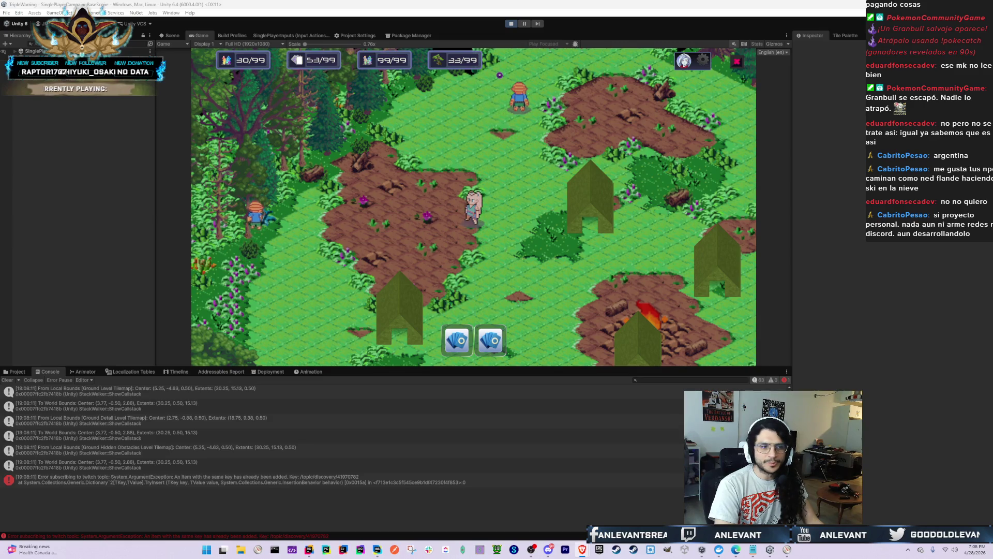
pyautogui.press('a')
pyautogui.press('a')
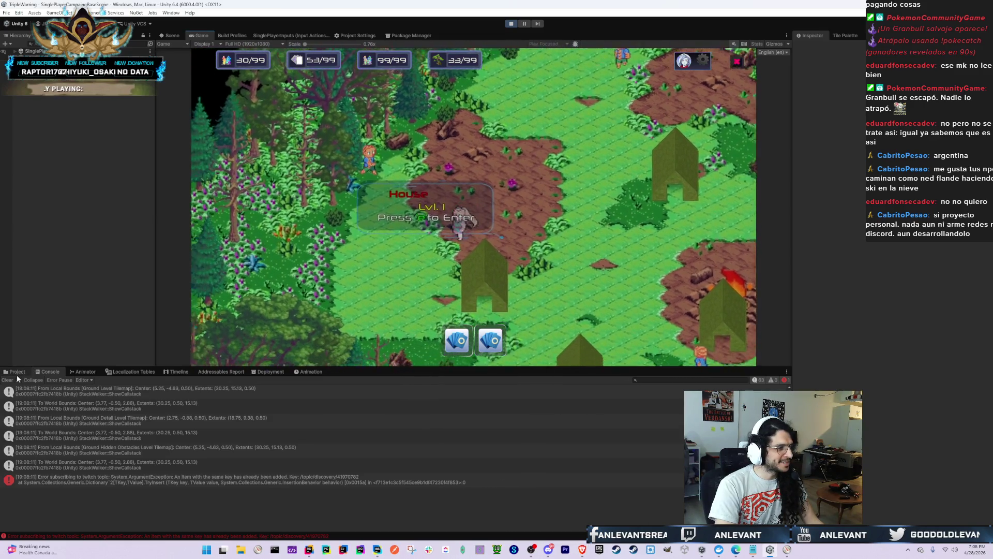
pyautogui.press('d')
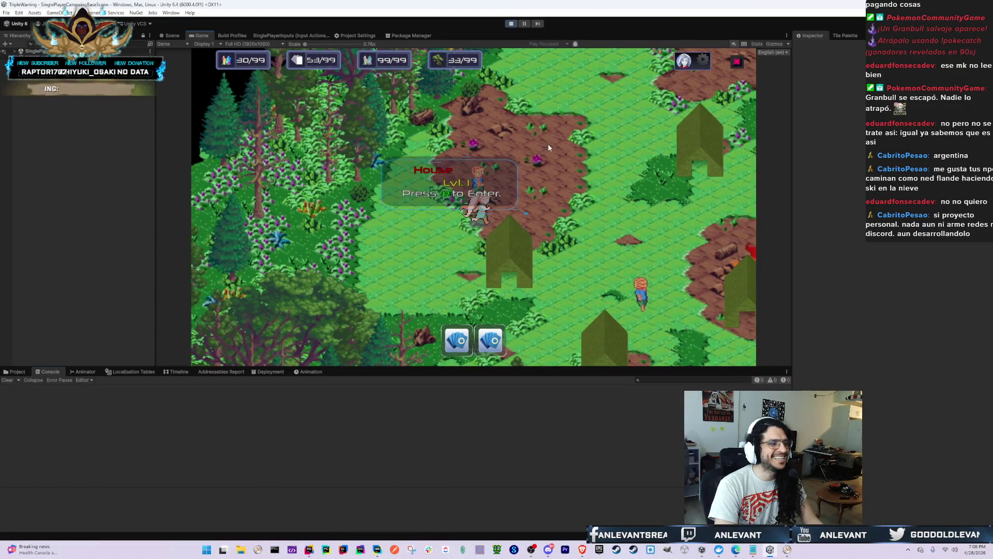
pyautogui.press('w')
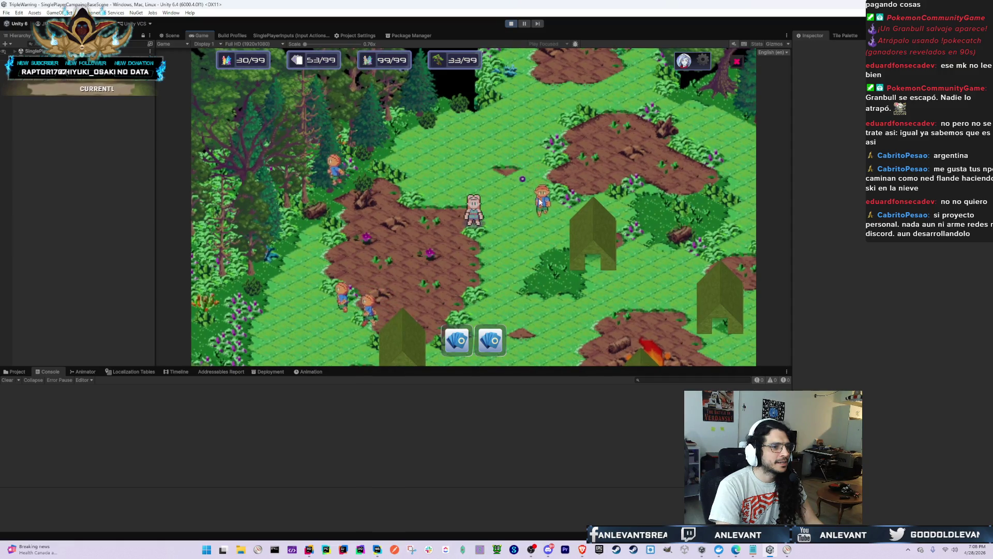
pyautogui.press('s')
pyautogui.hotkey('alt', 'Tab')
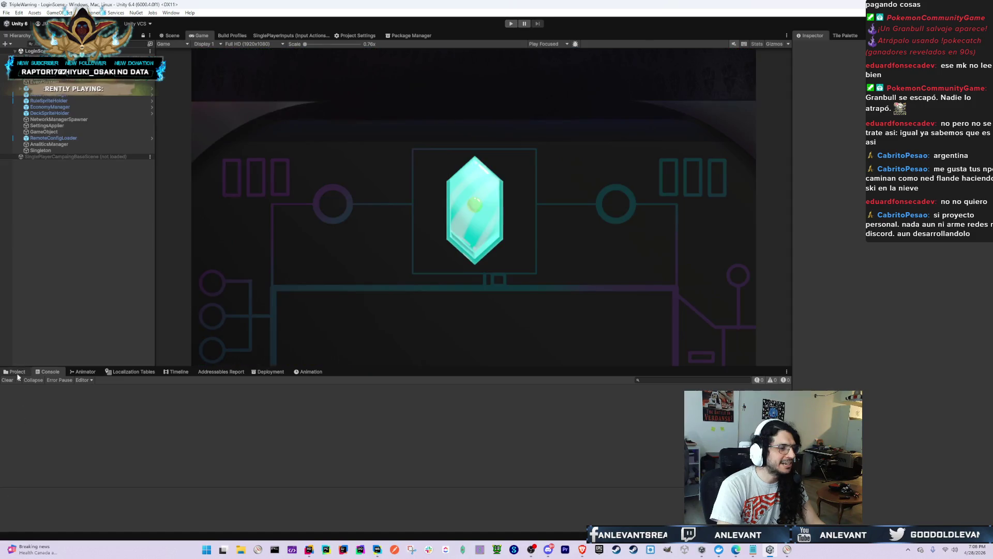
# Load the SinglePlayerCampaingBaseScene from the project files
pyautogui.click(17, 373)
pyautogui.rightClick(99, 156)
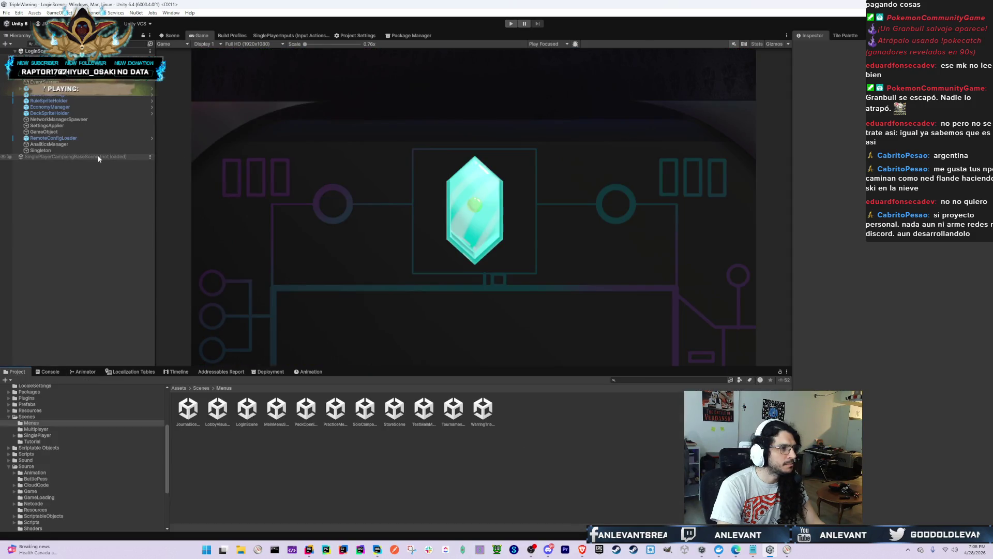
pyautogui.click(129, 162)
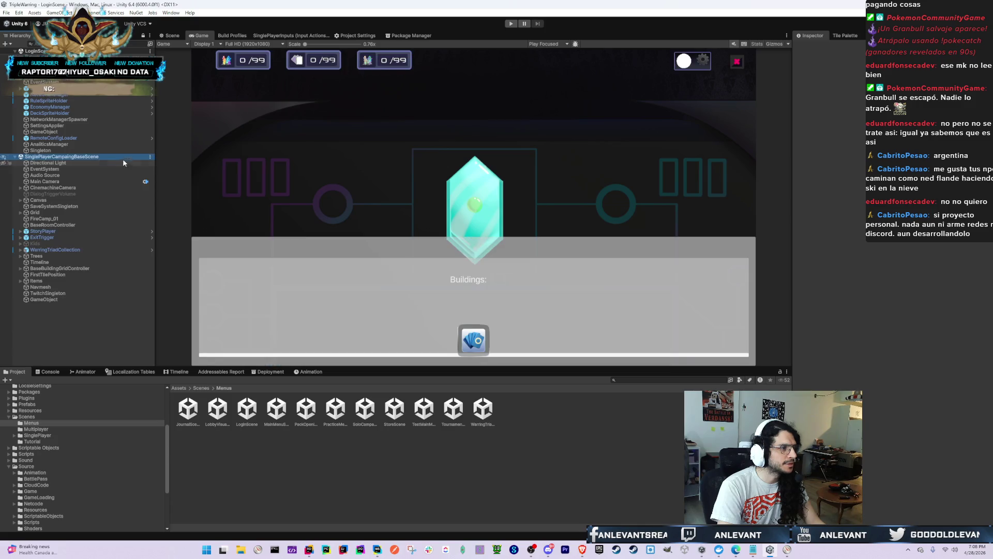
# Expand Canvas and KidCustomizationWrapper, then open the KidCustomizationHudController script for editing
pyautogui.click(84, 201)
pyautogui.press('Down')
pyautogui.press('Down')
pyautogui.press('Down')
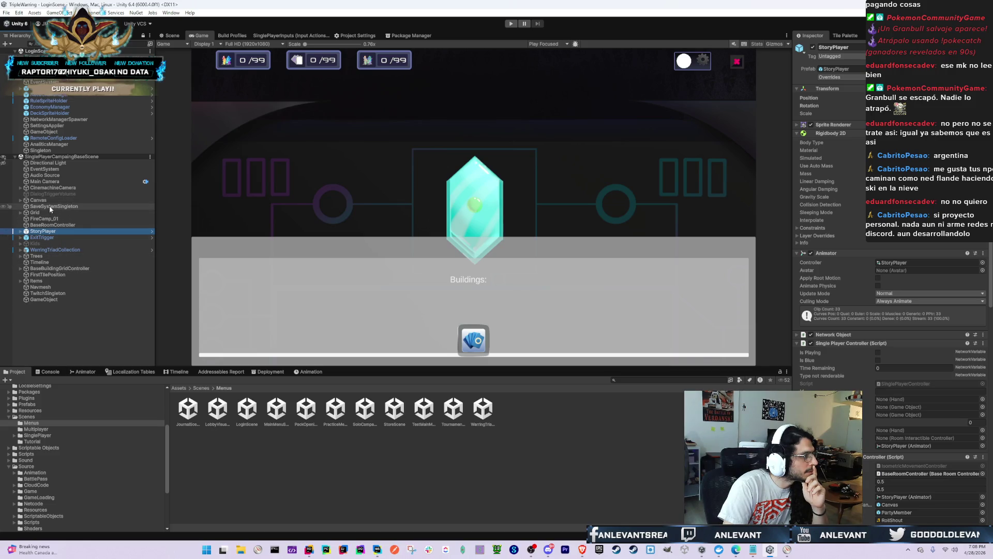
pyautogui.press('Up')
pyautogui.press('Up')
pyautogui.press('Up')
pyautogui.press('Right')
pyautogui.press('Down')
pyautogui.press('Down')
pyautogui.press('Down')
pyautogui.press('Down')
pyautogui.press('Down')
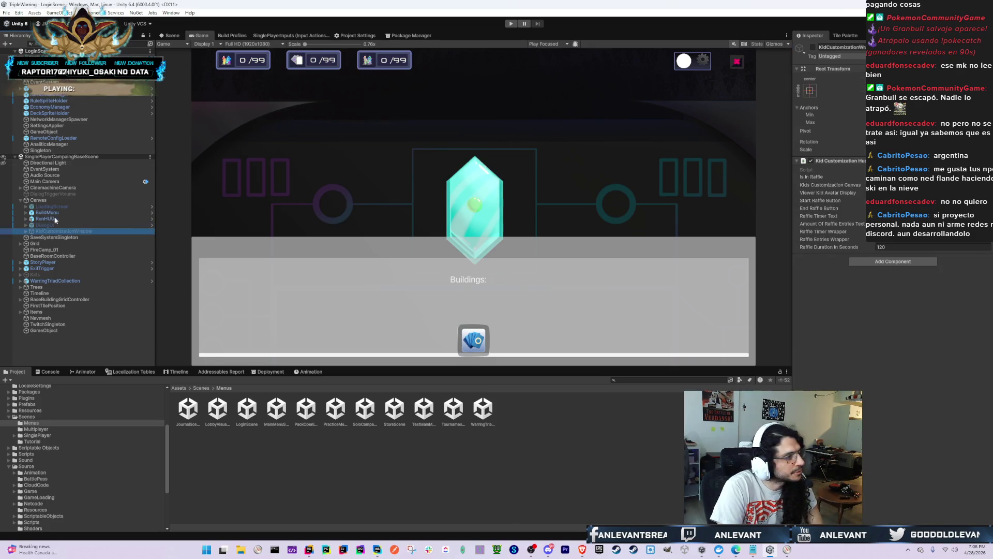
pyautogui.click(26, 231)
pyautogui.click(285, 241)
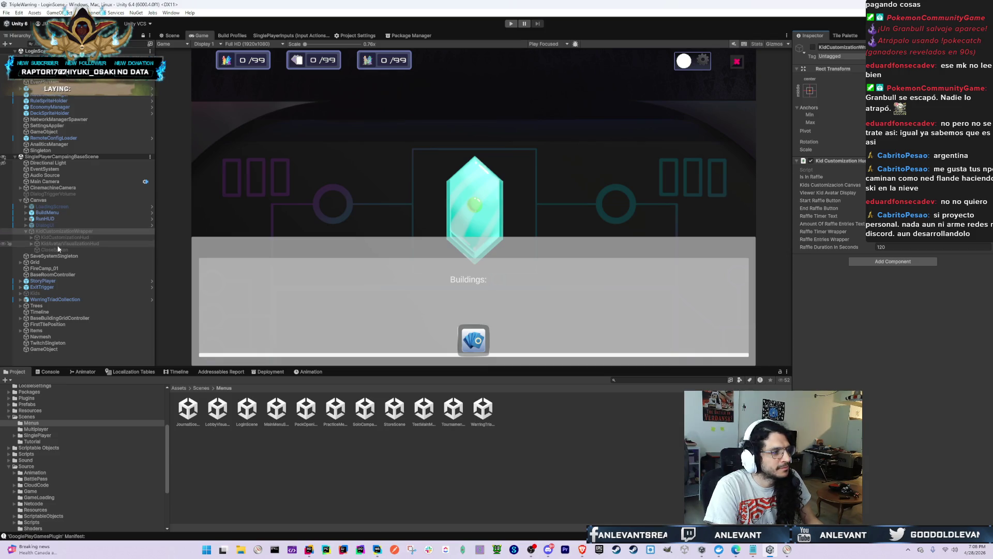
pyautogui.doubleClick(879, 169)
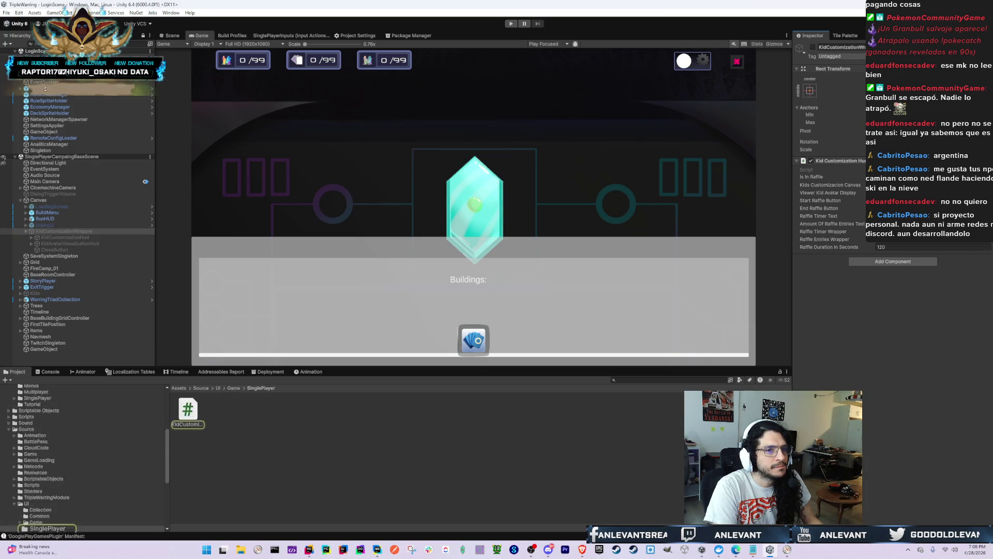
# Start renaming the kidsCustomizacionCanvas field in Rider, then cancel it unchanged
pyautogui.doubleClick(446, 197)
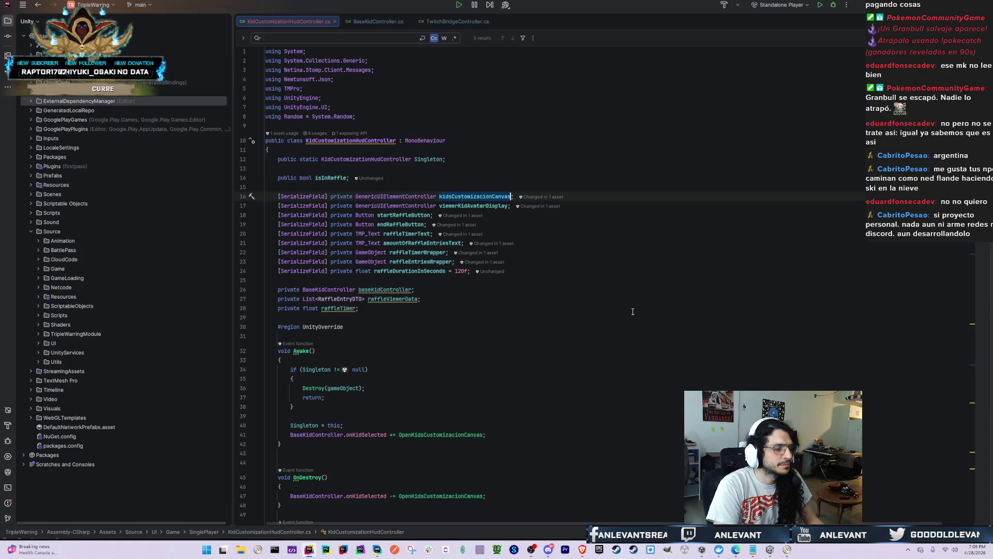
pyautogui.hotkey('ctrl', 'r')
pyautogui.press('r')
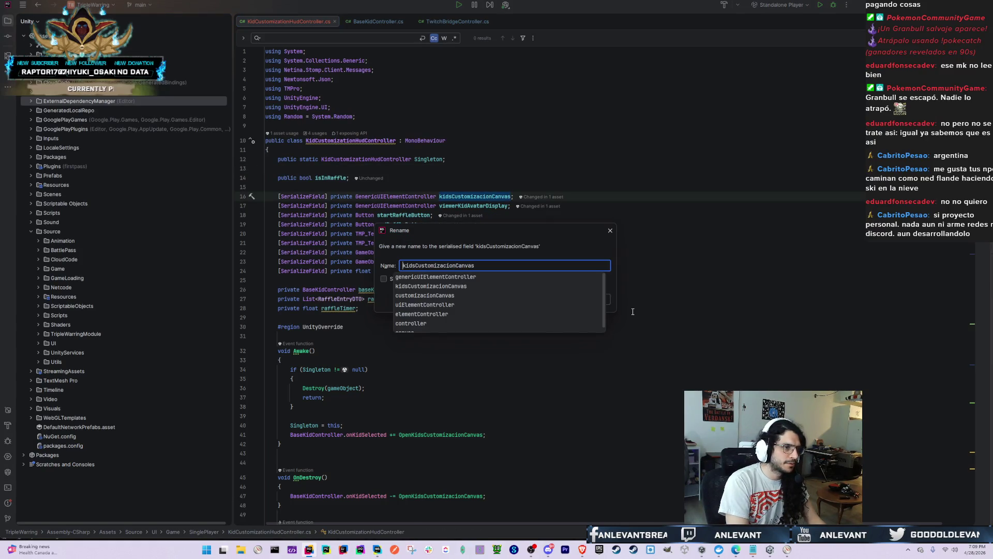
pyautogui.press('Escape')
# Rename viewerKidAvatarDisplay to viewerKidAvatarCanvas and switch back to Unity
pyautogui.press('Down')
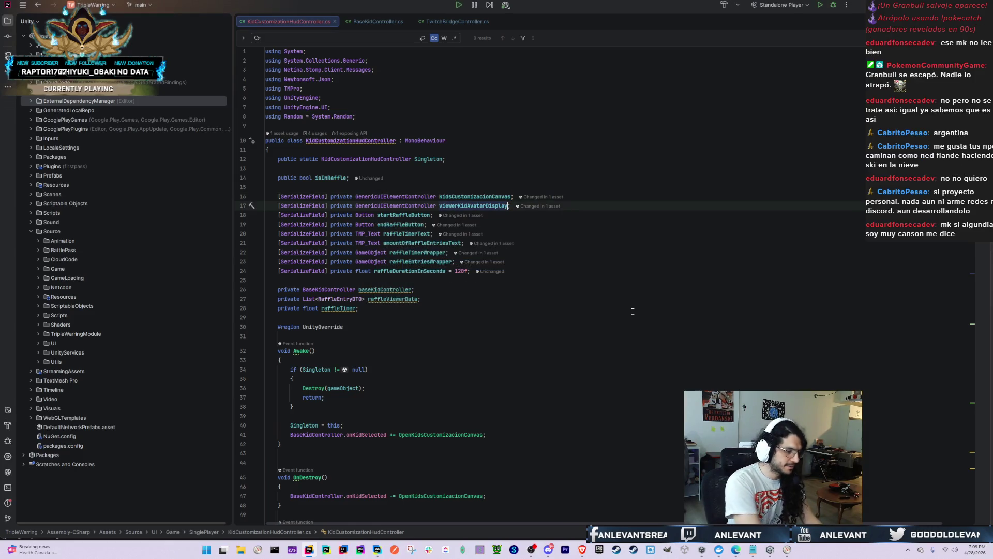
pyautogui.hotkey('ctrl', 'r')
pyautogui.press('r')
pyautogui.press('Left')
pyautogui.press('Left')
pyautogui.press('Left')
pyautogui.press('Left')
pyautogui.hotkey('shift', 'End')
pyautogui.write('Canvas')
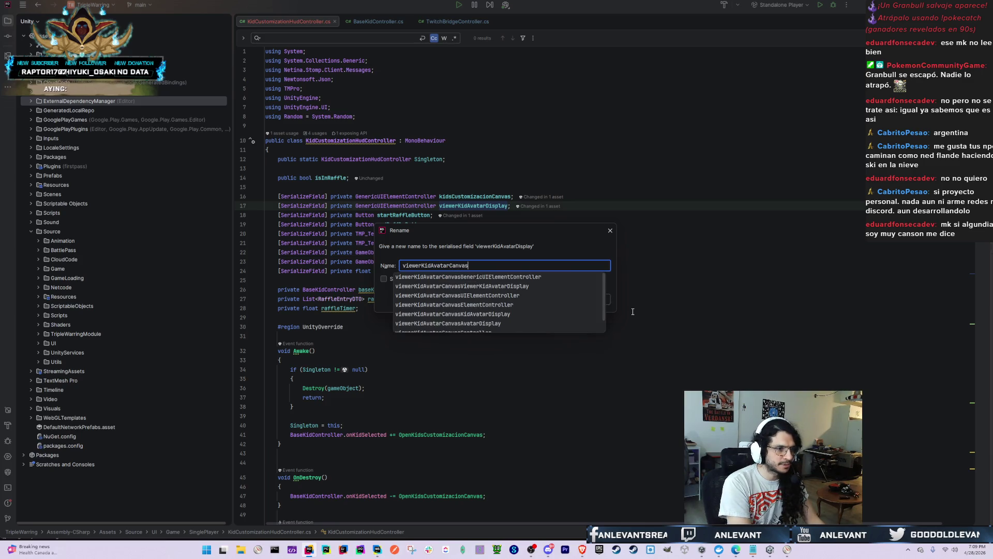
pyautogui.press('Return')
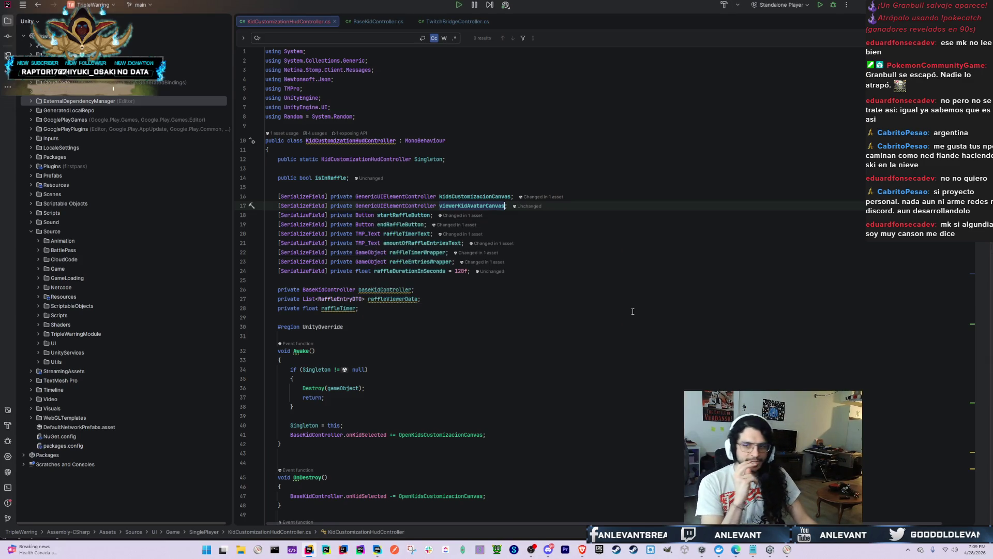
pyautogui.hotkey('alt', 'Tab')
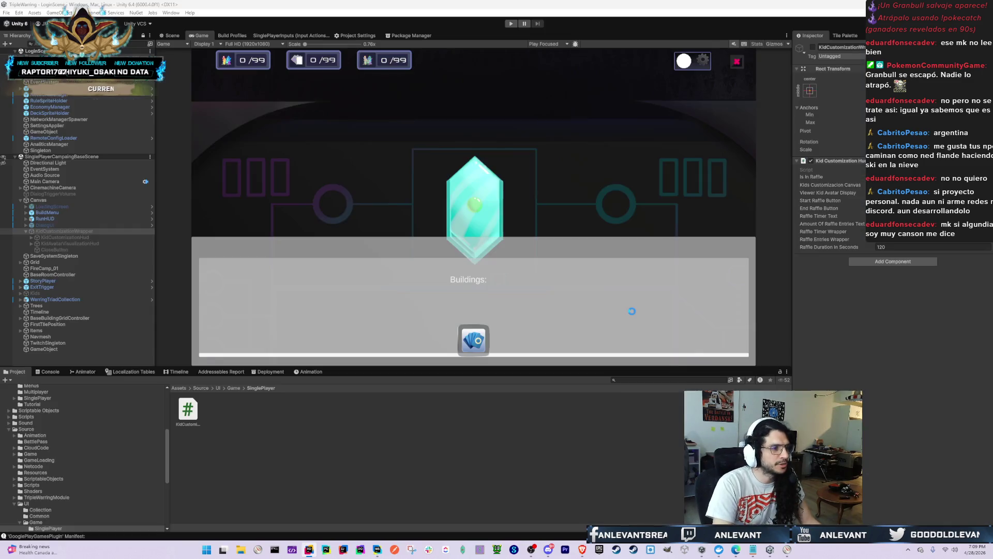
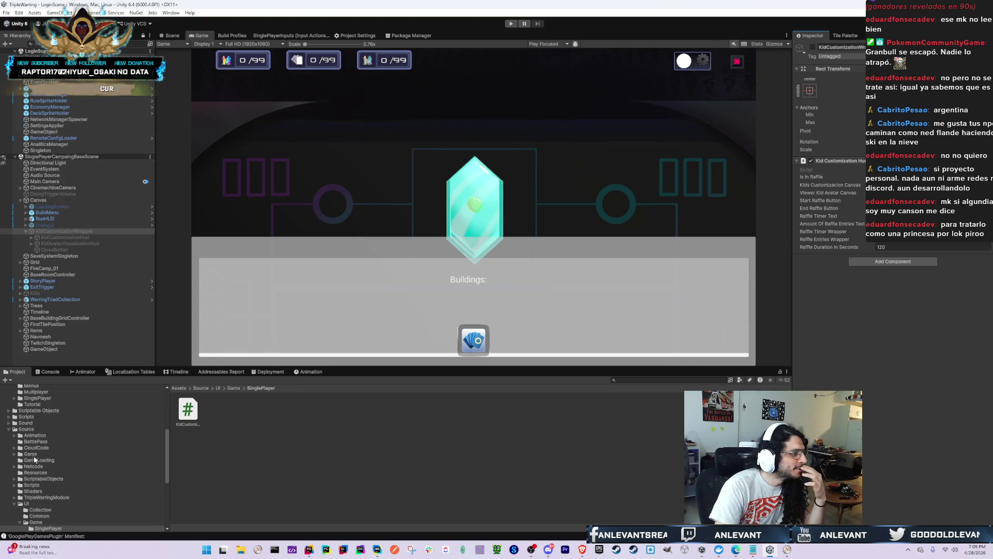
# Glance at the Console, then select Assets/Scenes to show Menus, Multiplayer, SinglePlayer and Tutorial
pyautogui.click(50, 372)
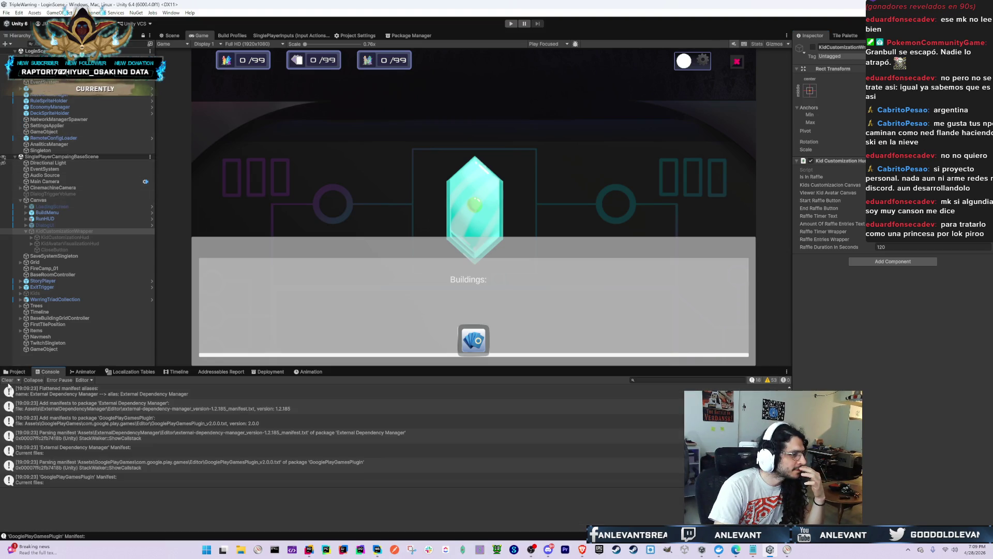
pyautogui.click(14, 371)
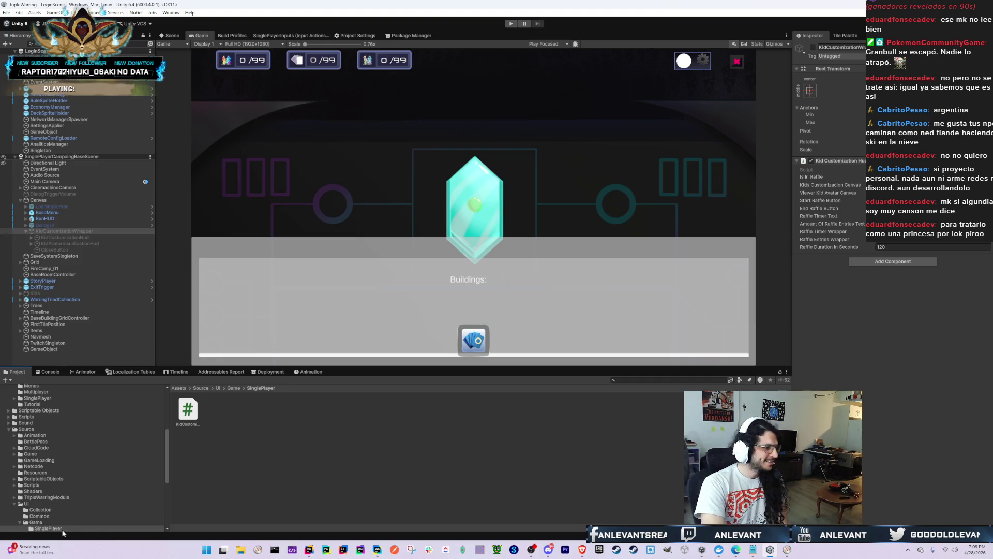
pyautogui.press('Left')
pyautogui.press('Left')
pyautogui.press('Left')
pyautogui.press('Left')
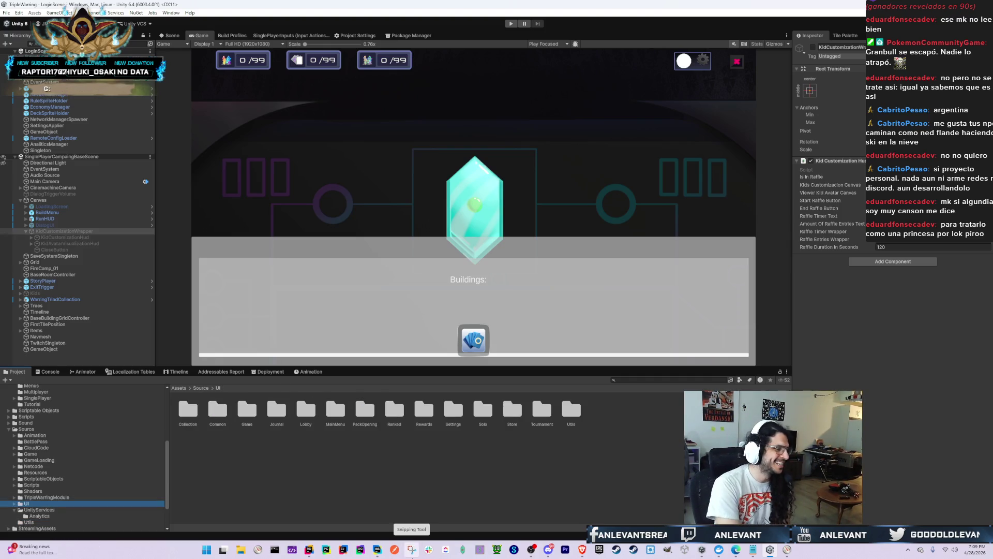
pyautogui.press('Up')
pyautogui.press('Up')
pyautogui.press('Up')
pyautogui.press('Up')
pyautogui.press('Left')
pyautogui.press('Left')
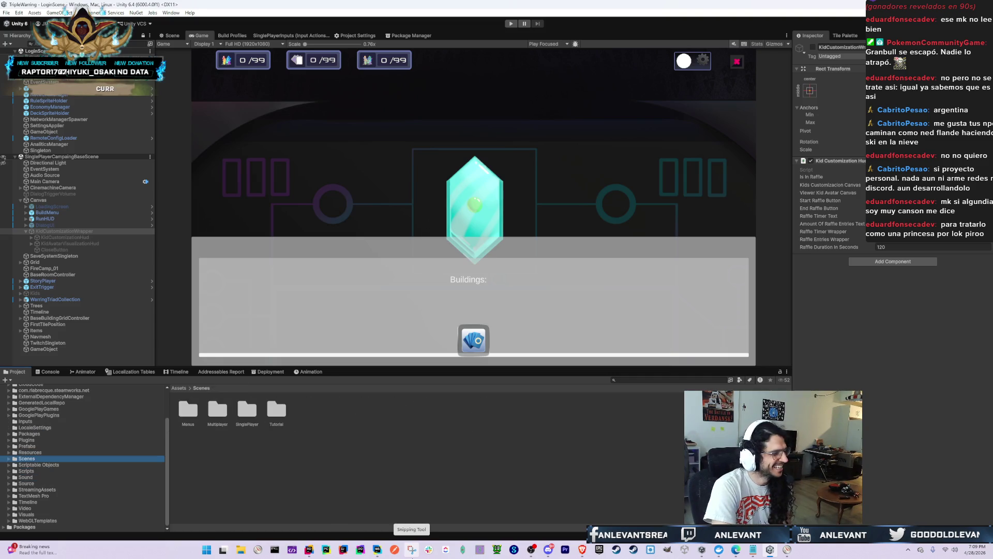
pyautogui.press('Down')
pyautogui.press('Up')
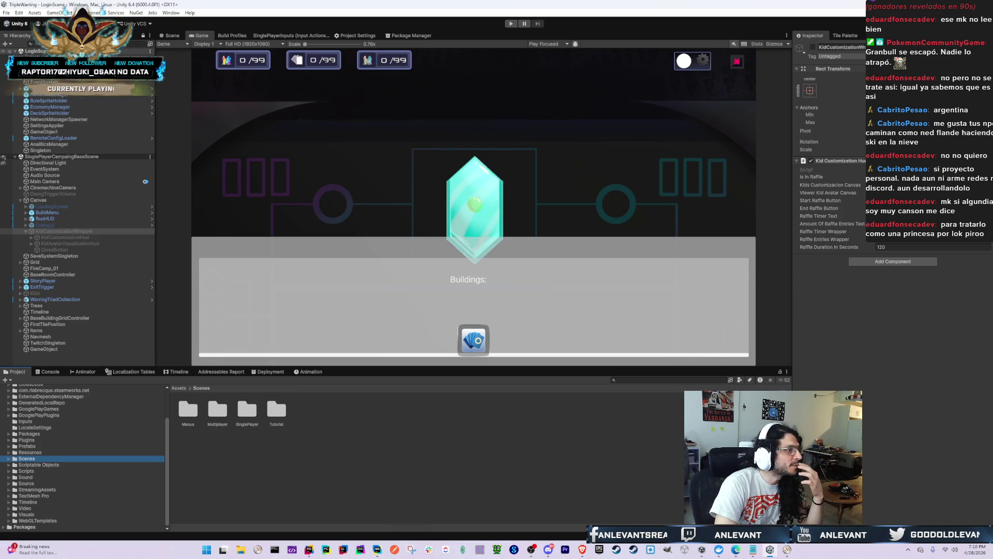
# Inspect the Hierarchy scene options and collapse KidCustomizationWrapper's child objects
pyautogui.rightClick(98, 50)
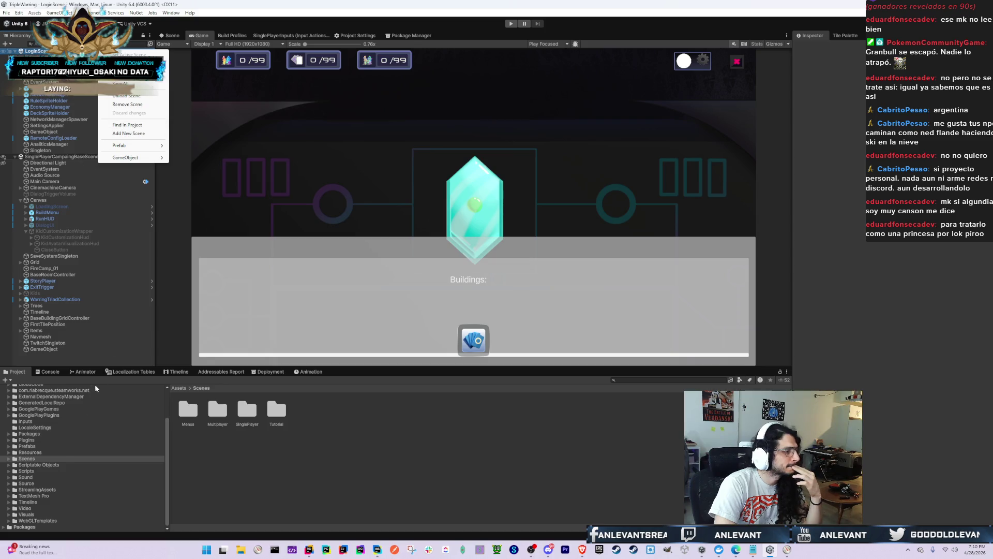
pyautogui.rightClick(64, 157)
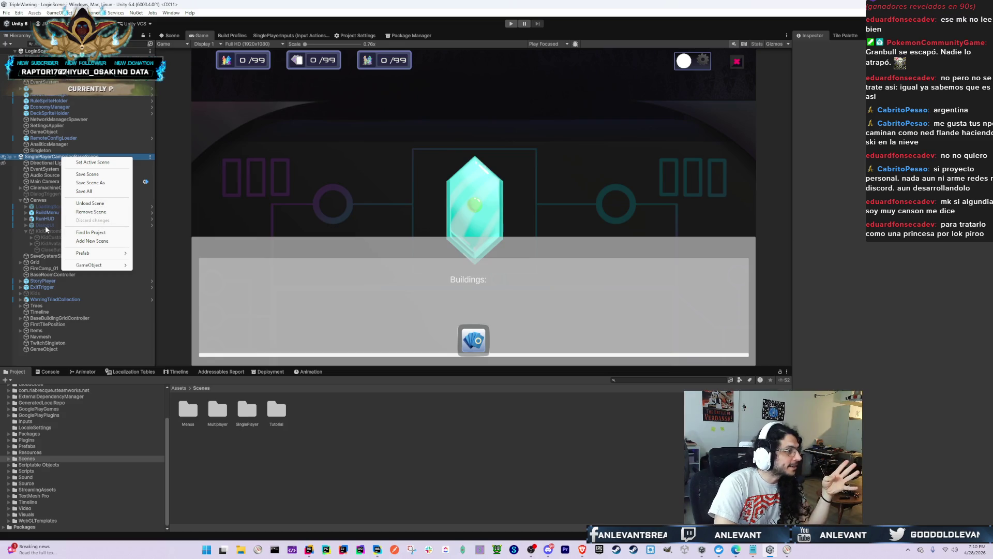
pyautogui.click(124, 231)
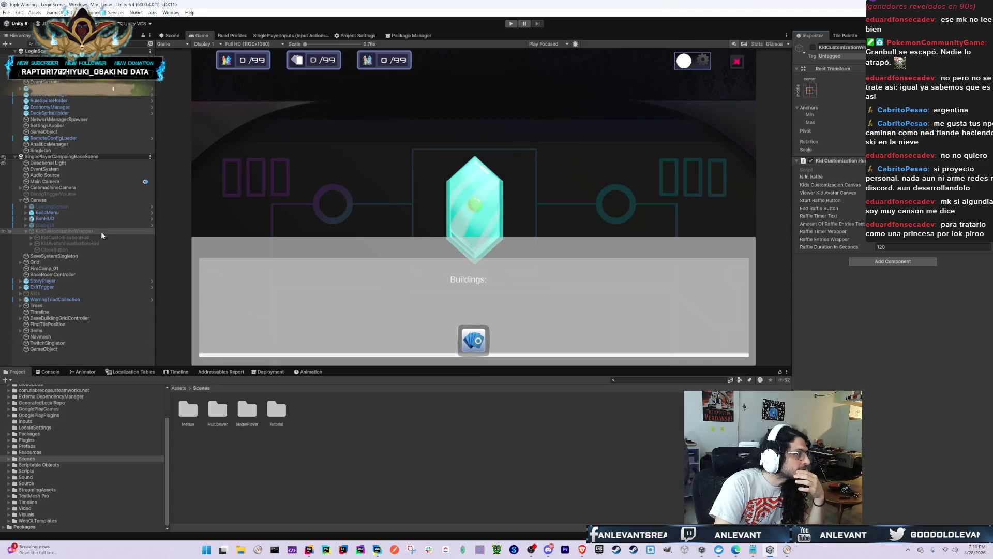
pyautogui.click(72, 232)
pyautogui.press('Left')
pyautogui.press('Left')
pyautogui.press('Left')
pyautogui.press('Left')
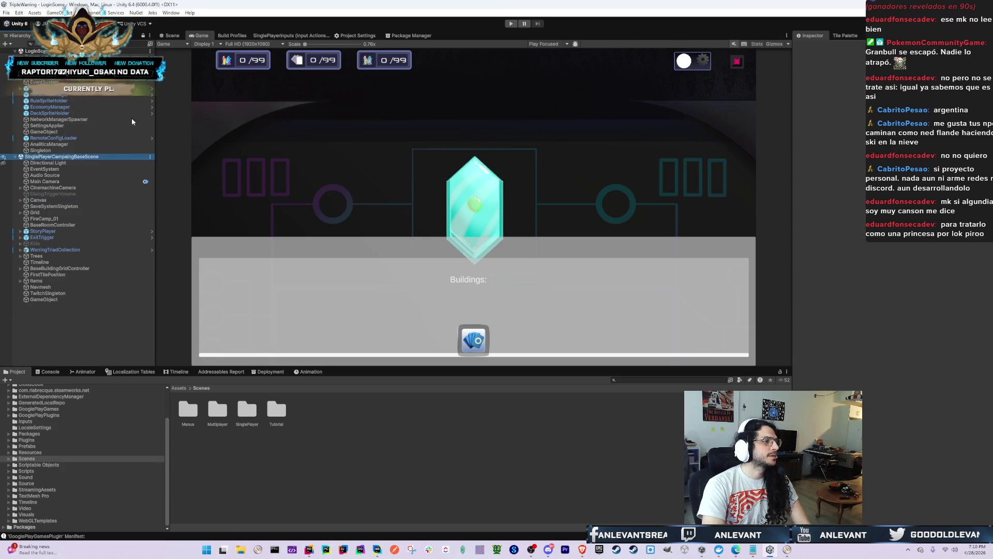
# Unload SinglePlayerCampaingBaseScene and enter play mode
pyautogui.rightClick(109, 158)
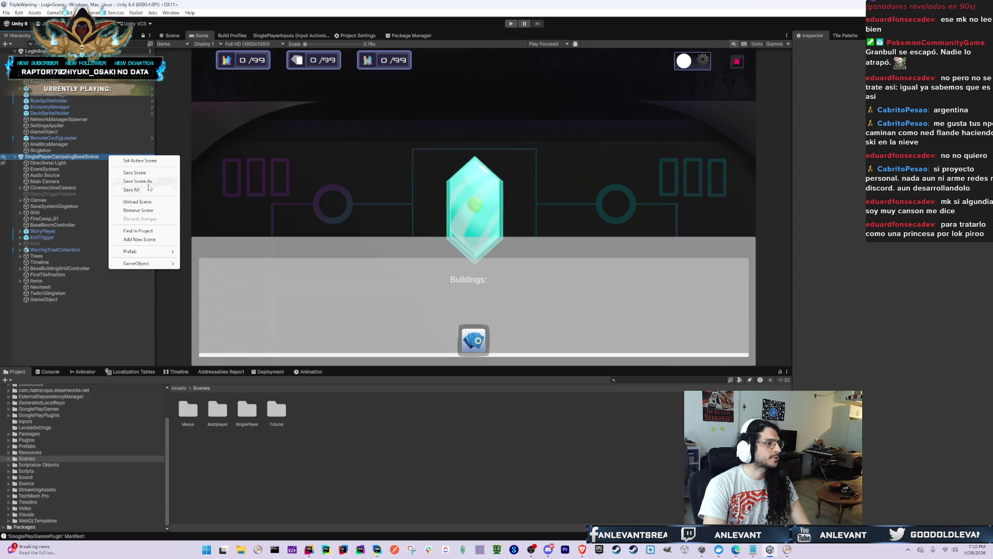
pyautogui.click(139, 202)
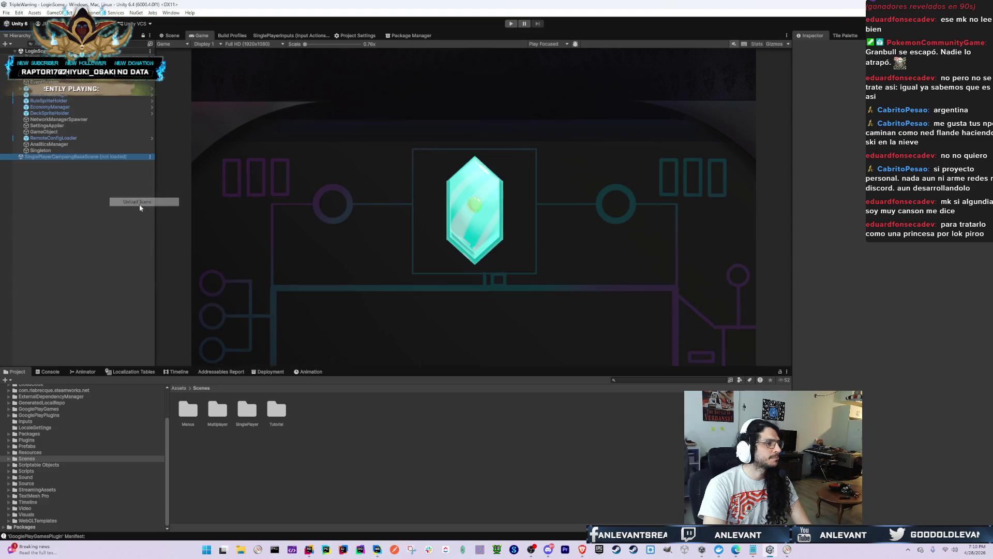
pyautogui.click(510, 24)
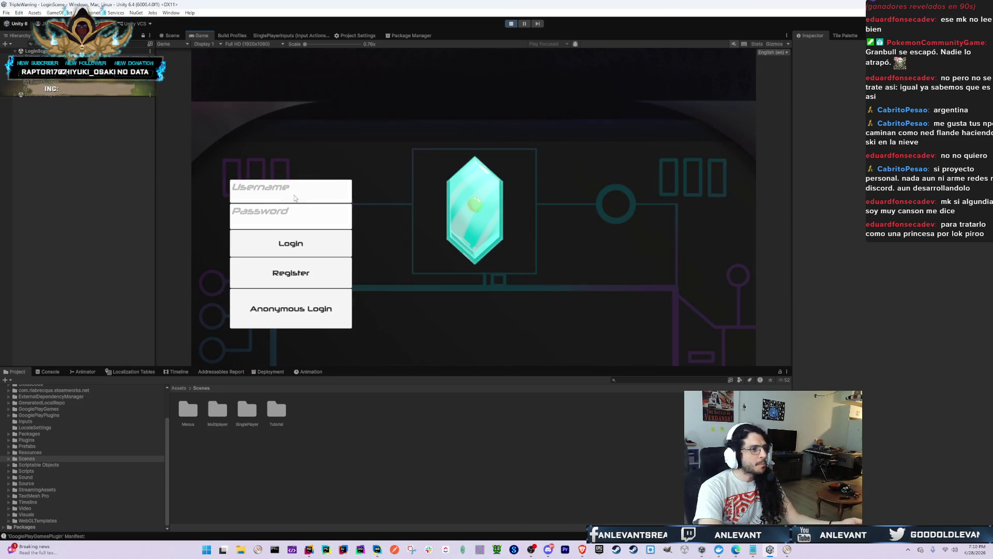
# Log in with the test account's username and password to reach the main menu
pyautogui.write('admin')
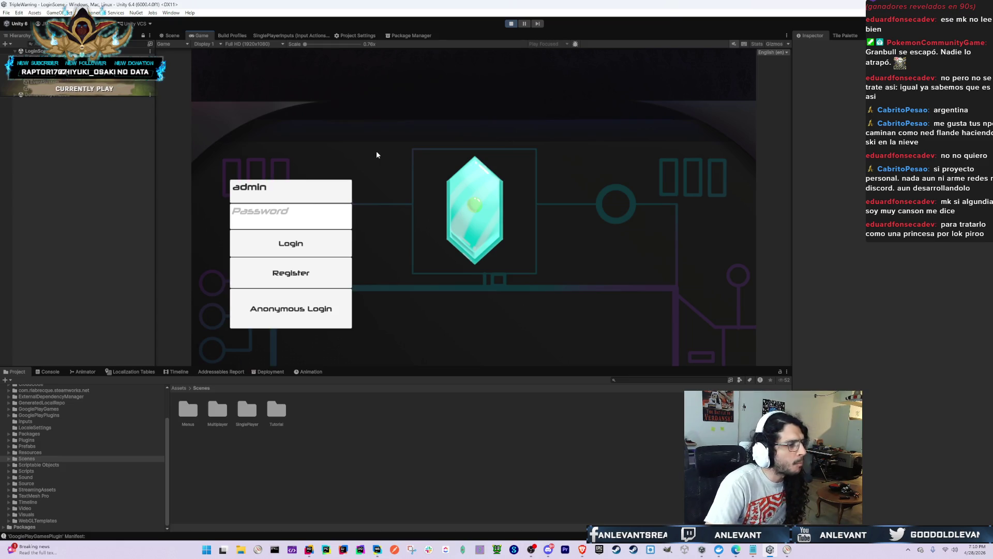
pyautogui.click(346, 212)
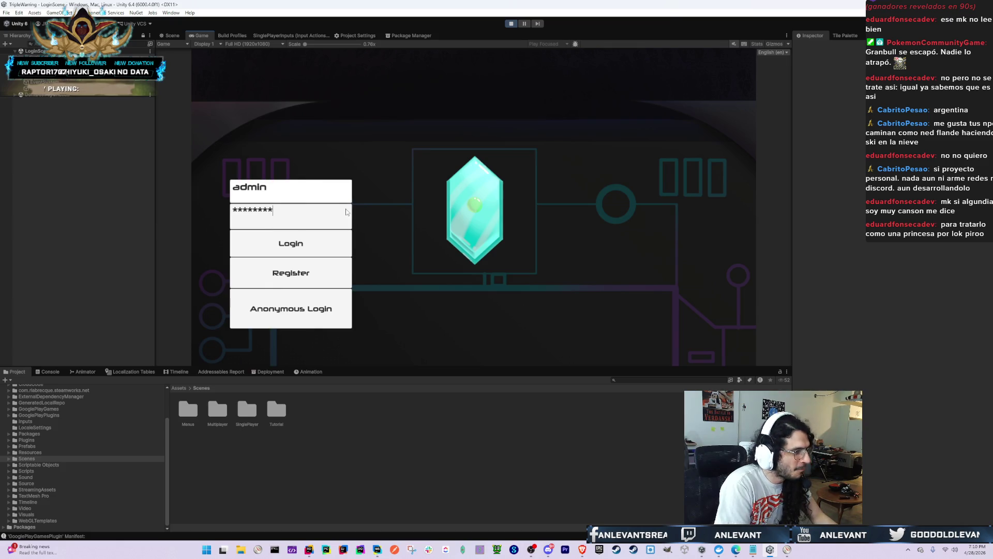
pyautogui.click(333, 252)
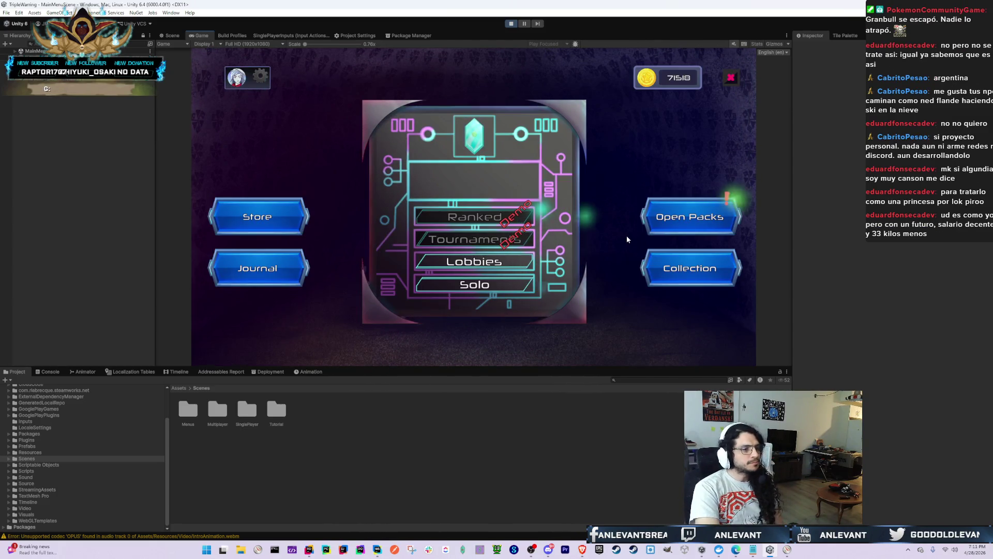
# Choose Solo, briefly check the Console, then start the Story campaign
pyautogui.click(464, 288)
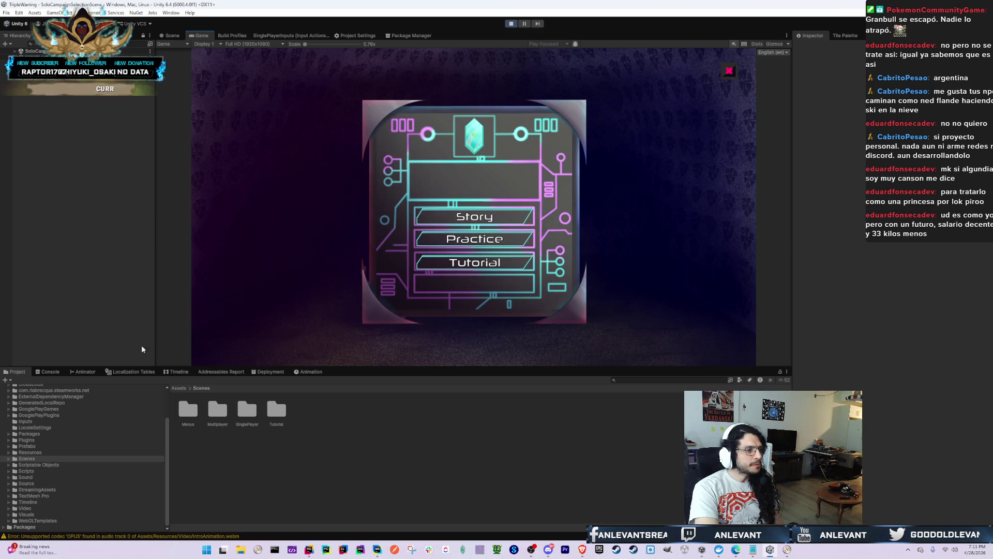
pyautogui.click(50, 370)
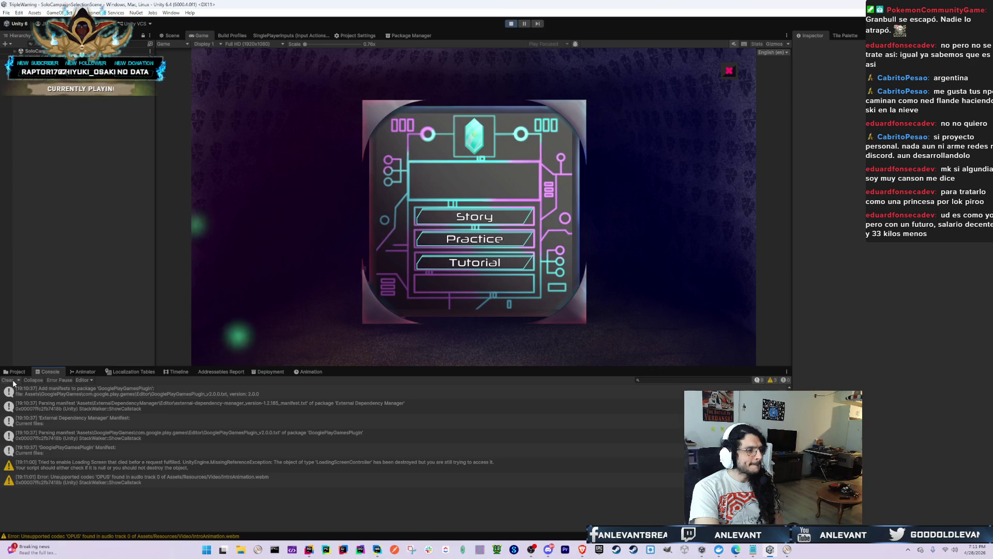
pyautogui.click(16, 372)
pyautogui.click(475, 216)
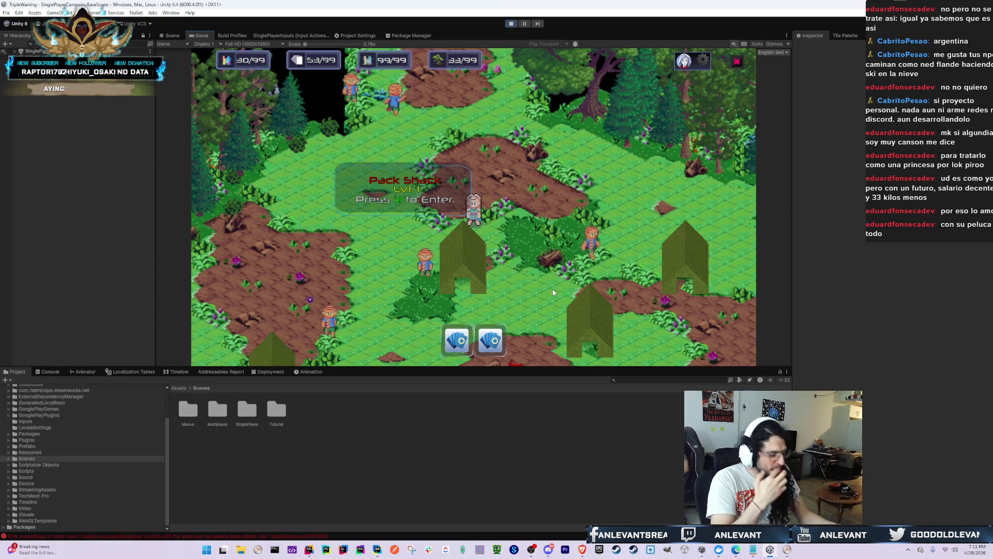
# Walk the character left and up through the forest with the Console log showing
pyautogui.press('a')
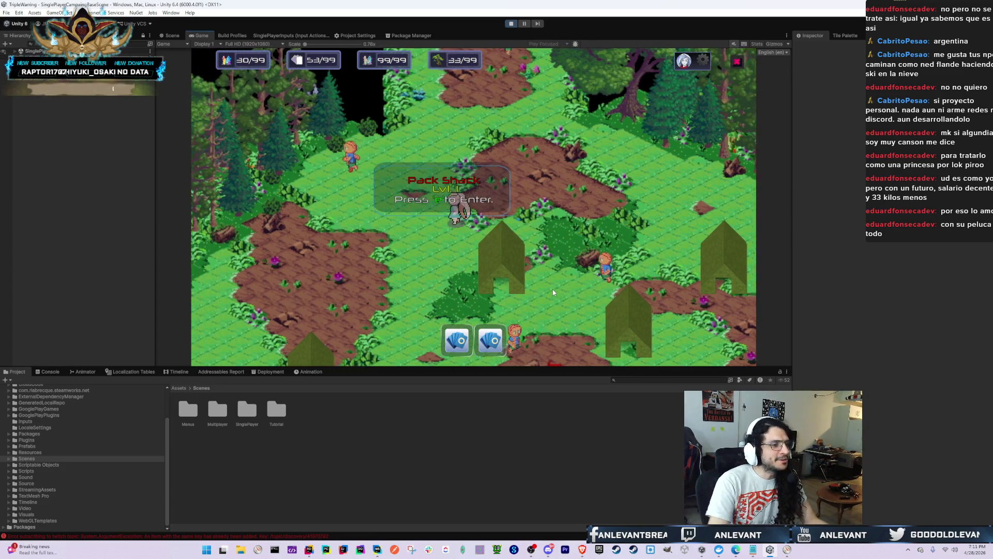
pyautogui.press('s')
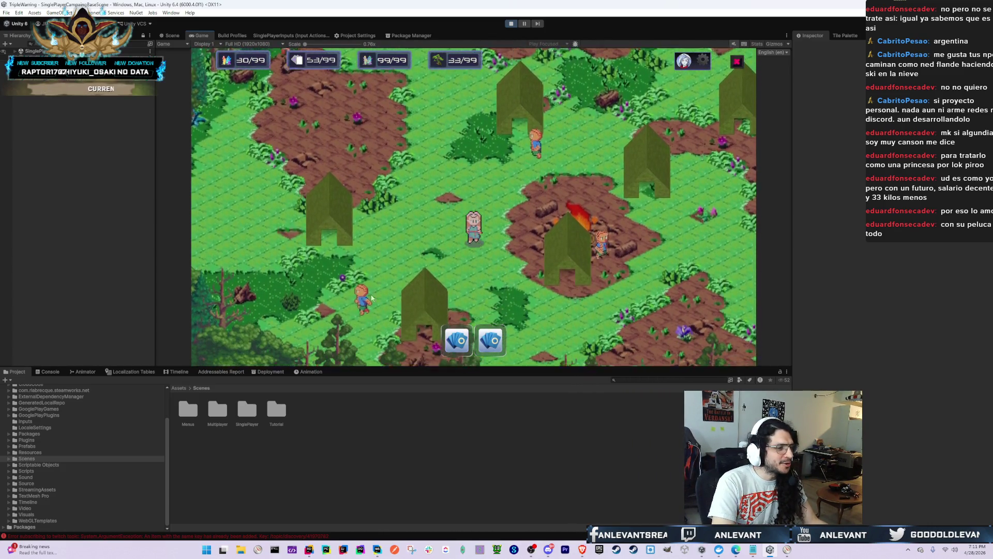
pyautogui.click(51, 372)
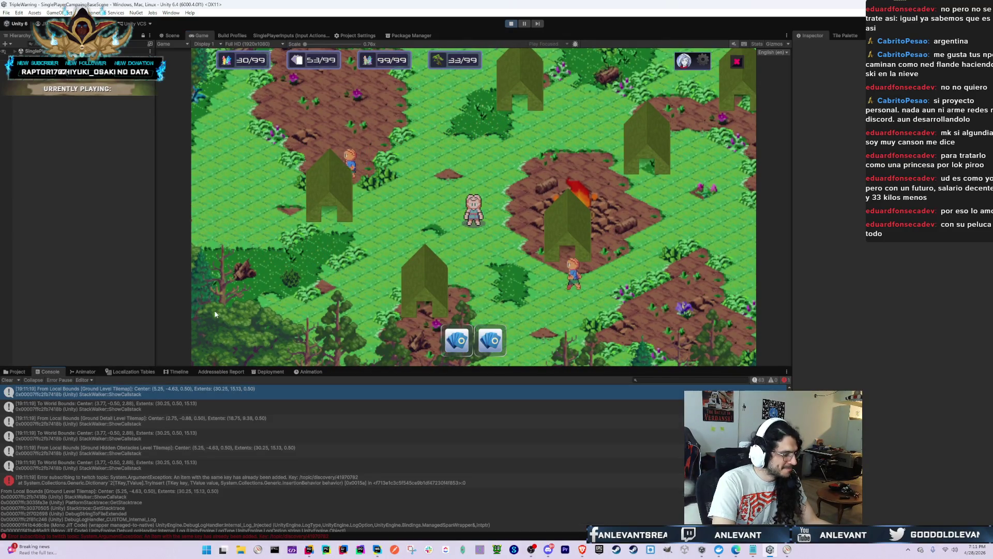
pyautogui.press('a')
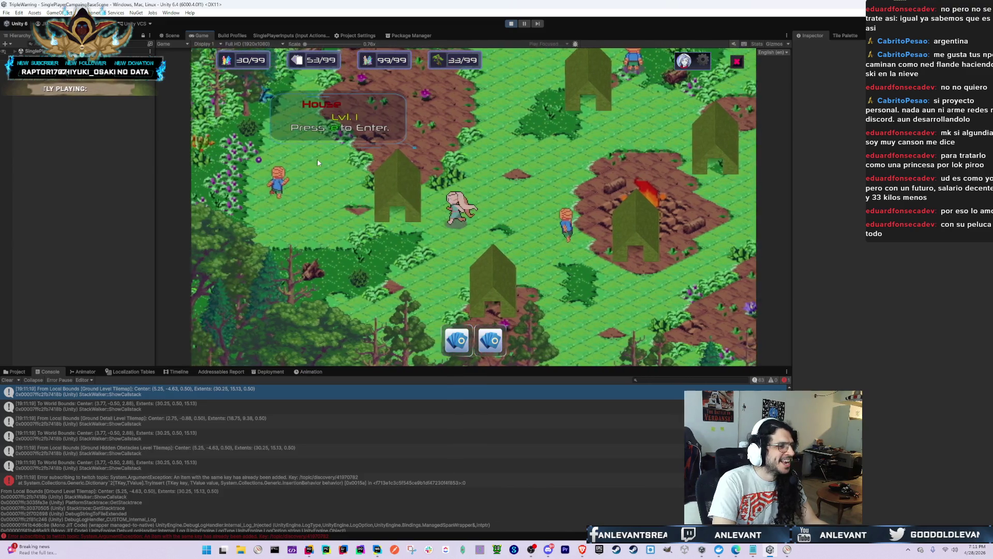
pyautogui.press('a')
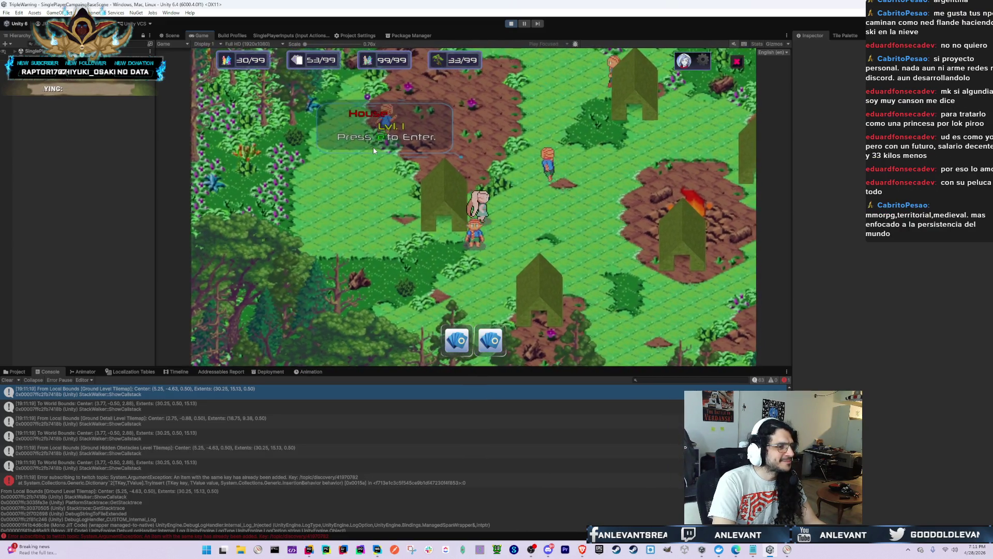
pyautogui.press('w')
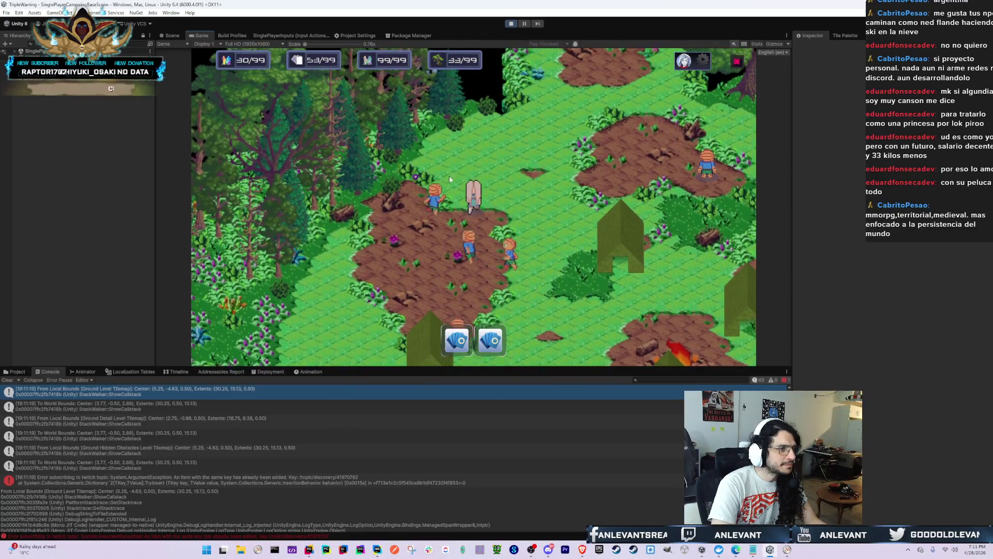
pyautogui.press('w')
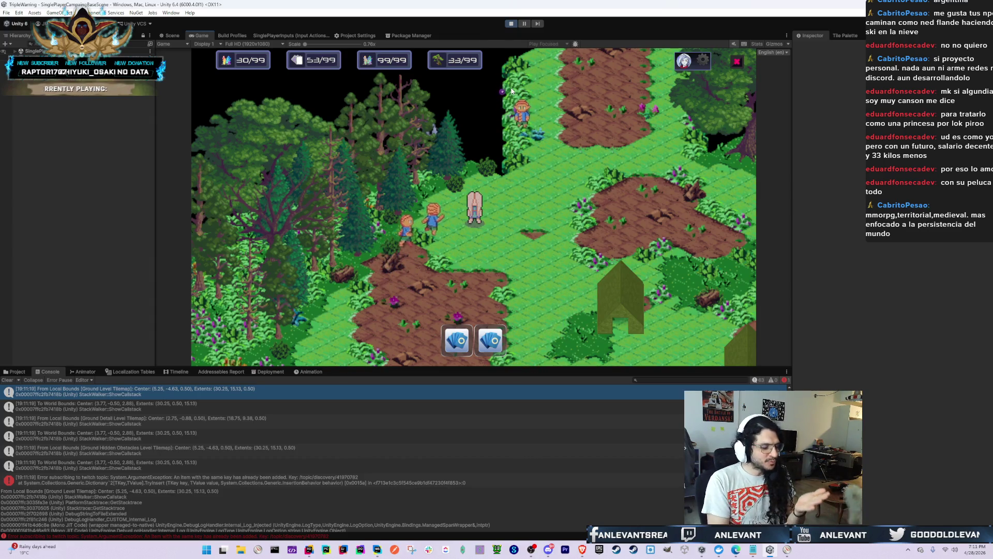
# Walk right, down-left across the dirt and back up-right, then clear the Console log
pyautogui.press('d')
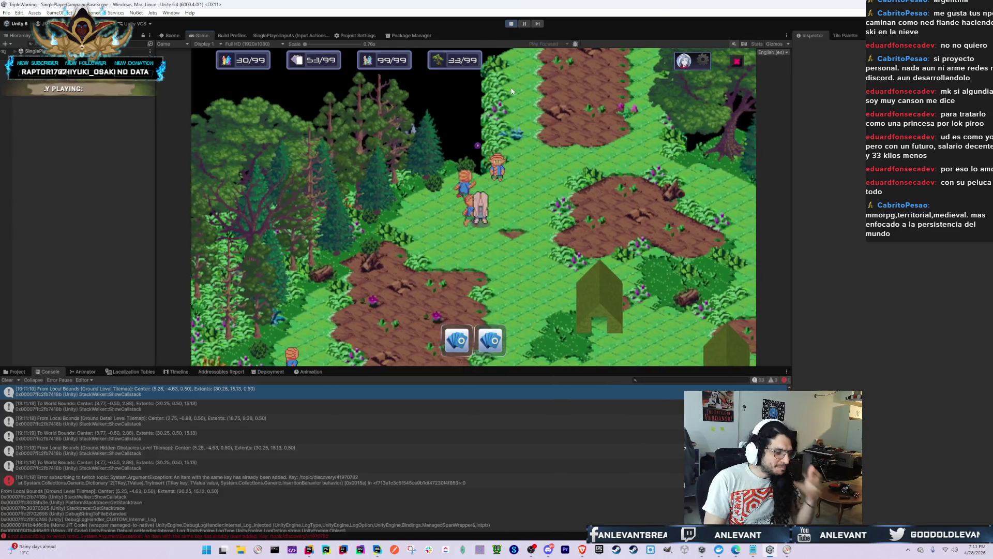
pyautogui.press('s')
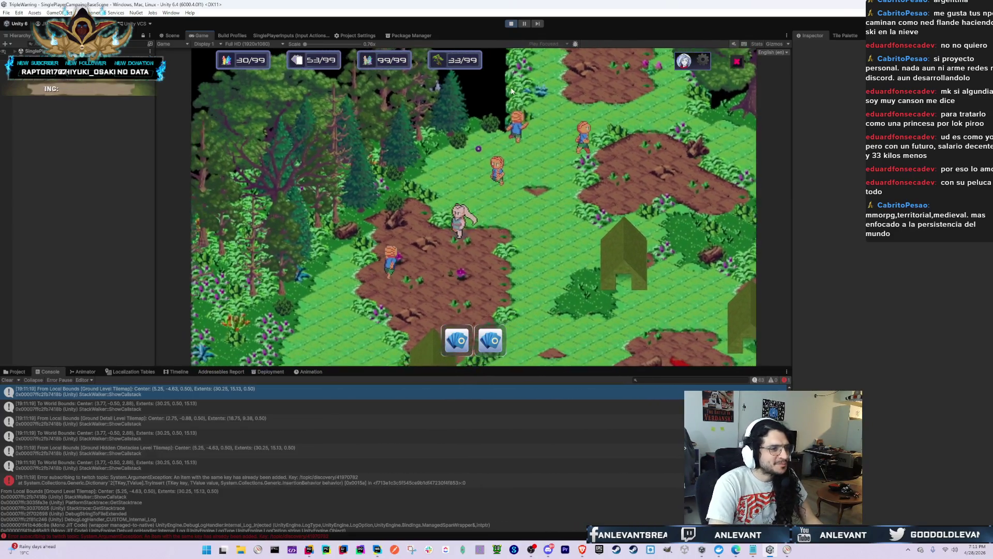
pyautogui.press('s')
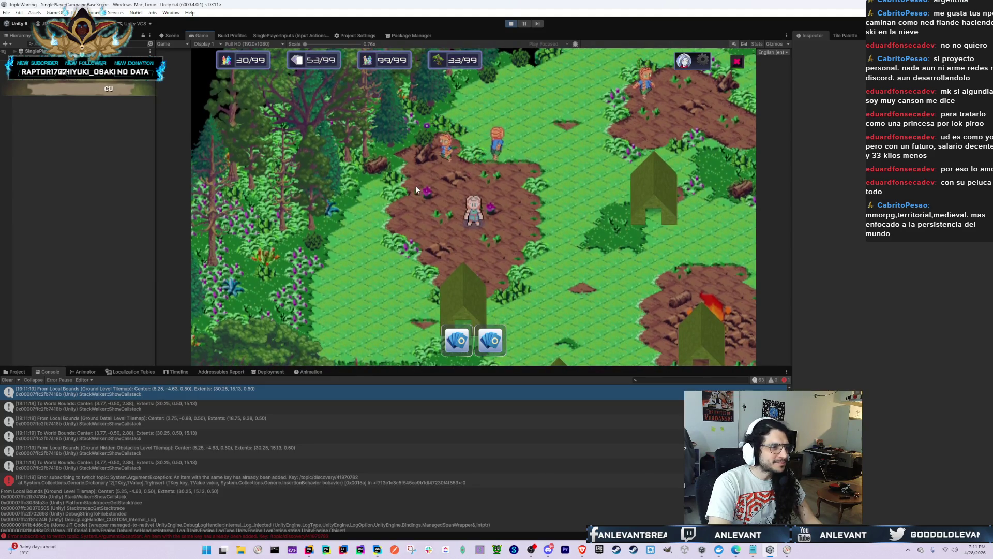
pyautogui.press('s')
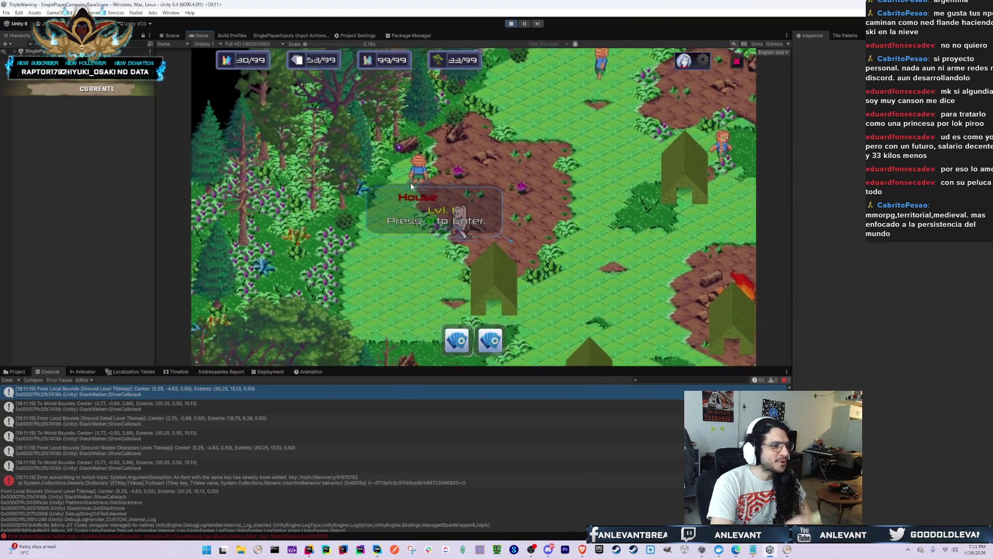
pyautogui.press('s')
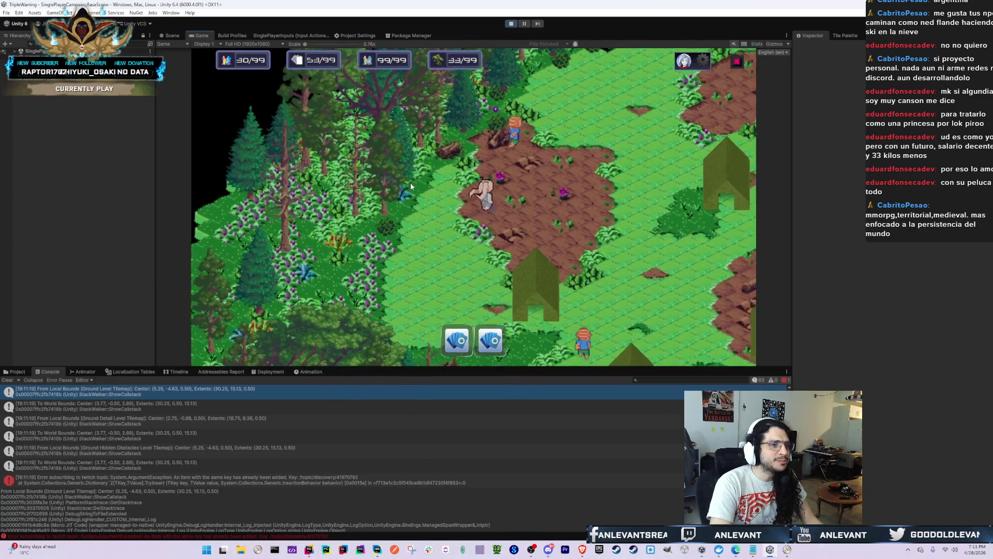
pyautogui.press('w')
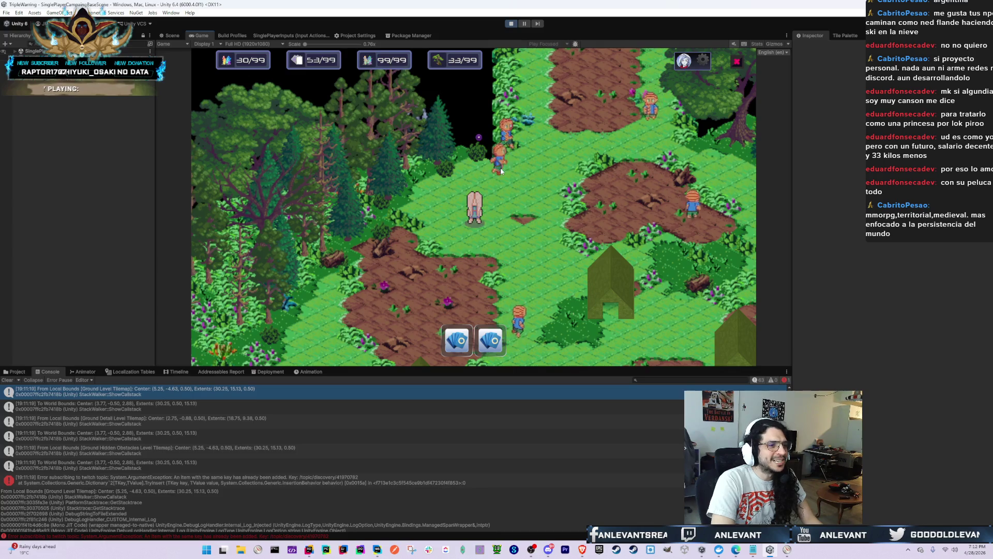
pyautogui.press('d')
pyautogui.press('w')
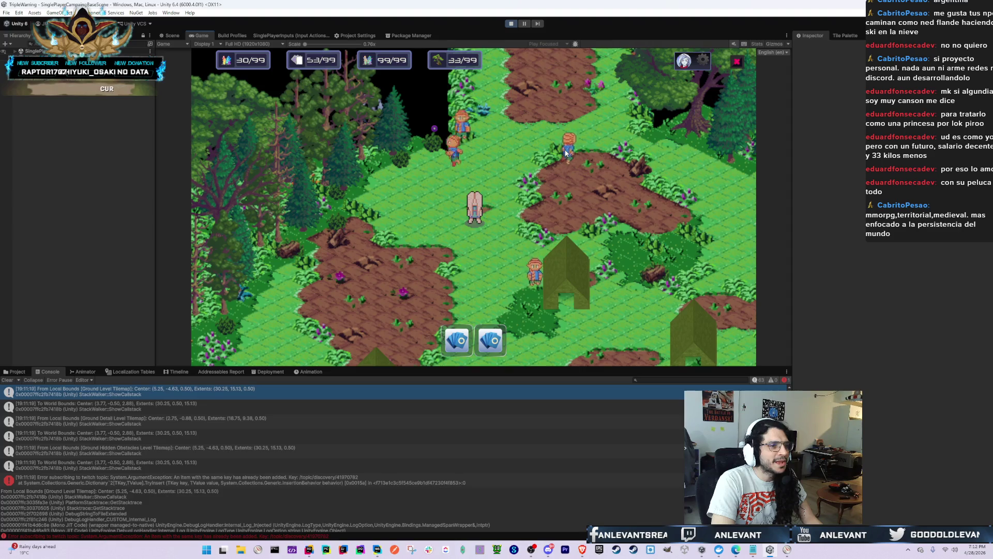
pyautogui.click(5, 380)
pyautogui.hotkey('alt', 'Tab')
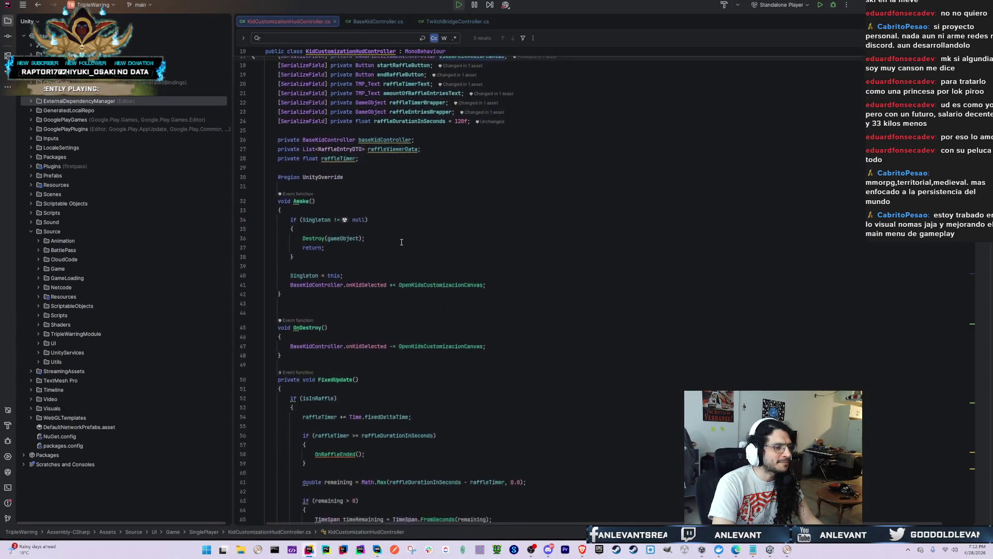
# Find viewerKidAvatarCanvas and set a breakpoint on line 83's isConnectedToTwitch check
pyautogui.scroll(5, 401, 242)
pyautogui.hotkey('ctrl', 'f')
pyautogui.press('Return')
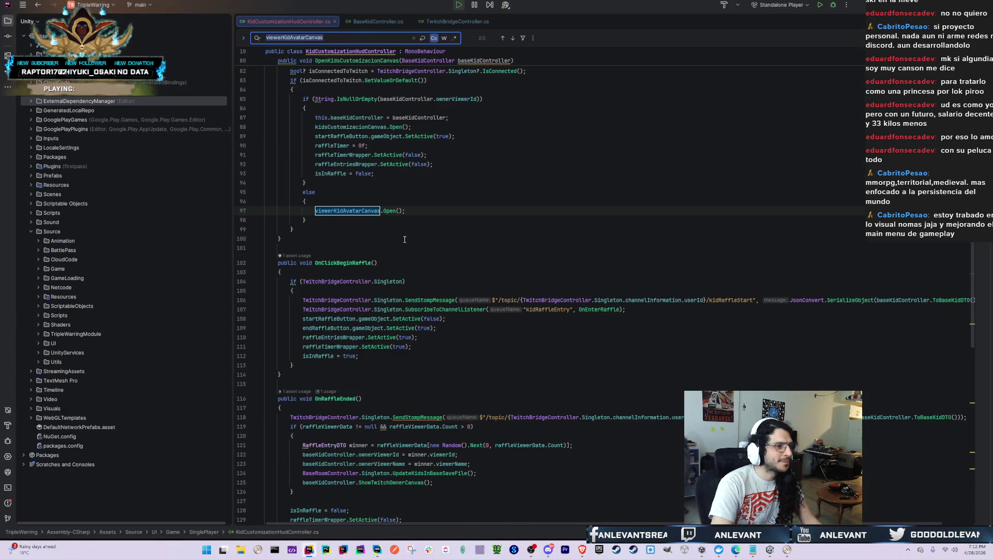
pyautogui.scroll(2, 315, 191)
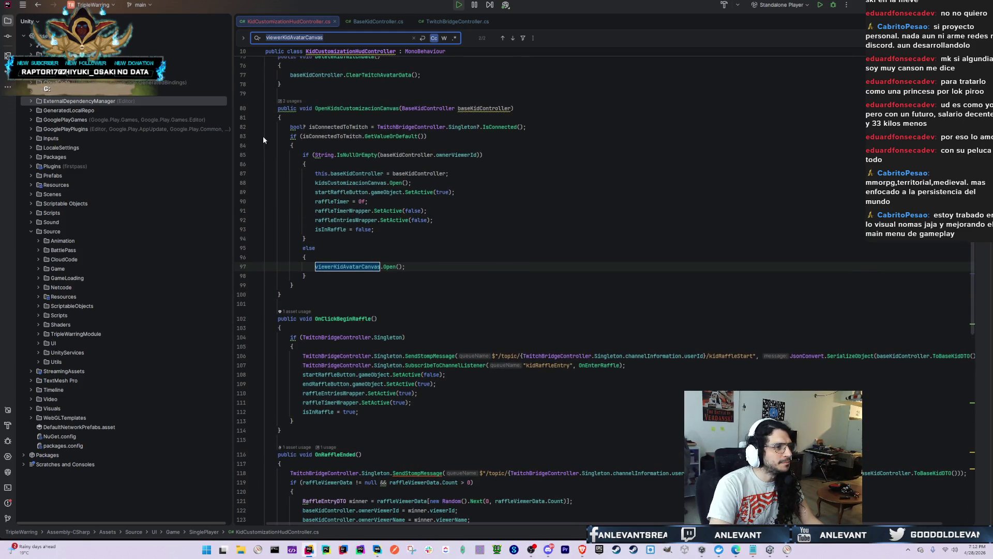
pyautogui.press('Escape')
pyautogui.click(243, 136)
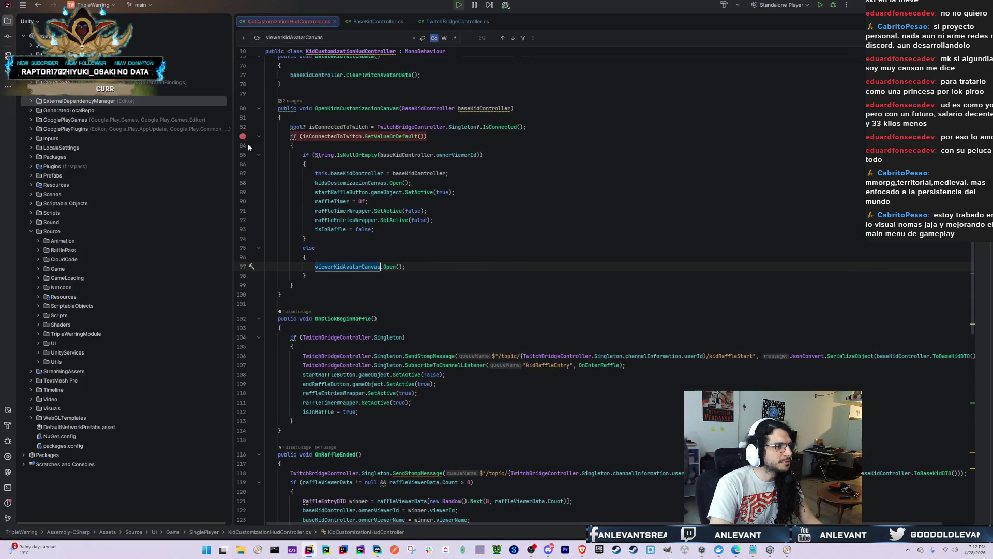
pyautogui.hotkey('alt', 'Tab')
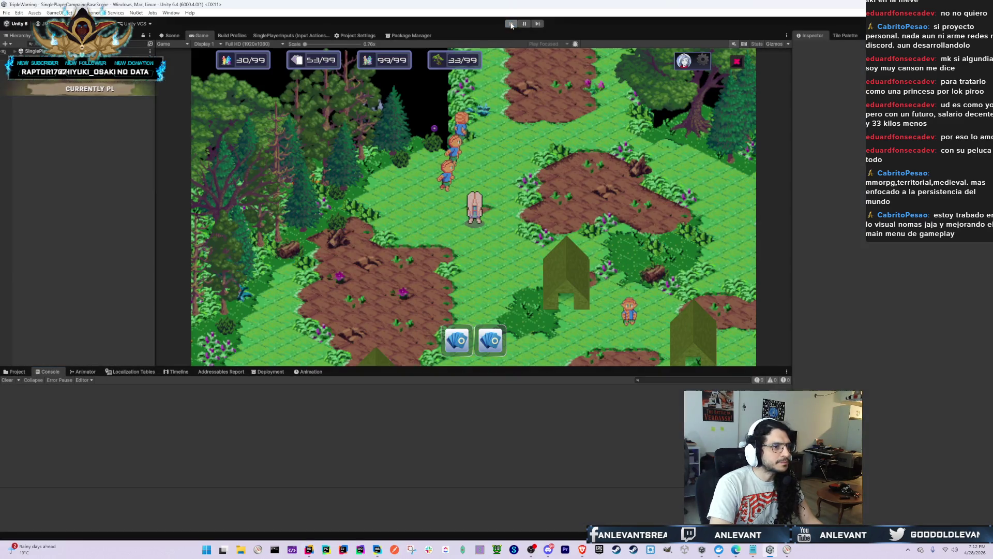
# Stop play mode and Build And Run a Windows build into the Build/Client folder
pyautogui.click(511, 24)
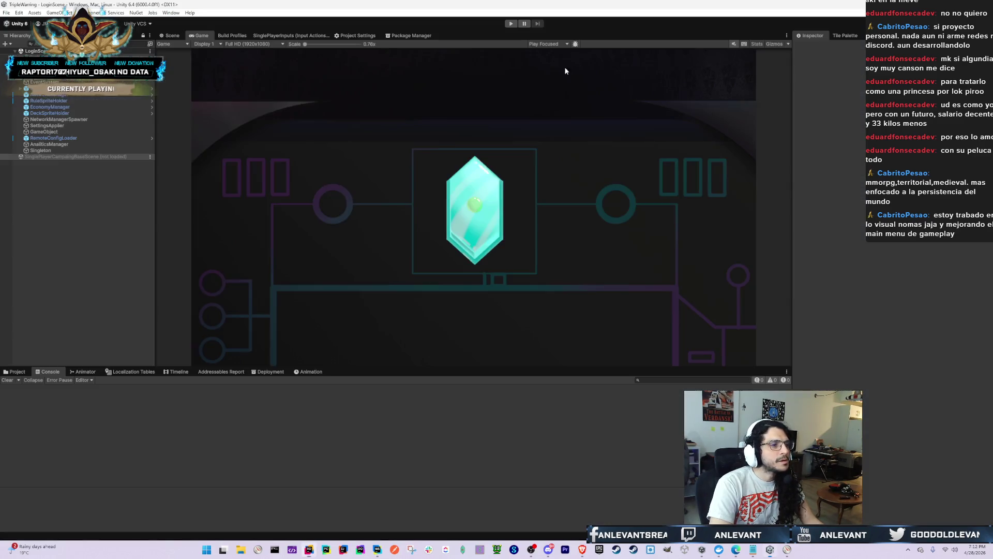
pyautogui.hotkey('alt', 'Tab')
pyautogui.hotkey('alt', 'Tab')
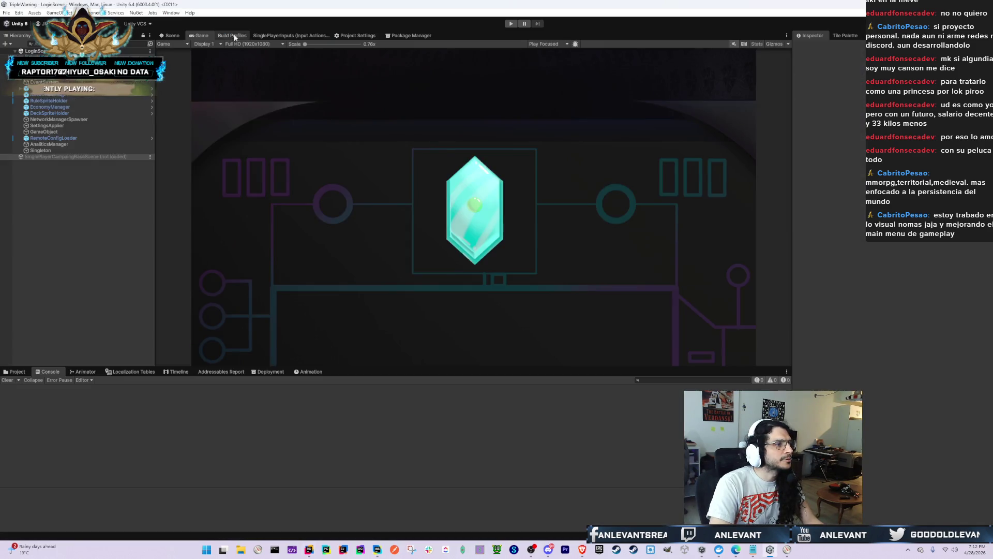
pyautogui.click(231, 35)
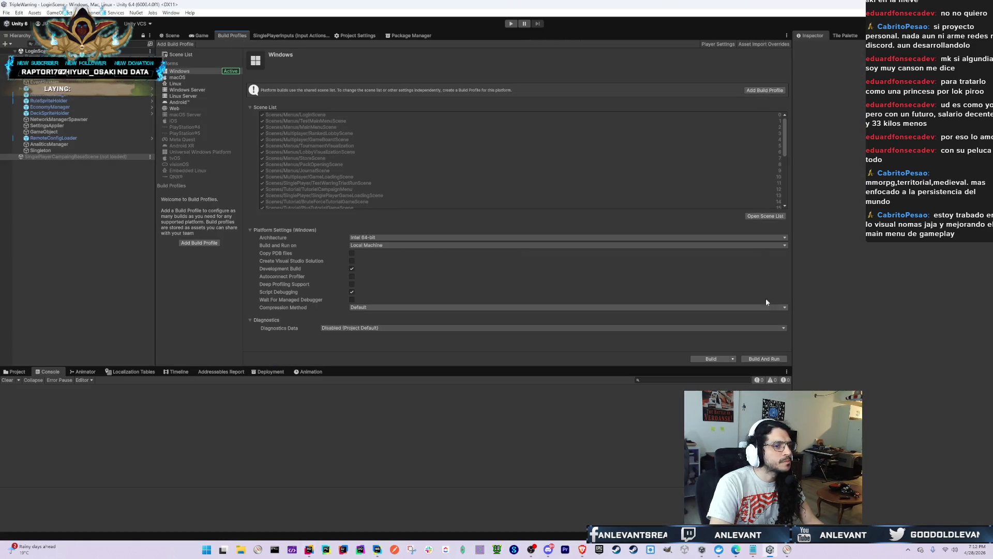
pyautogui.click(779, 357)
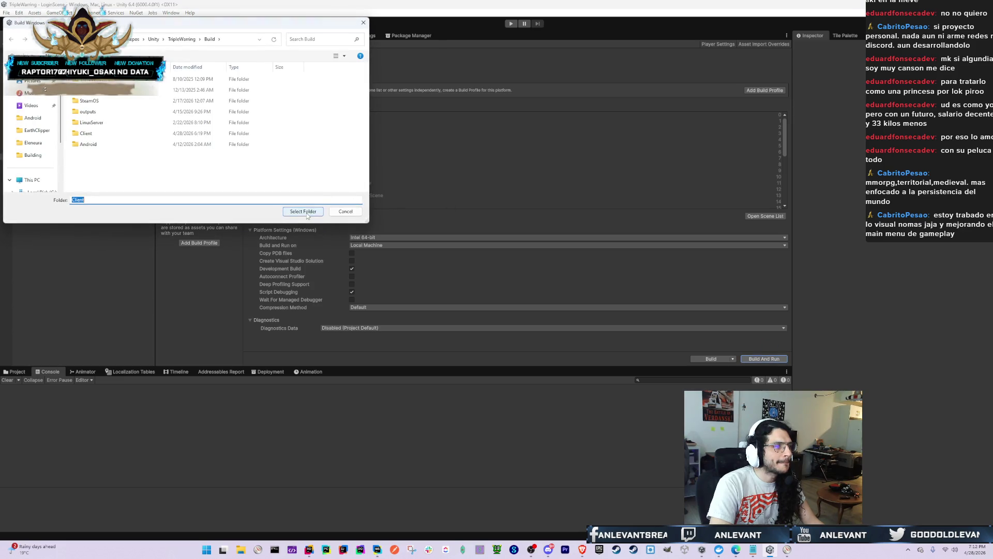
pyautogui.click(305, 213)
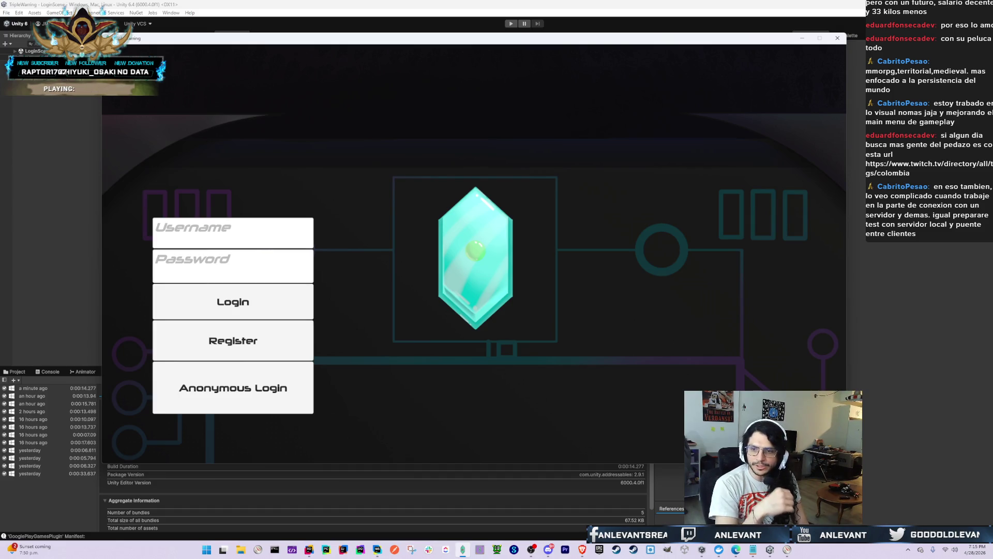
# Enter the account username, retype the password, and log in to the standalone client
pyautogui.click(248, 228)
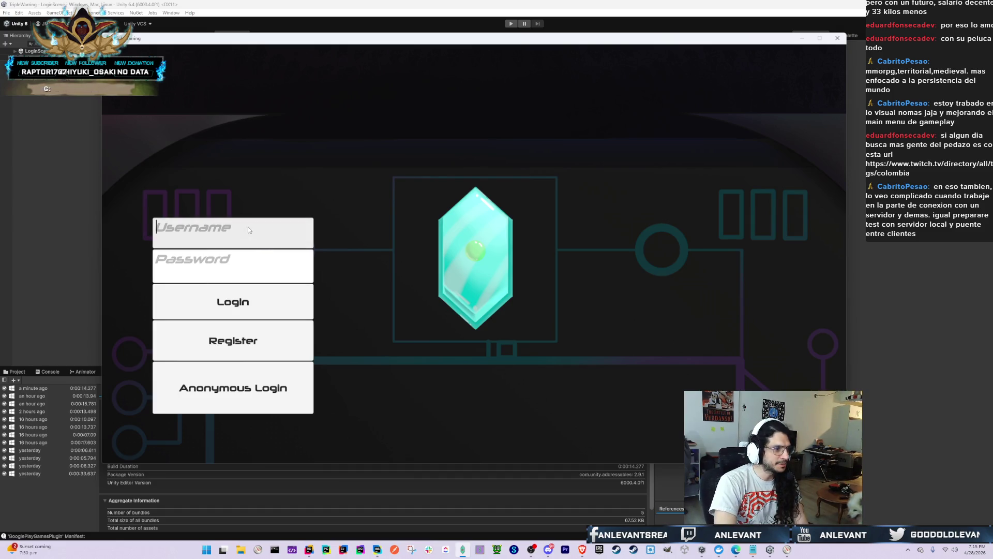
pyautogui.write('admin')
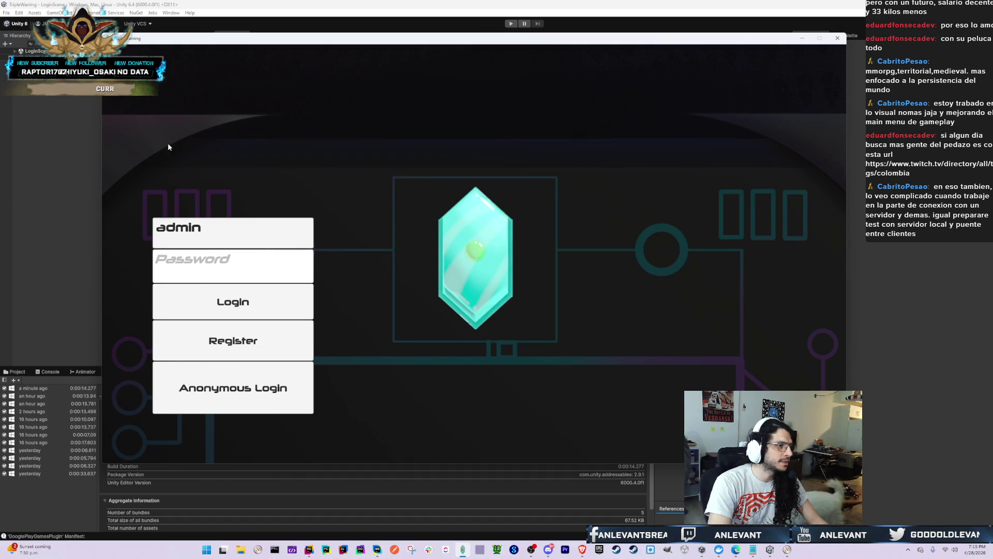
pyautogui.click(269, 262)
pyautogui.write('********')
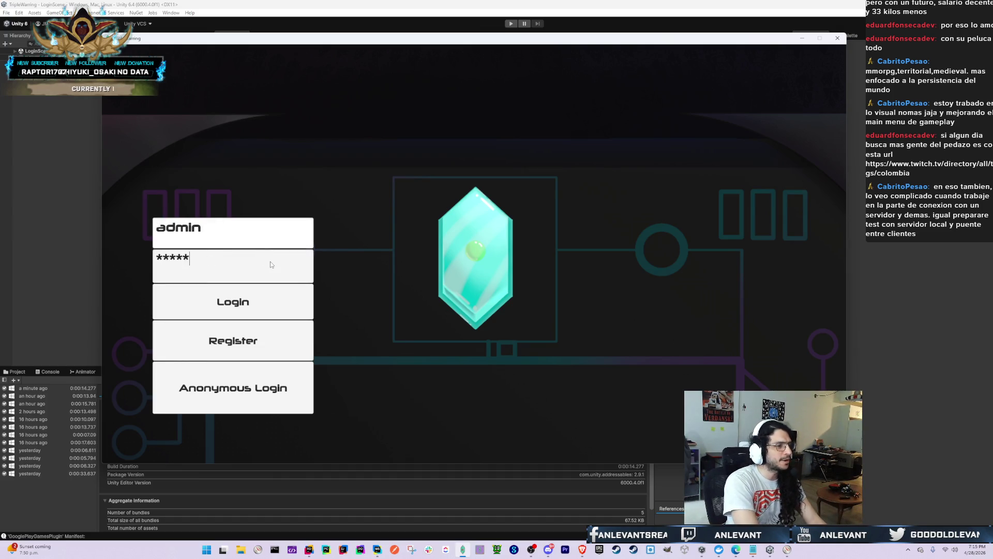
pyautogui.write('***')
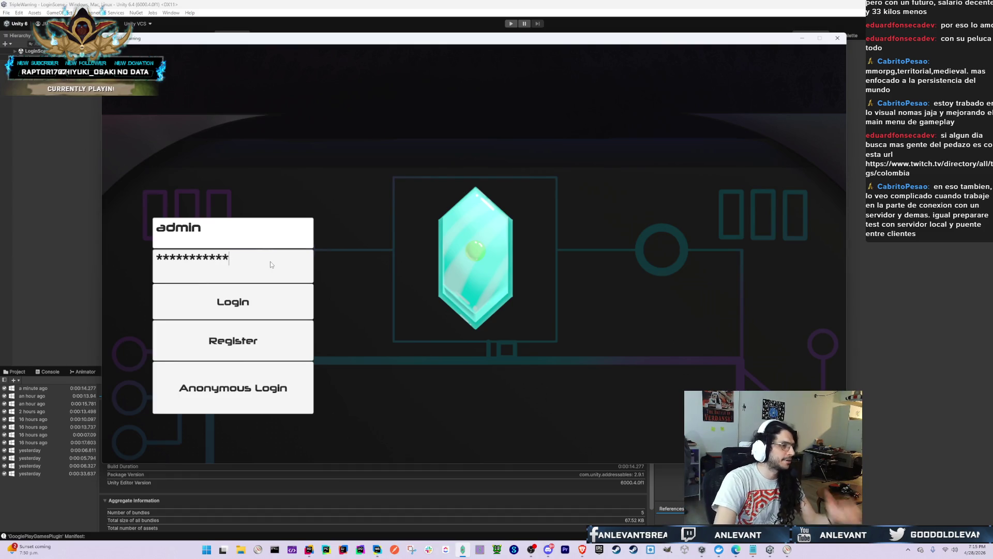
pyautogui.hotkey('ctrl', 'a')
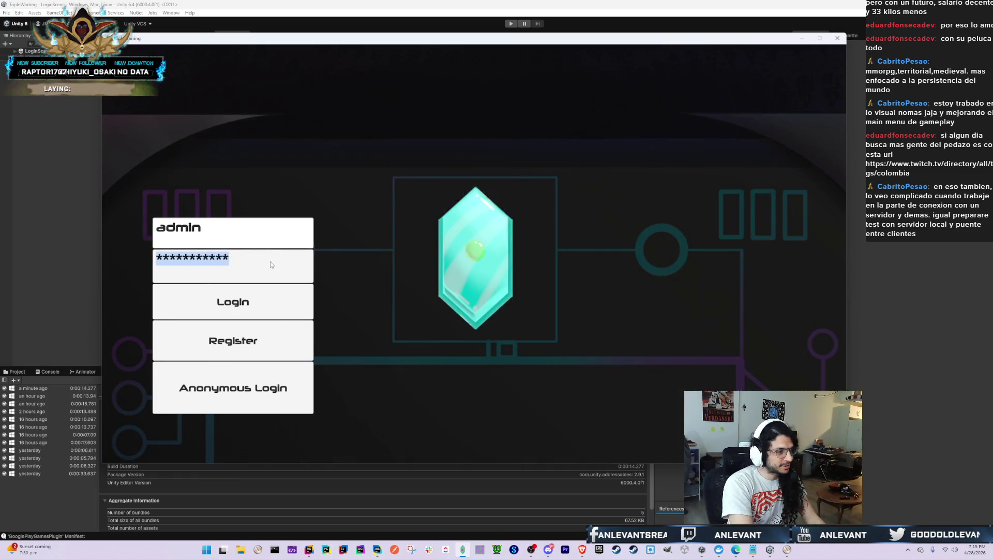
pyautogui.press('BackSpace')
pyautogui.write('***********')
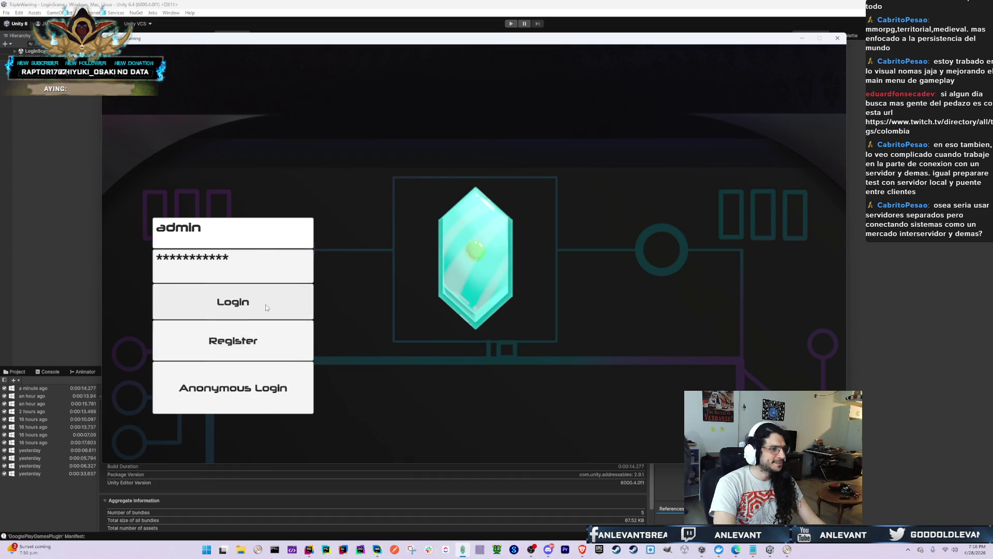
pyautogui.click(297, 315)
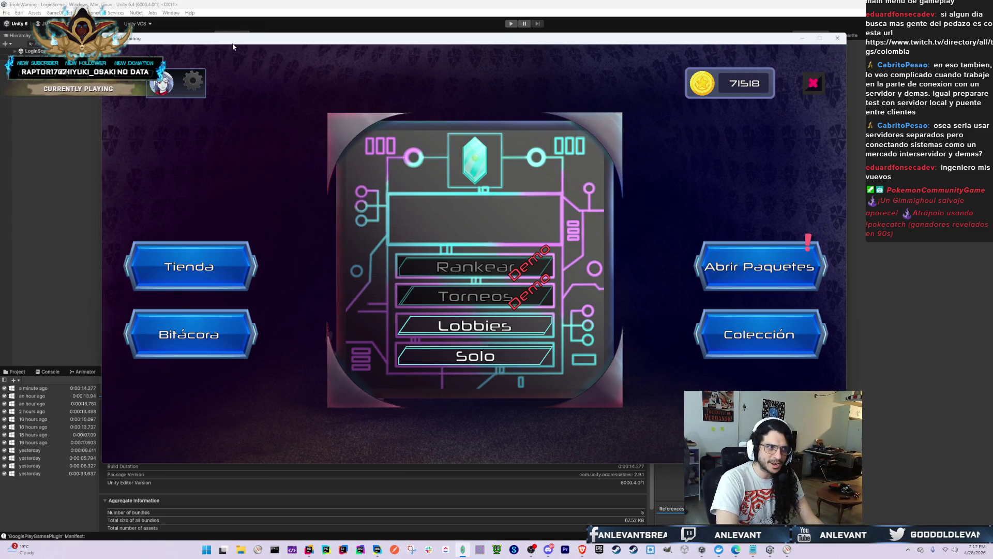
# Start Solo Historia mode, toggle the buildings list, and walk the character down the map
pyautogui.moveTo(233, 41); pyautogui.dragTo(216, 38)
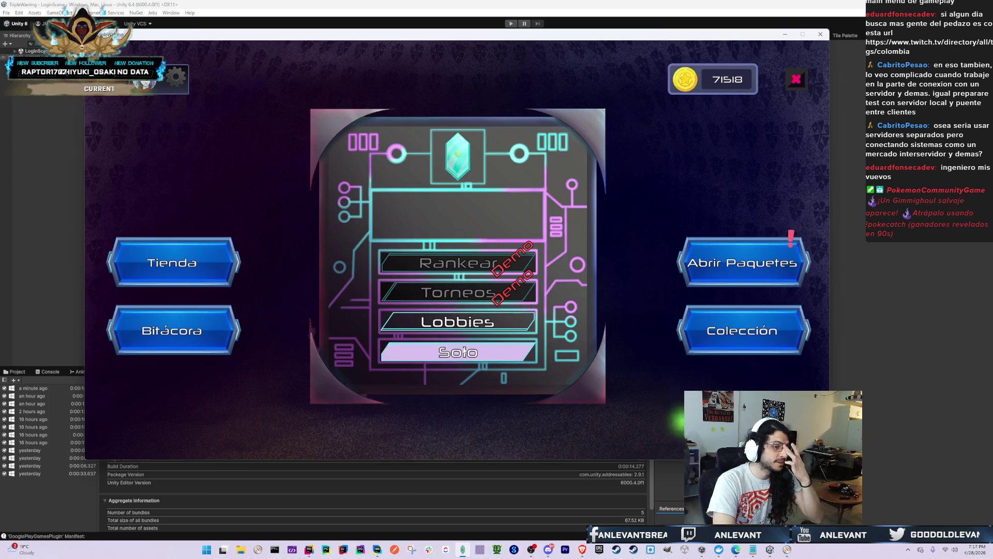
pyautogui.click(471, 352)
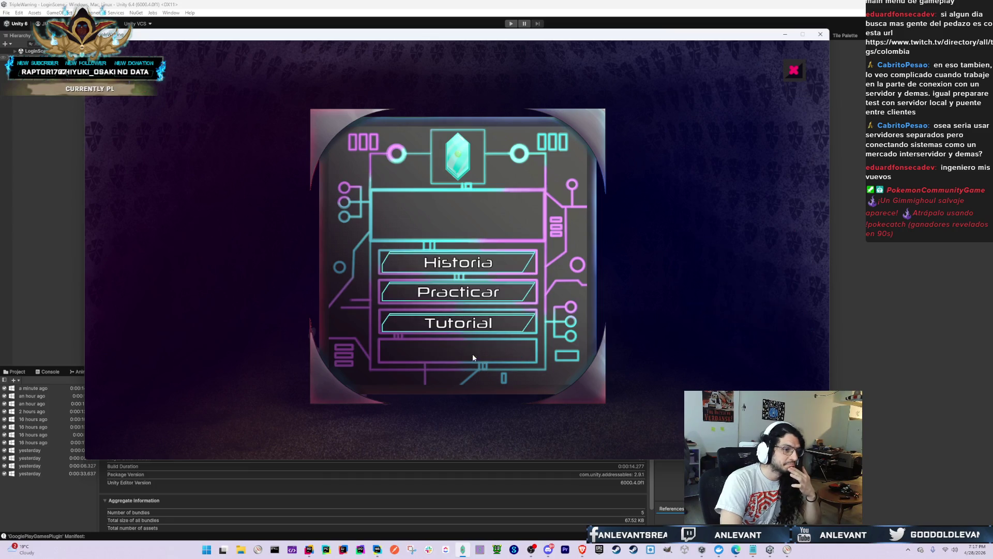
pyautogui.click(462, 266)
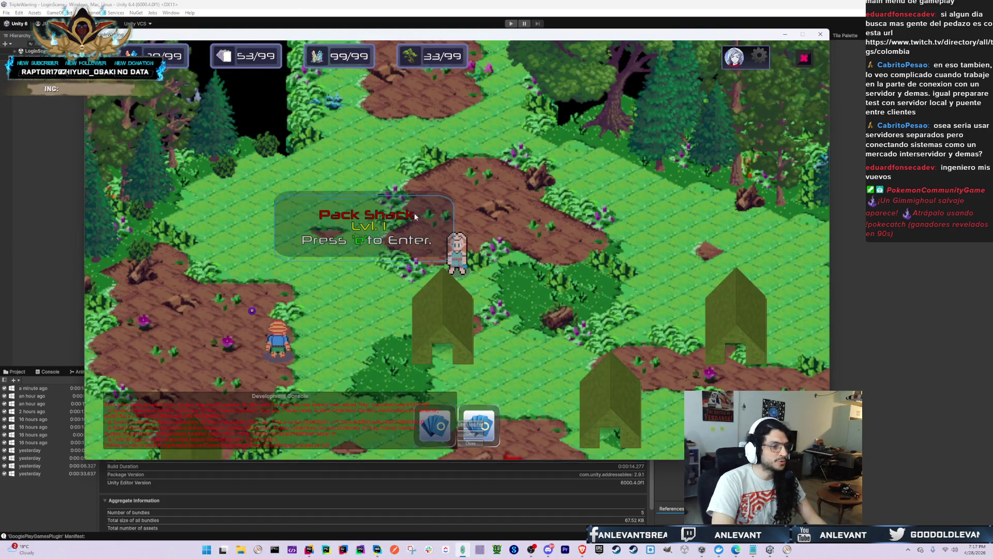
pyautogui.press('e')
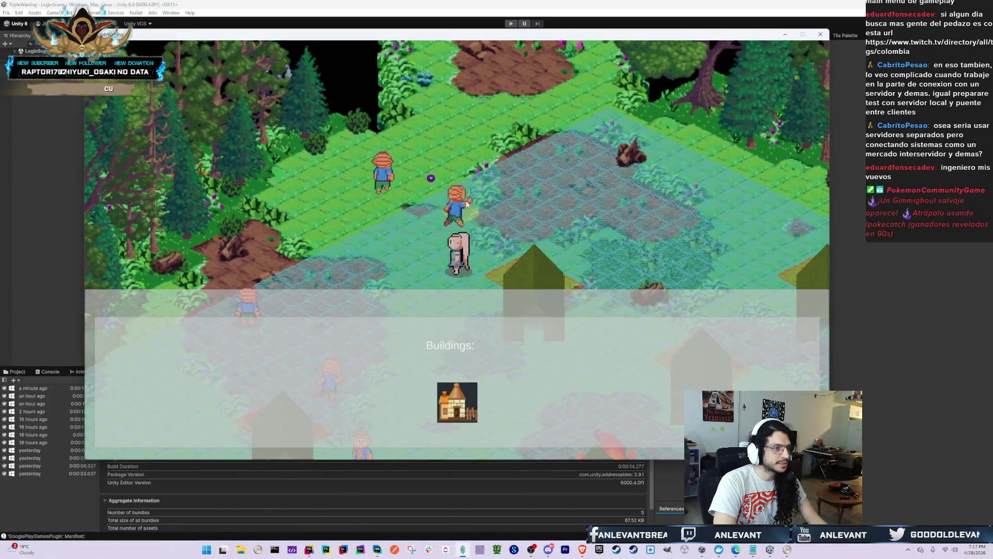
pyautogui.press('e')
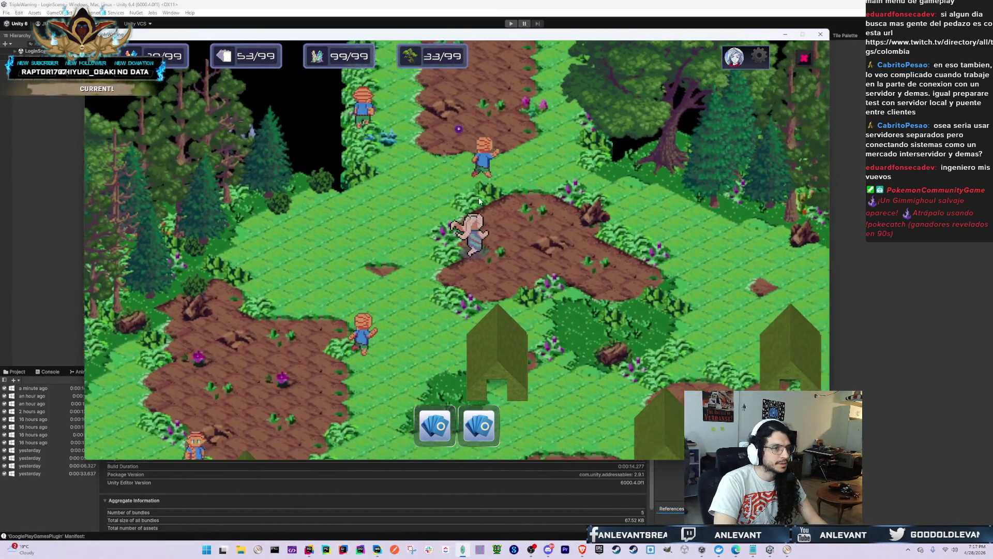
pyautogui.press('s')
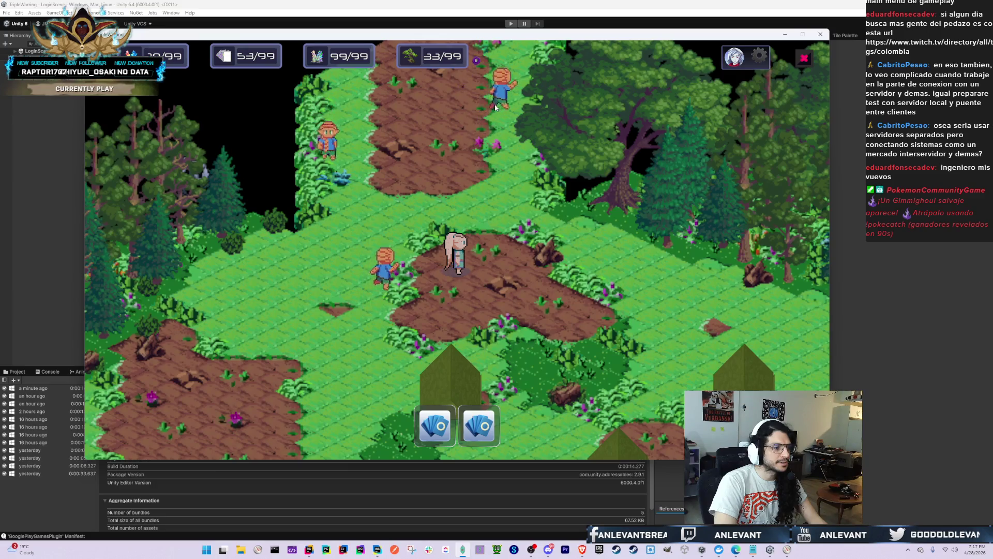
pyautogui.hotkey('alt', 'Tab')
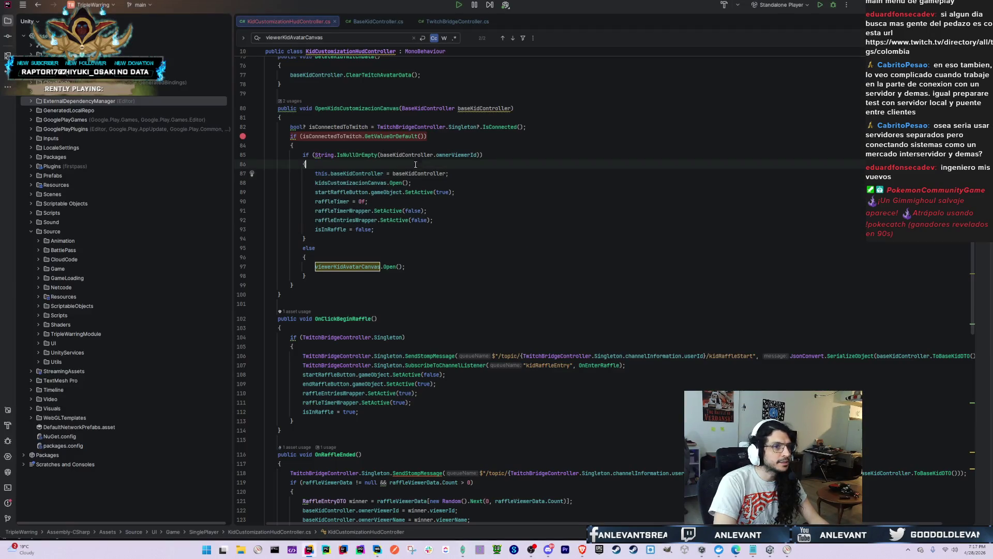
# Close the running game window and launch an F5 debug session of the standalone build
pyautogui.hotkey('alt', 'Tab')
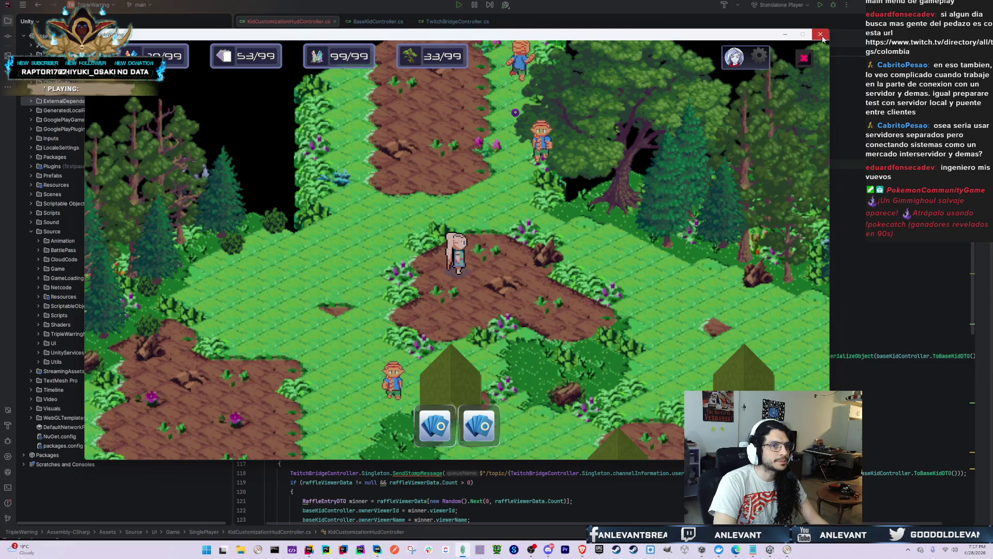
pyautogui.click(820, 34)
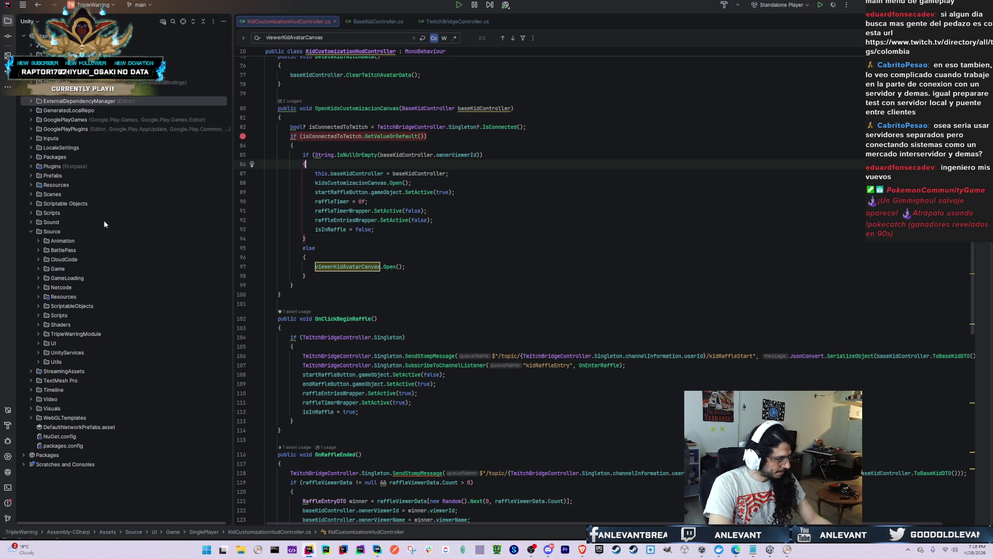
pyautogui.press('F5')
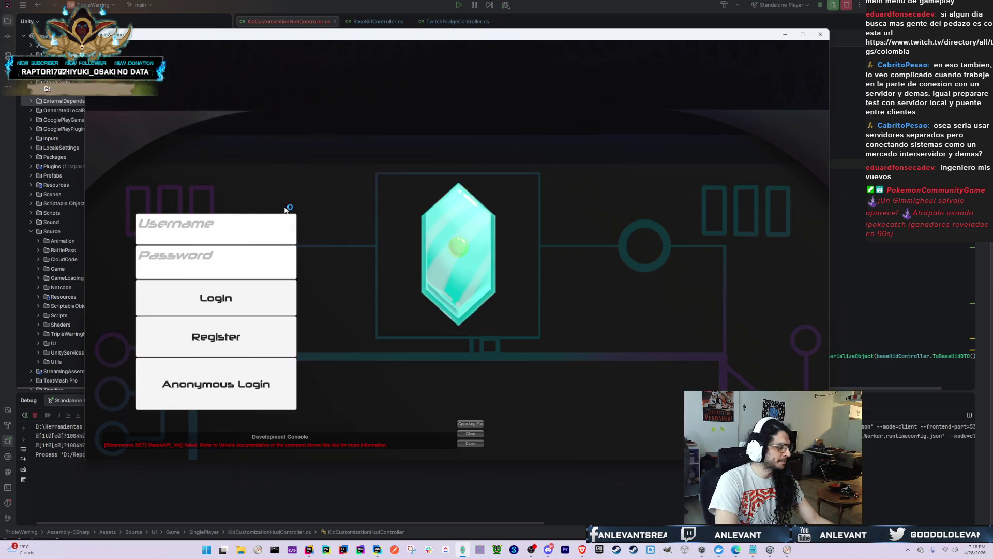
# Enter the username and password in TripleWarning and submit the login
pyautogui.click(478, 433)
pyautogui.click(239, 240)
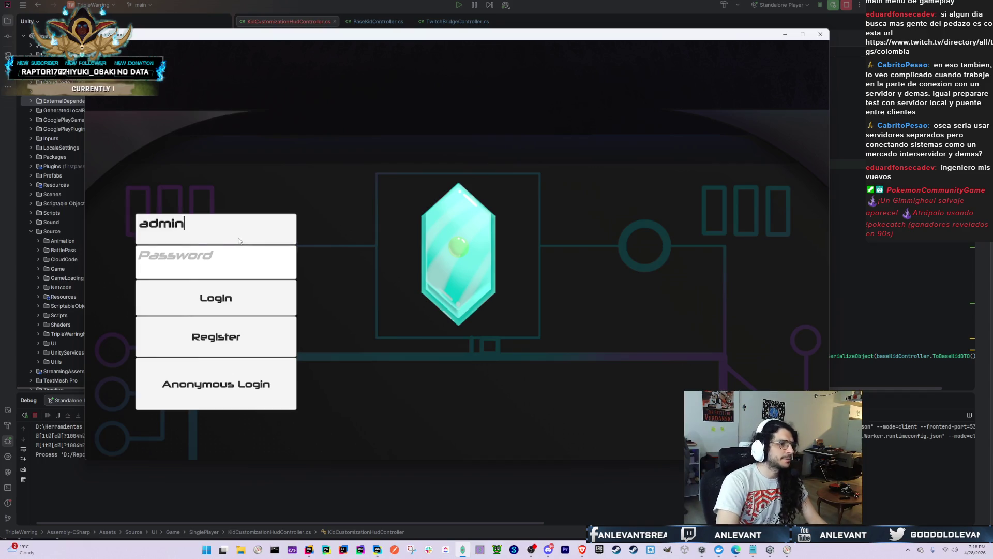
pyautogui.click(254, 260)
pyautogui.write('a')
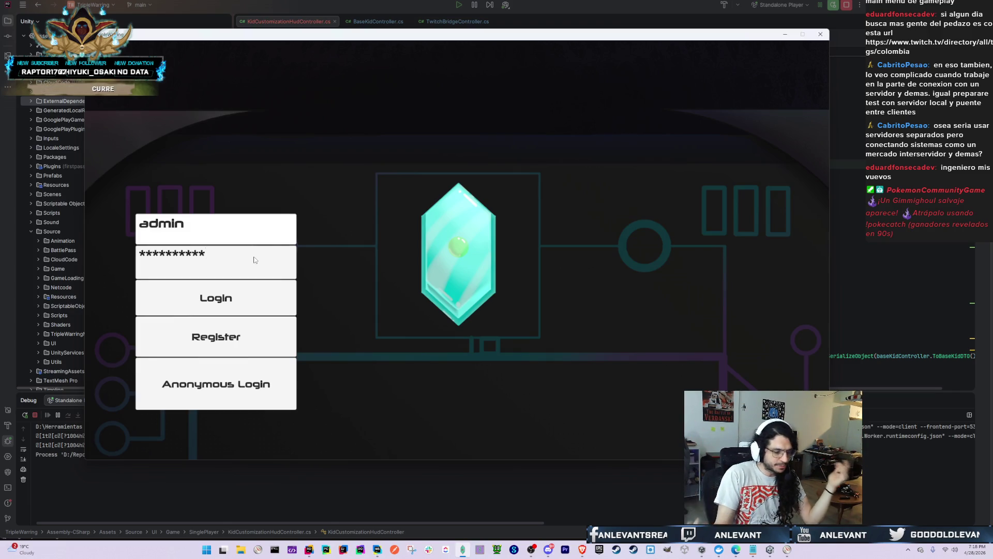
pyautogui.click(218, 306)
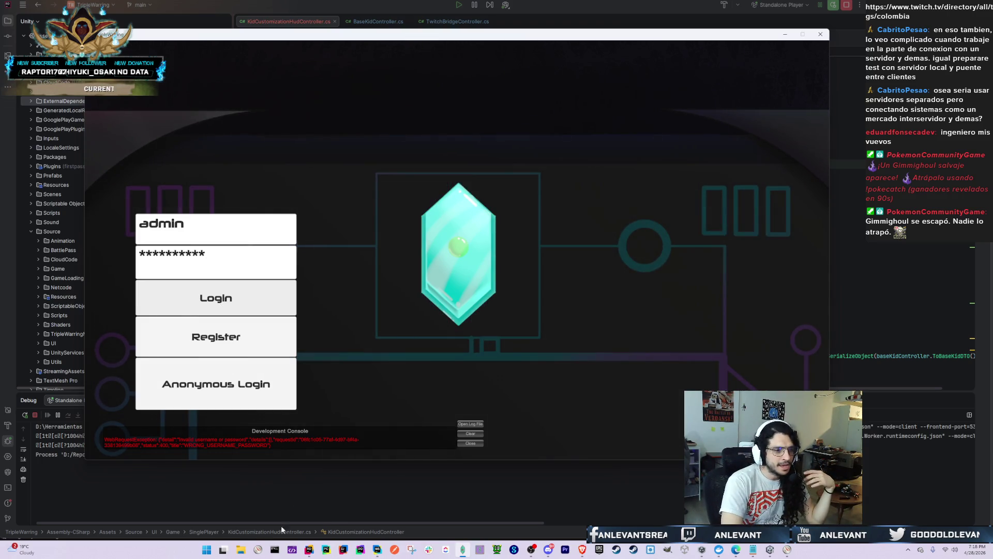
# Dismiss the Development Console error, retype the password and log in again
pyautogui.click(470, 442)
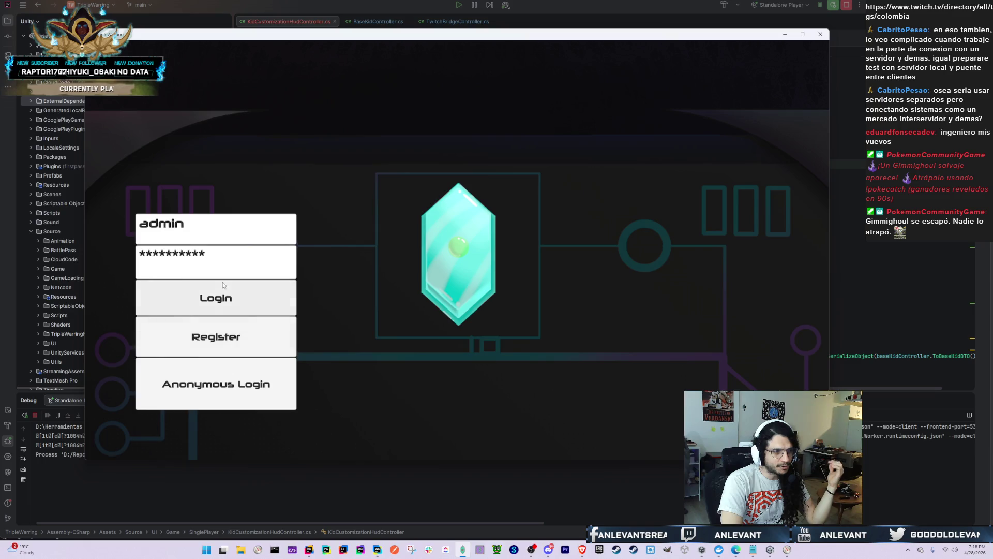
pyautogui.click(215, 299)
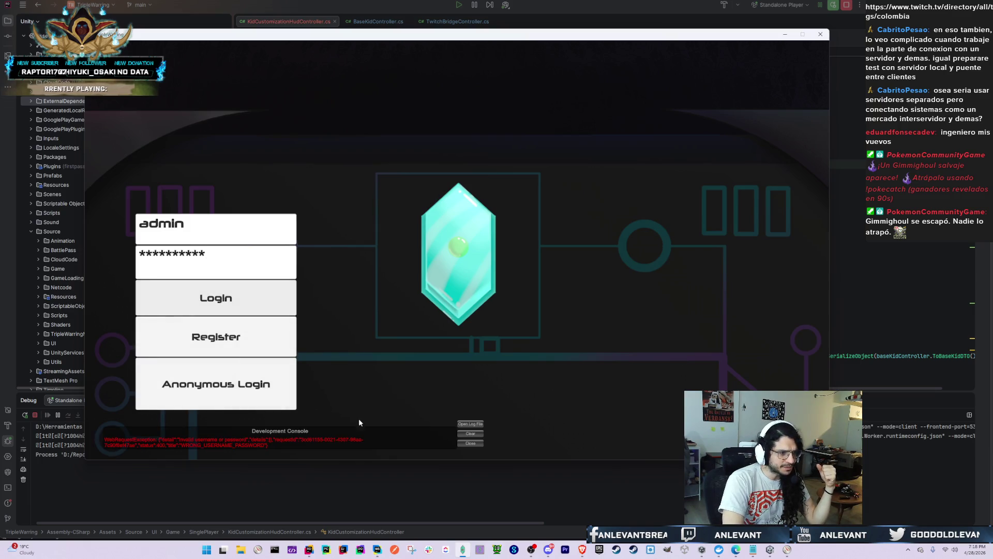
pyautogui.click(480, 433)
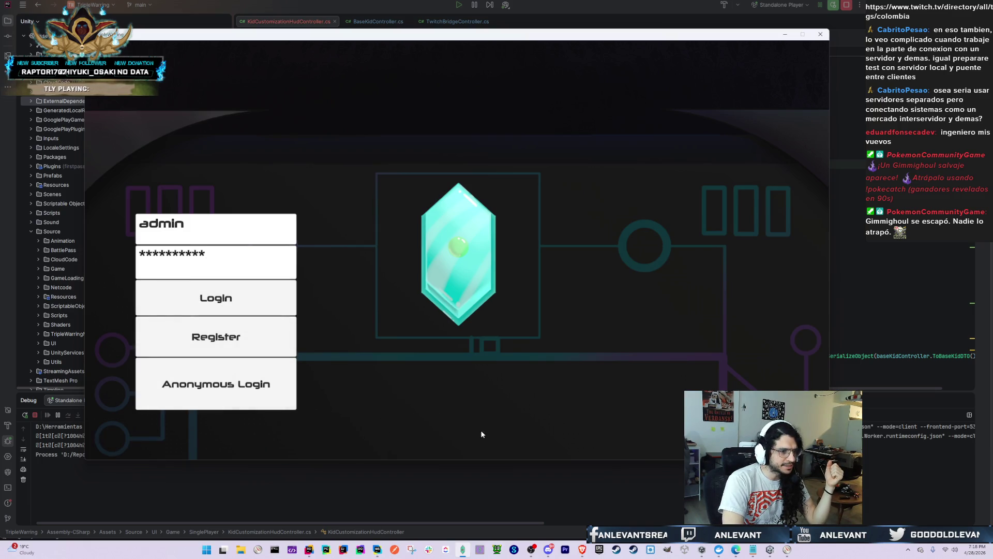
pyautogui.click(217, 231)
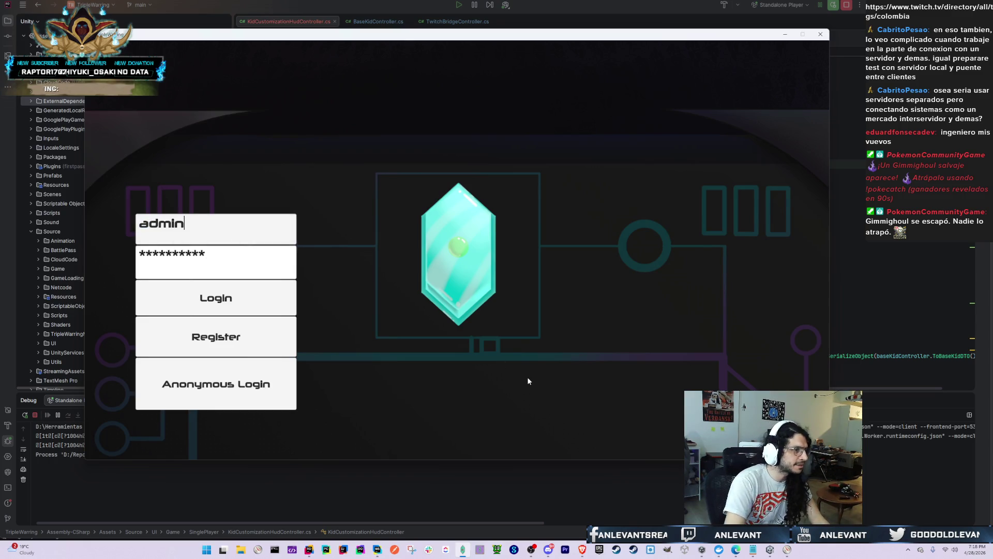
pyautogui.click(243, 261)
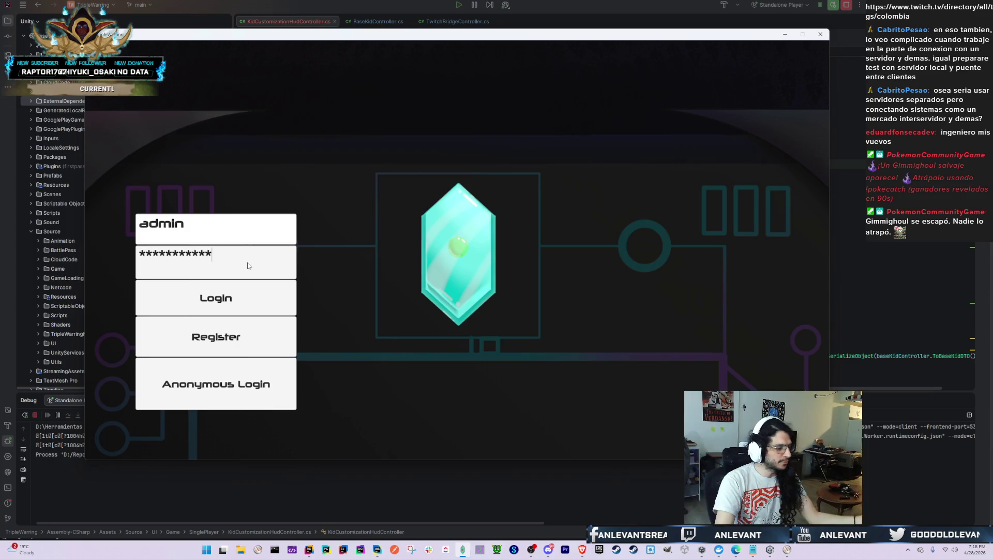
pyautogui.click(243, 299)
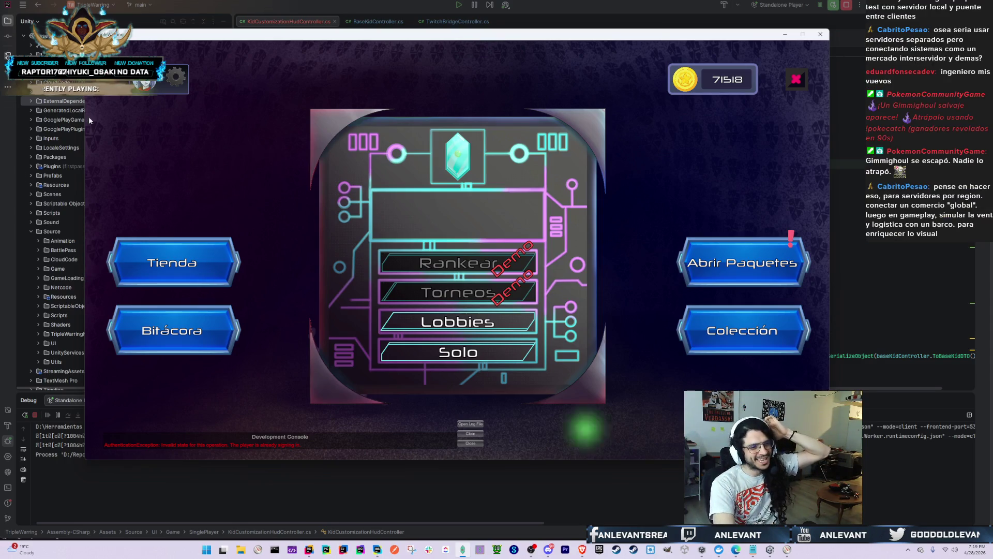
# Close the Development Console overlay and show the Solo play options
pyautogui.click(469, 442)
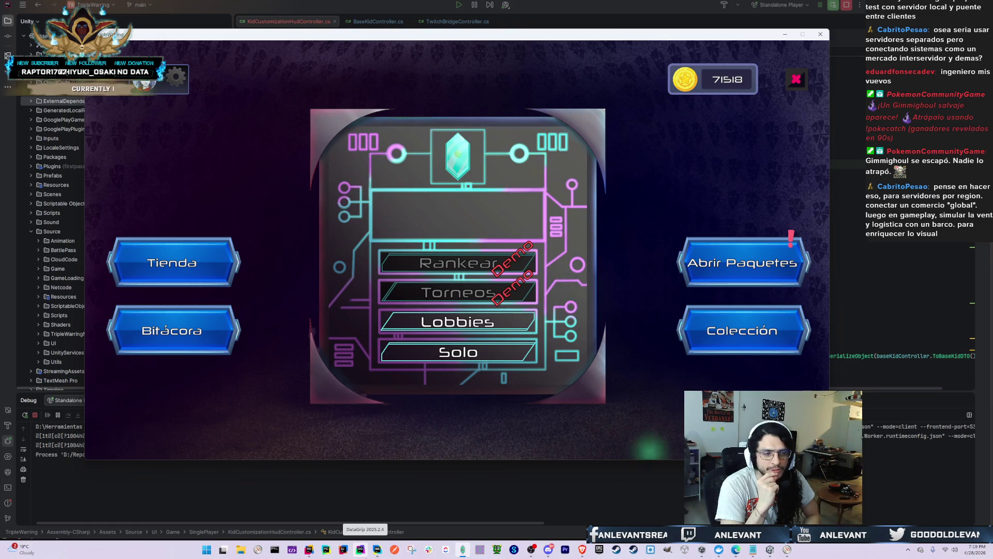
pyautogui.click(458, 352)
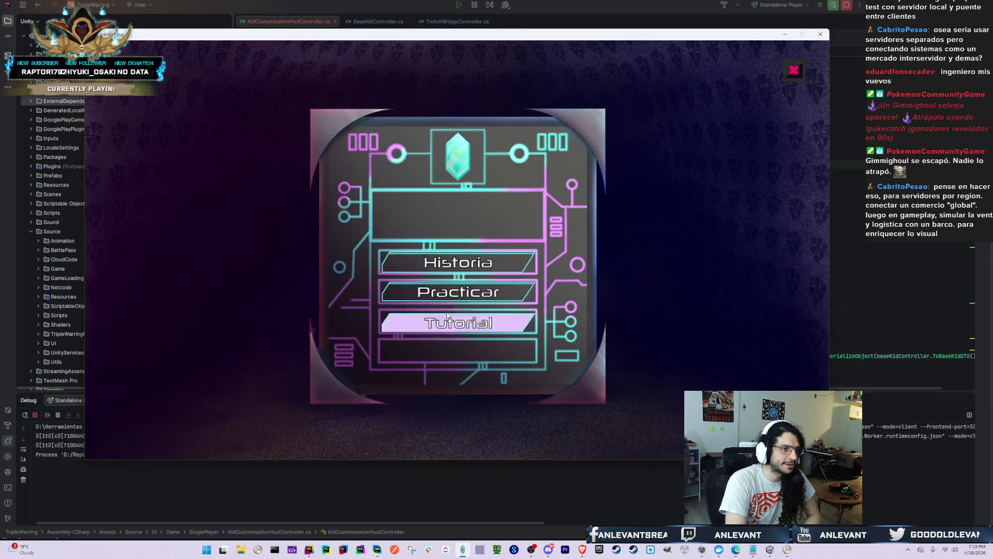
# Start Historia mode and walk the character south through the forest toward the House
pyautogui.click(458, 264)
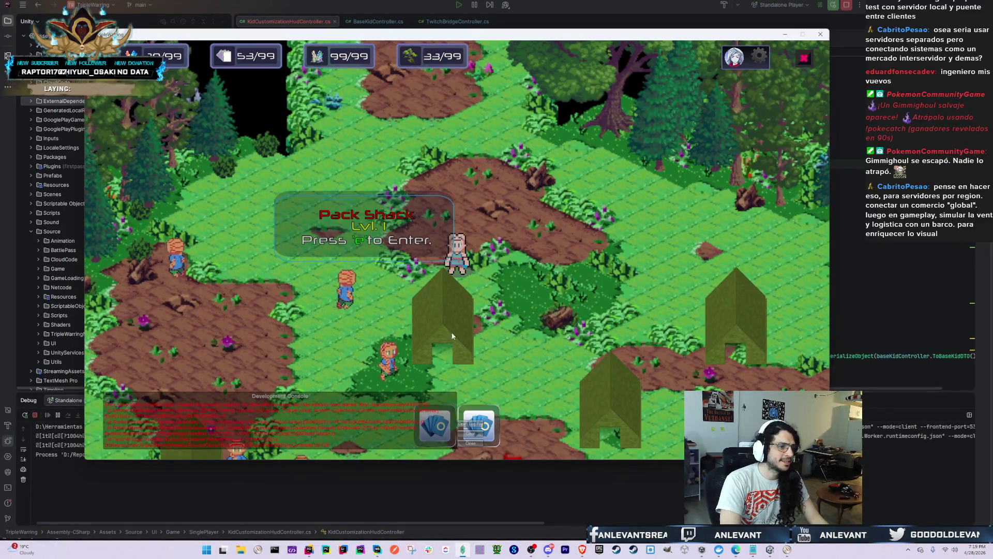
pyautogui.click(464, 435)
pyautogui.press('s')
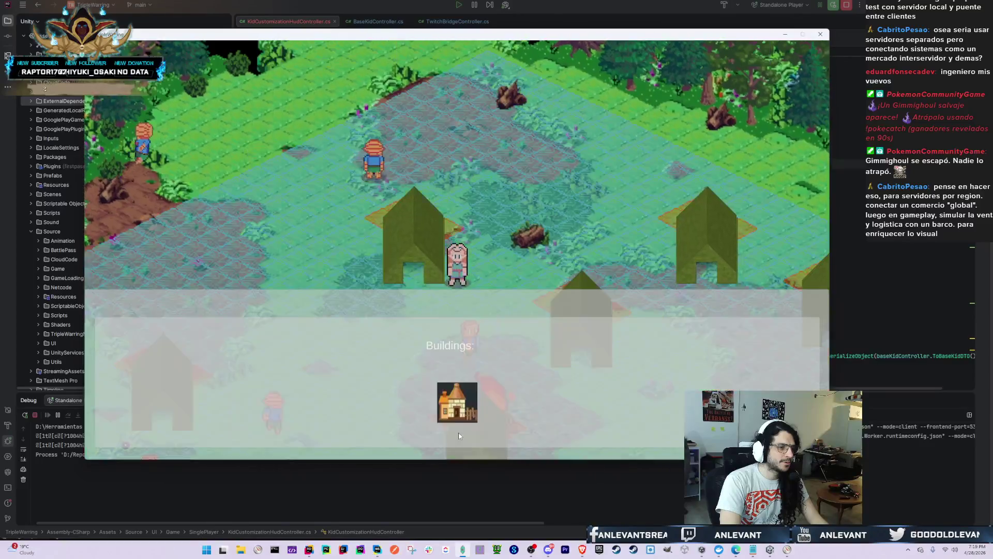
pyautogui.press('s')
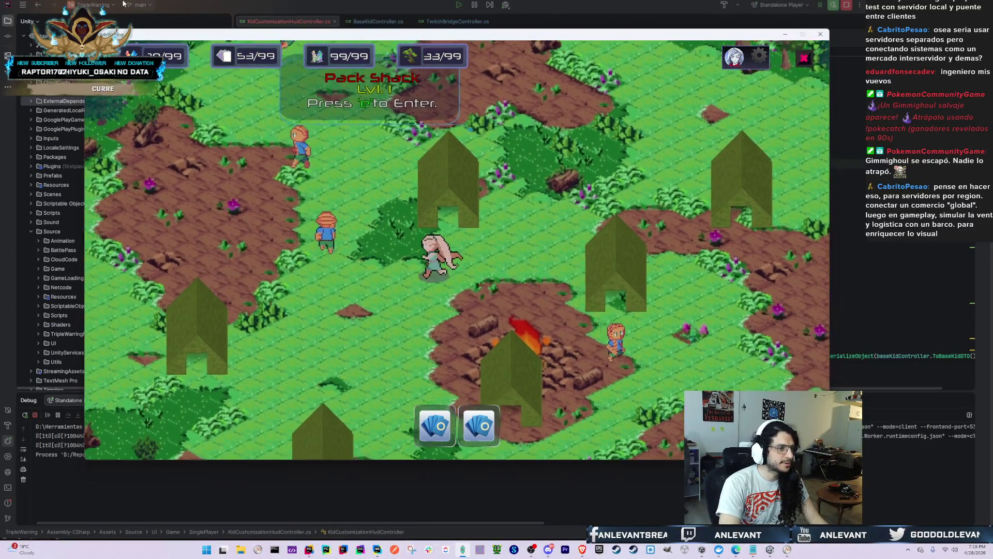
pyautogui.press('s')
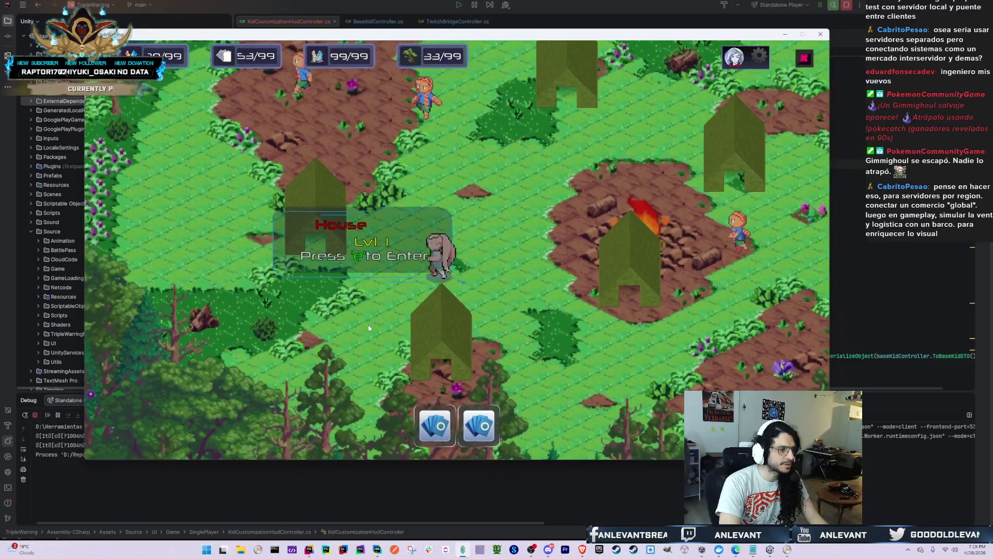
pyautogui.press('s')
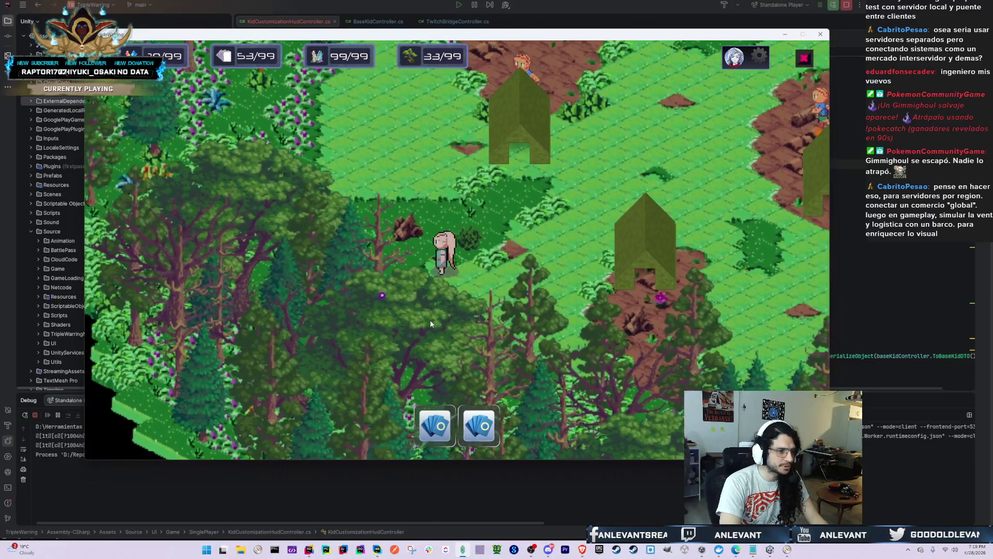
pyautogui.press('d')
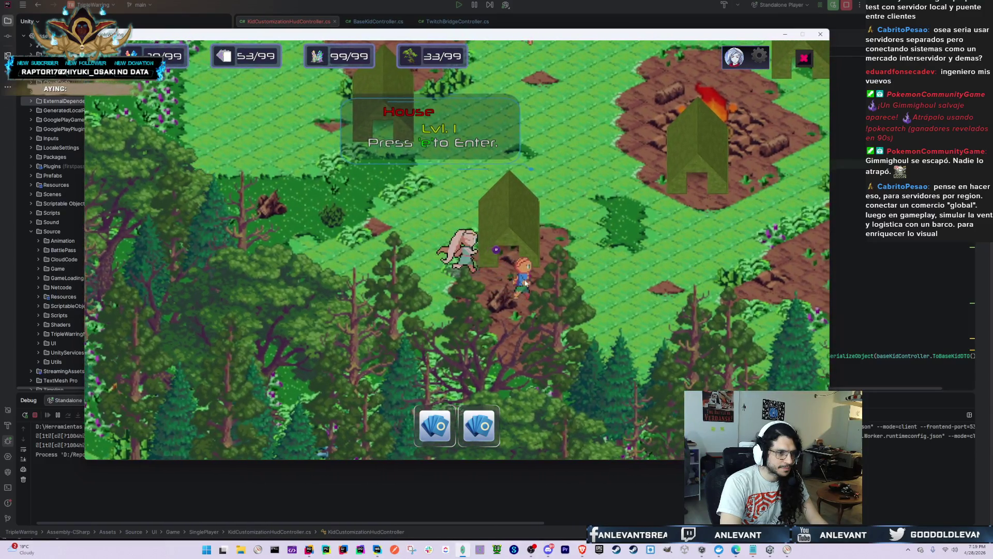
# Glance at Rider, walk the character north in game, then return to Rider
pyautogui.hotkey('alt', 'Tab')
pyautogui.click(295, 254)
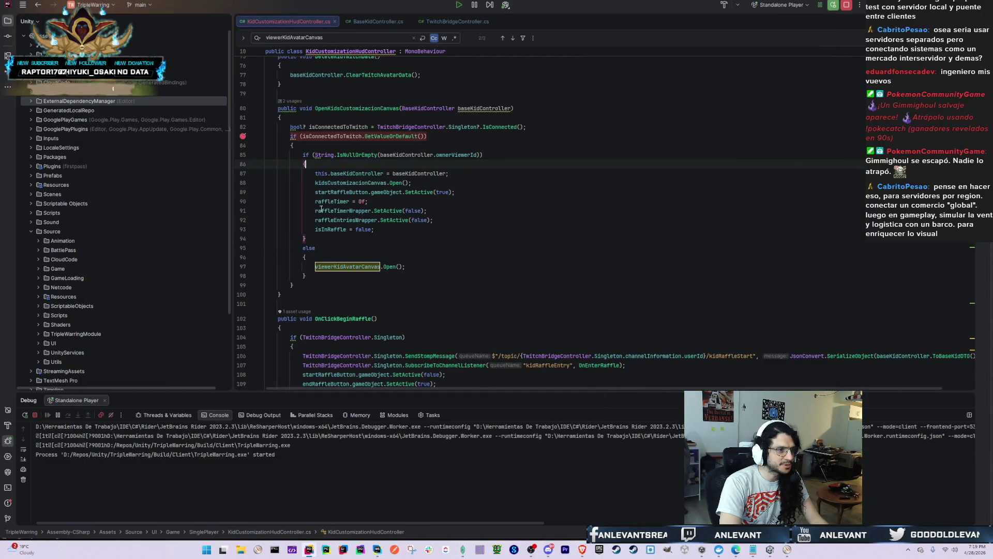
pyautogui.hotkey('alt', 'Tab')
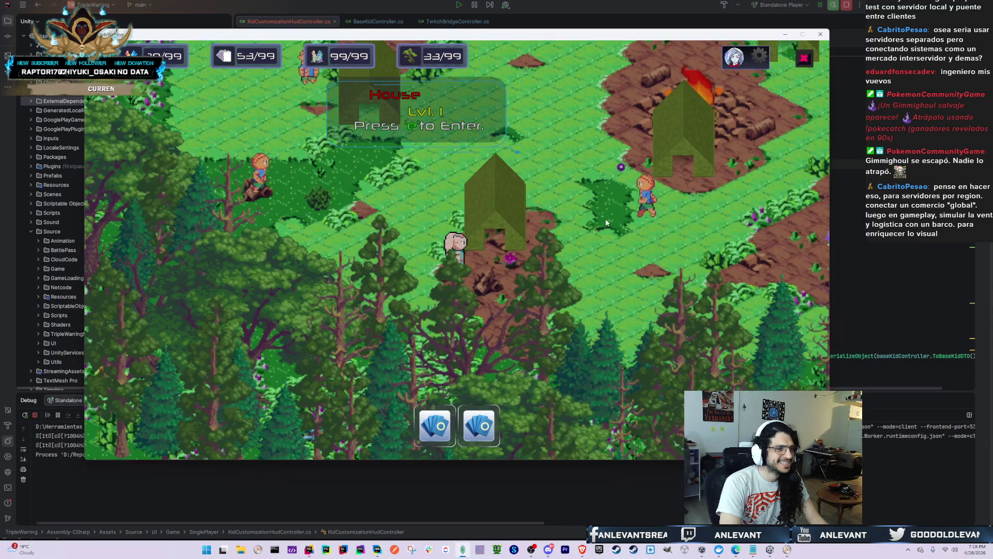
pyautogui.click(589, 192)
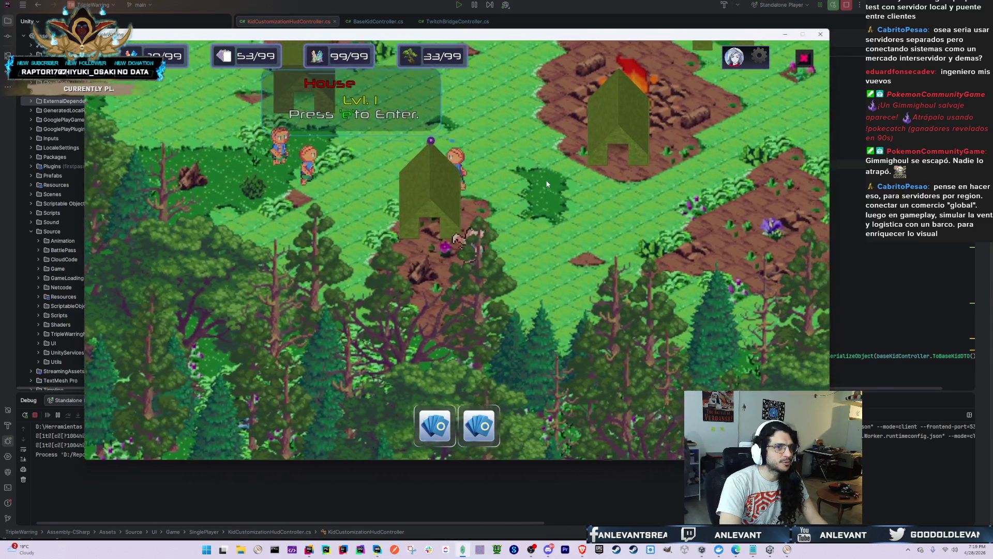
pyautogui.press('w')
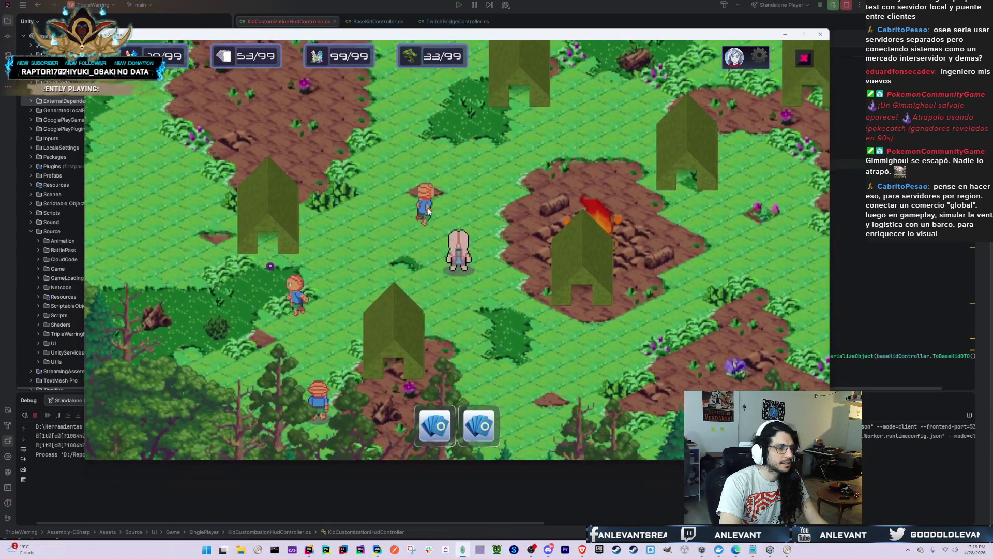
pyautogui.hotkey('alt', 'Tab')
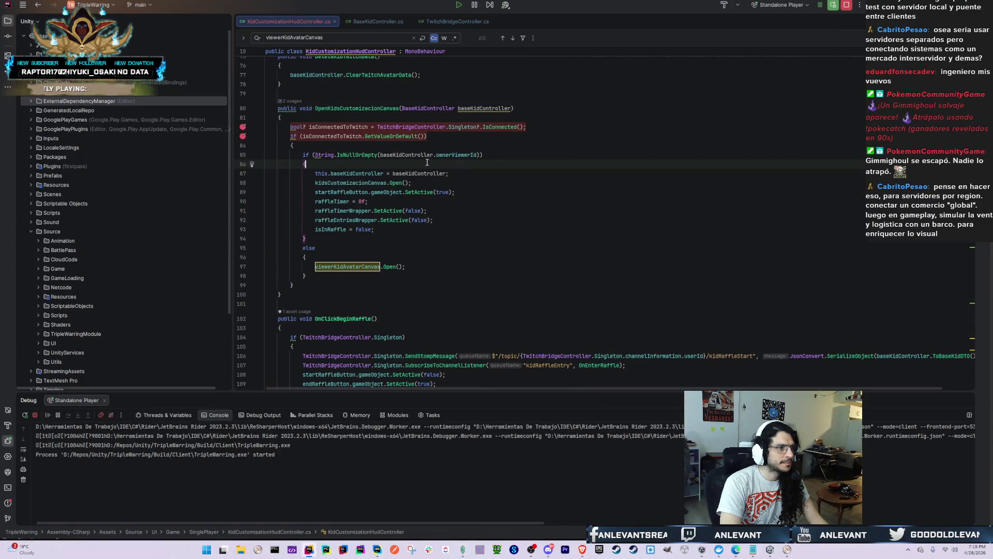
# Set a breakpoint on the onKidSelected invoke line in BaseKidController and hit it by clicking a kid
pyautogui.click(367, 22)
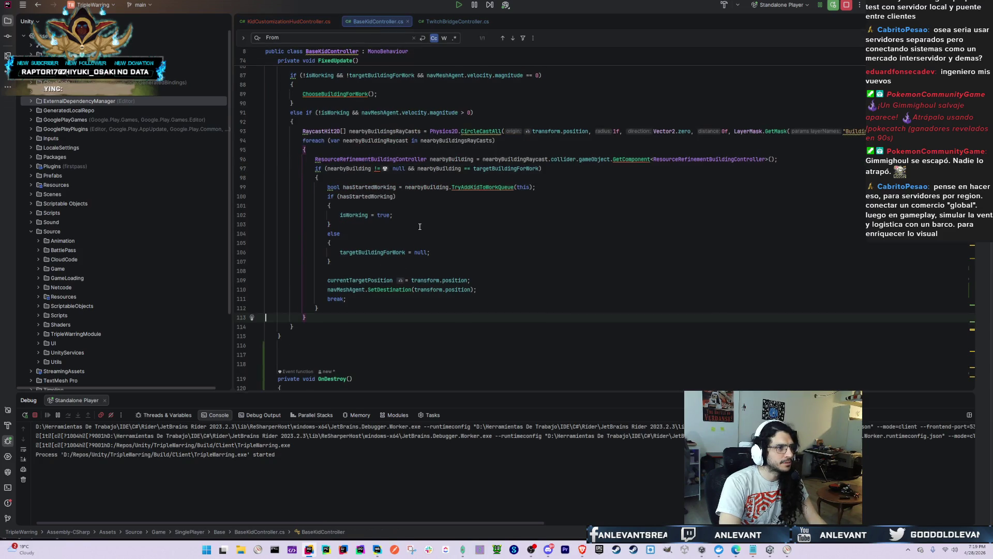
pyautogui.scroll(-4, 393, 259)
pyautogui.hotkey('ctrl', 'f')
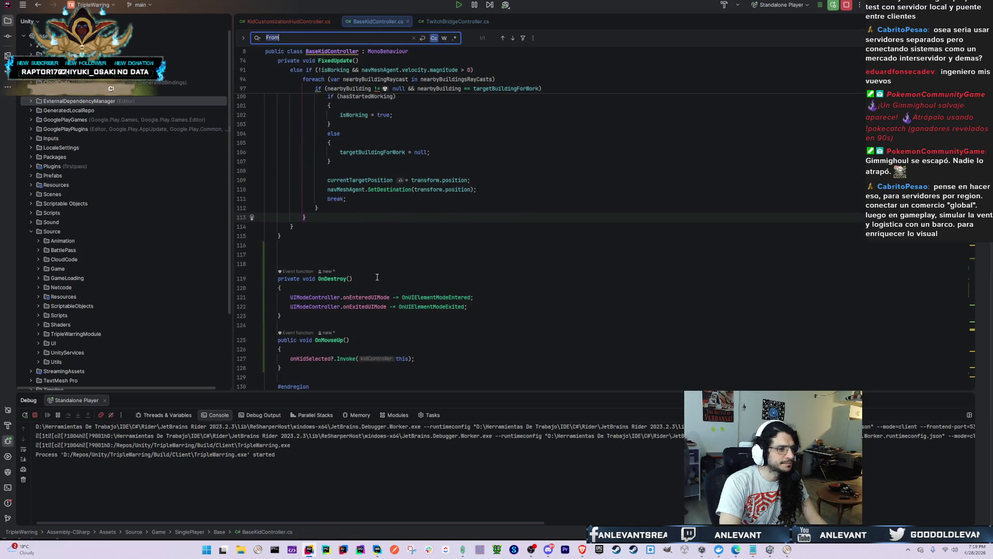
pyautogui.click(244, 359)
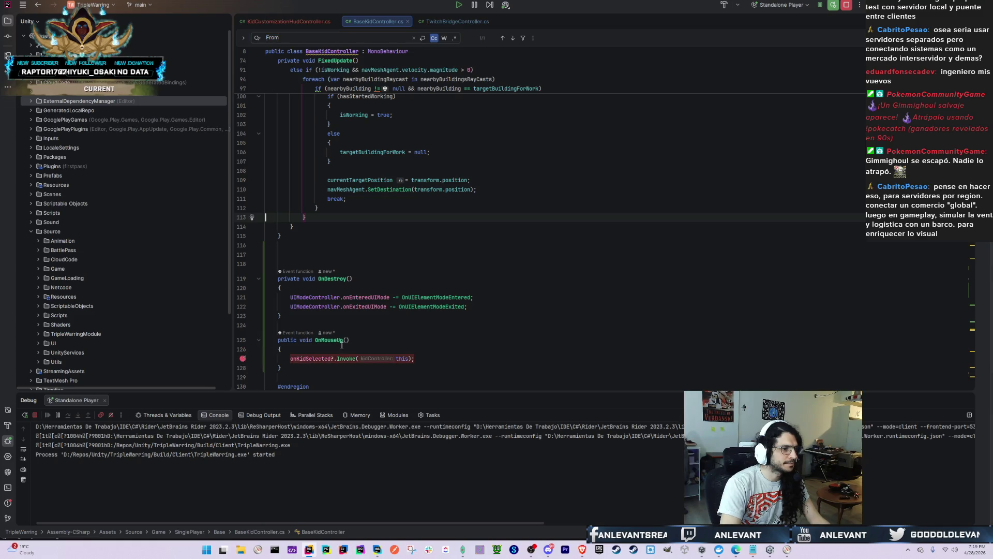
pyautogui.hotkey('alt', 'Tab')
pyautogui.click(545, 187)
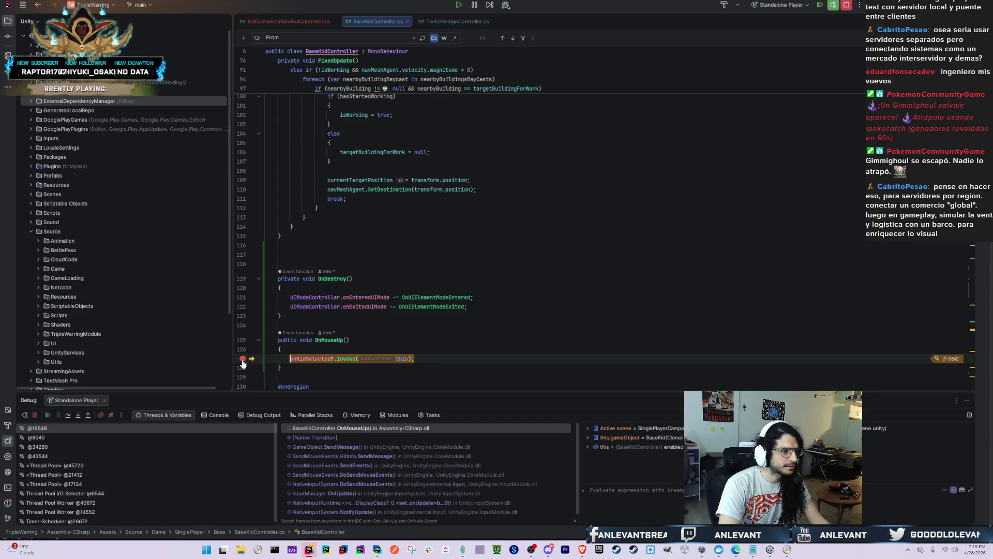
# Remove the line 127 breakpoint and find onKidSelected's usage in KidCustomizationHudController
pyautogui.click(242, 358)
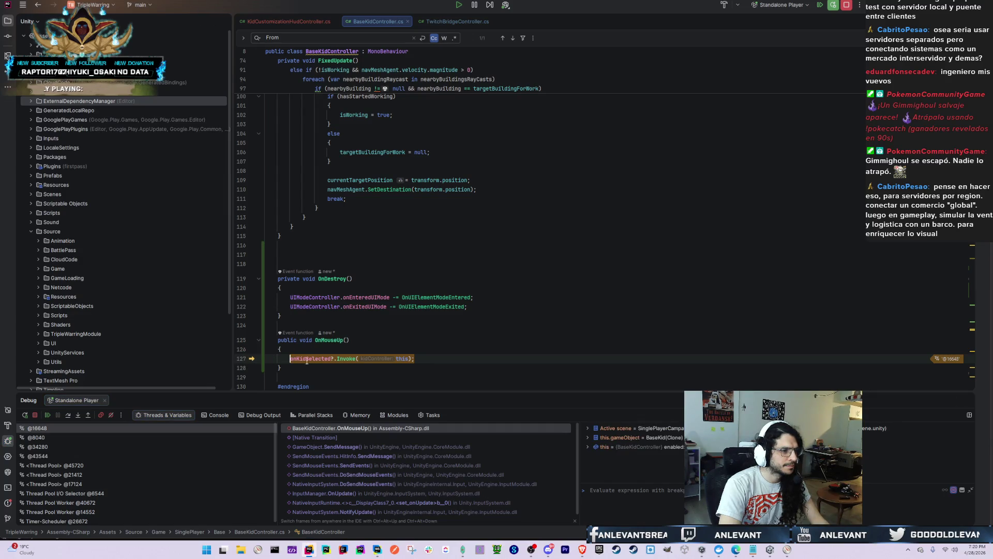
pyautogui.doubleClick(315, 358)
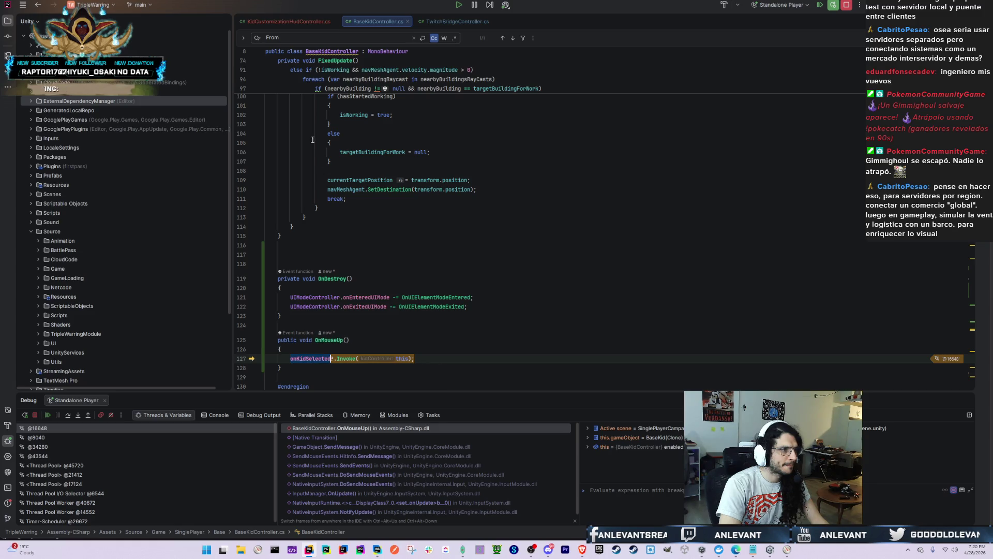
pyautogui.hotkey('ctrl', 'f')
pyautogui.click(293, 23)
pyautogui.scroll(2, 450, 194)
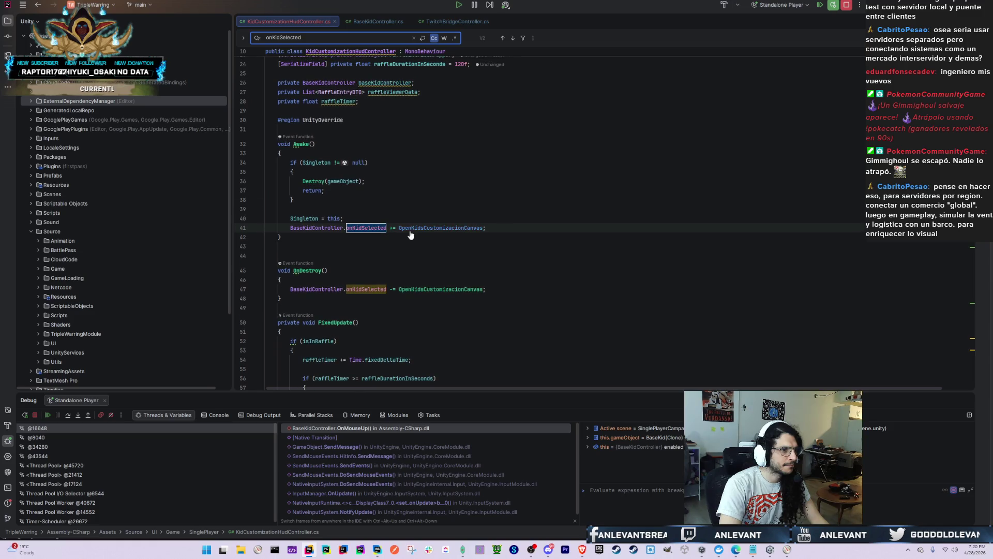
pyautogui.keyDown('ctrl'); pyautogui.click(410, 227); pyautogui.keyUp('ctrl')
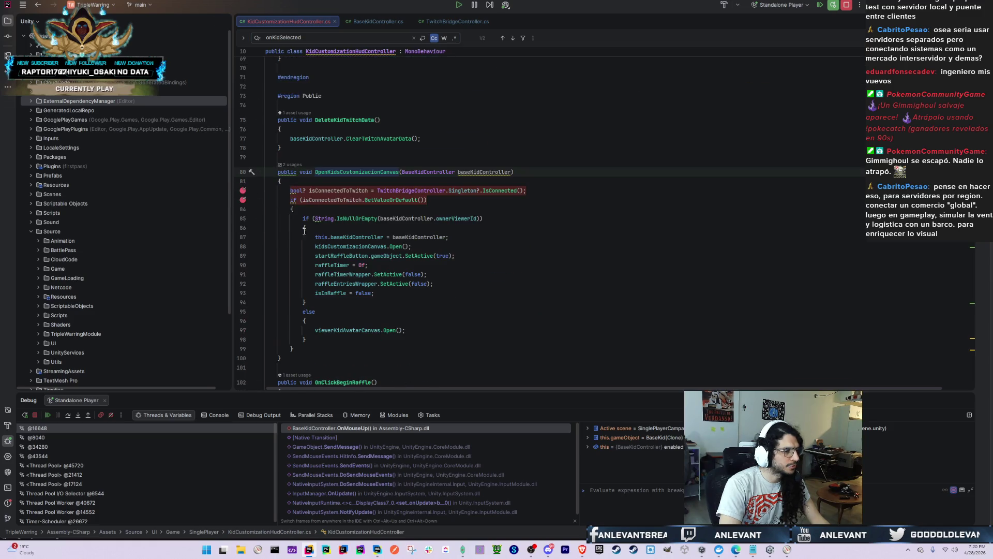
# Resume the game and set a breakpoint on the onKidSelected unsubscribe line in OnDestroy
pyautogui.click(47, 415)
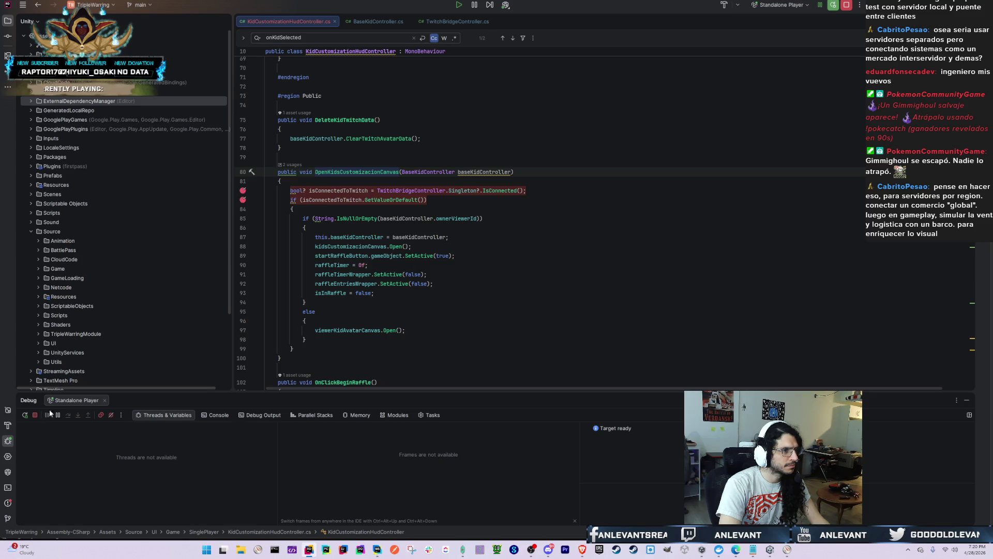
pyautogui.hotkey('alt', 'Tab')
pyautogui.scroll(10, 508, 210)
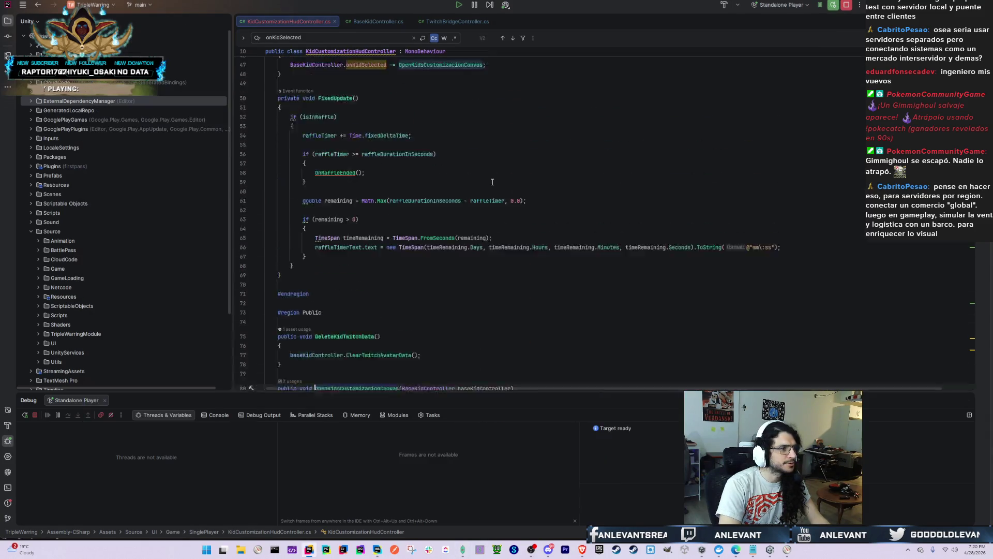
pyautogui.scroll(-2, 507, 210)
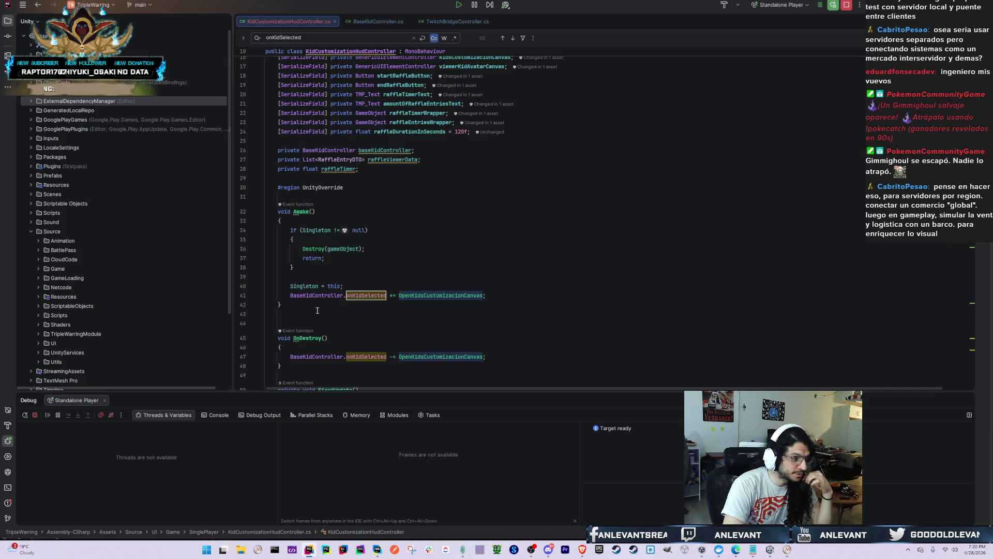
pyautogui.click(243, 357)
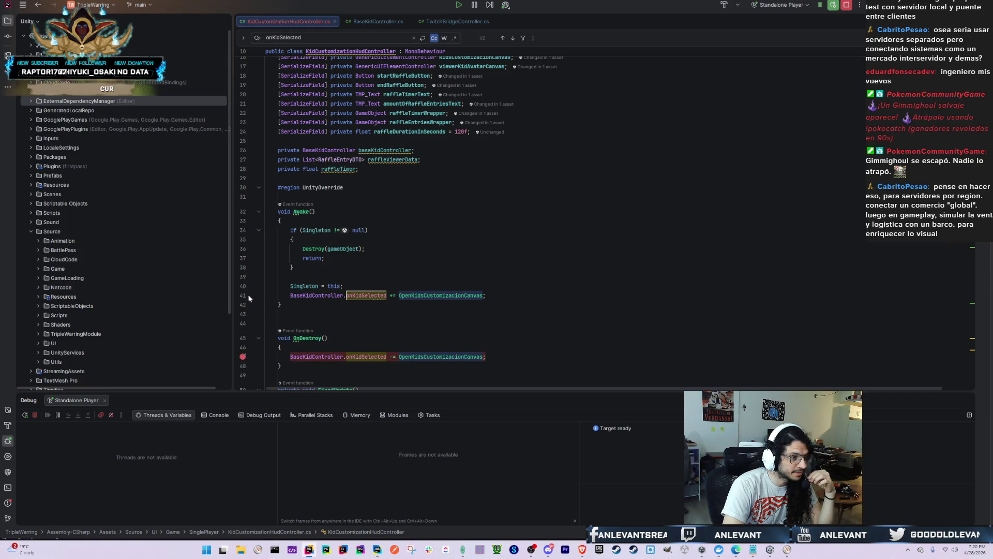
pyautogui.hotkey('alt', 'Tab')
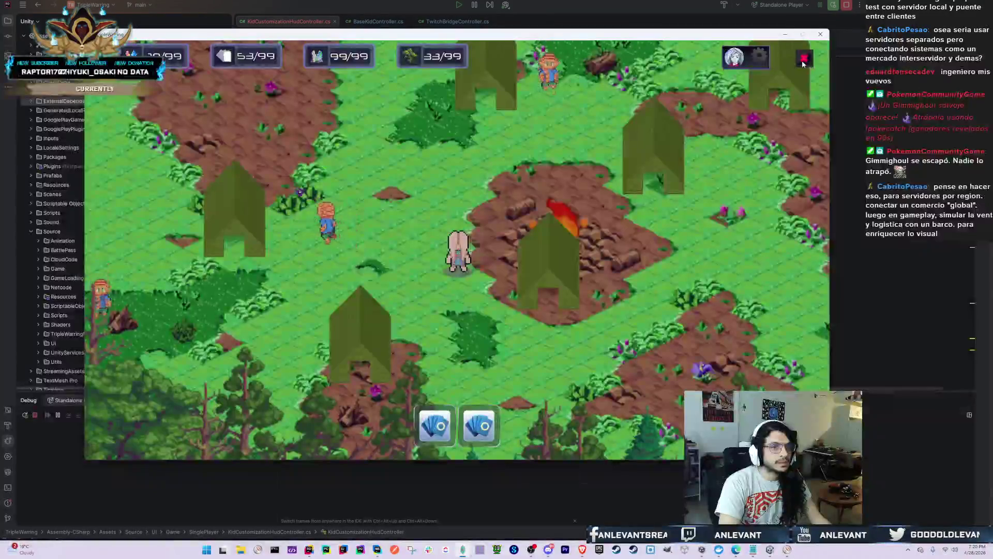
# Leave the map to the main menu and restart Historia from Solo
pyautogui.click(803, 60)
pyautogui.click(473, 341)
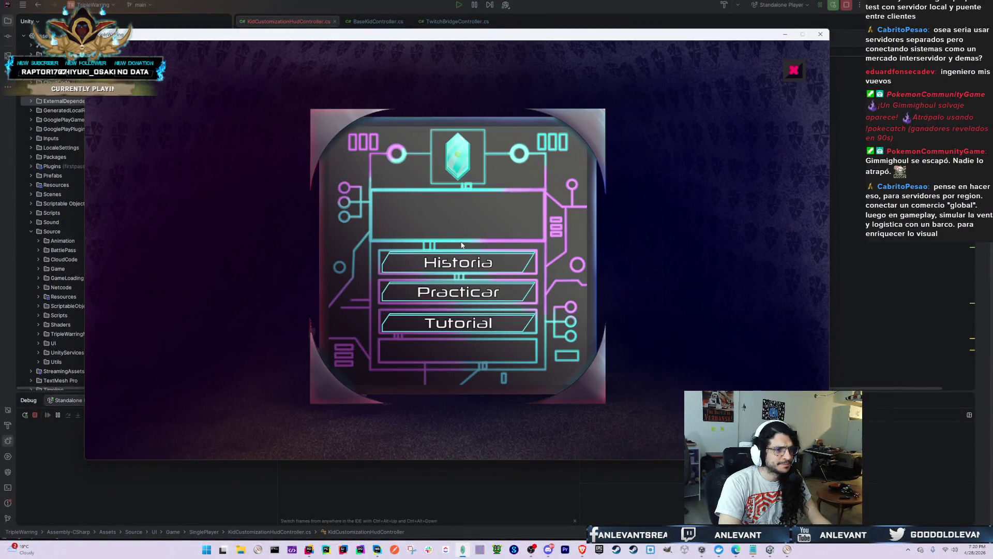
pyautogui.click(474, 259)
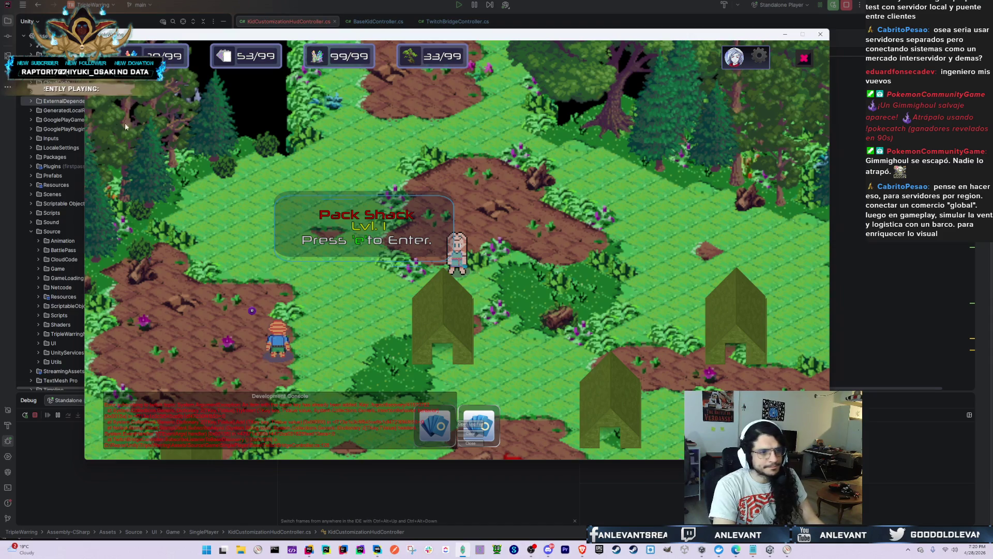
# Toggle the Buildings panel in game, then flag the onKidSelected subscribe line in Awake
pyautogui.hotkey('alt', 'Tab')
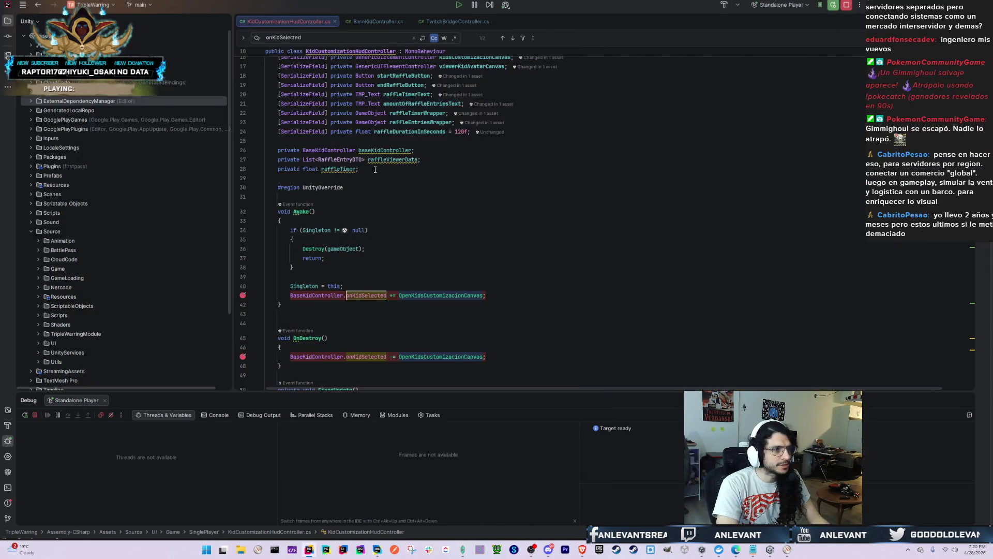
pyautogui.hotkey('alt', 'Tab')
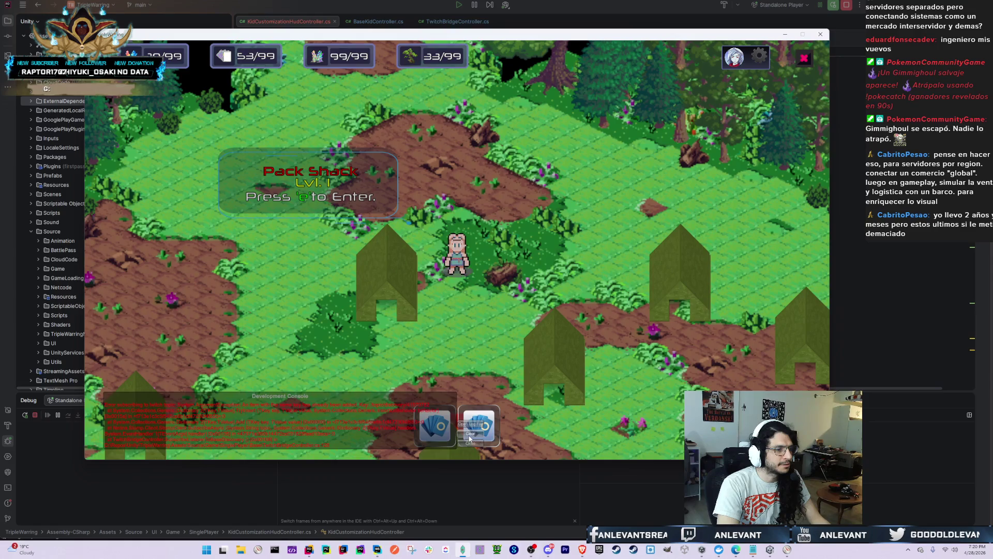
pyautogui.click(470, 411)
pyautogui.click(470, 411)
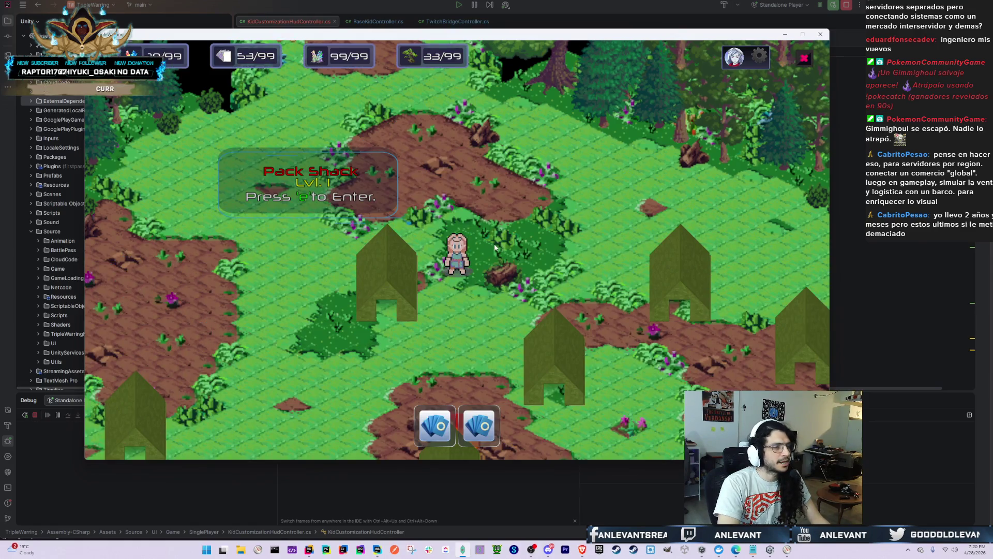
pyautogui.hotkey('alt', 'Tab')
pyautogui.click(516, 257)
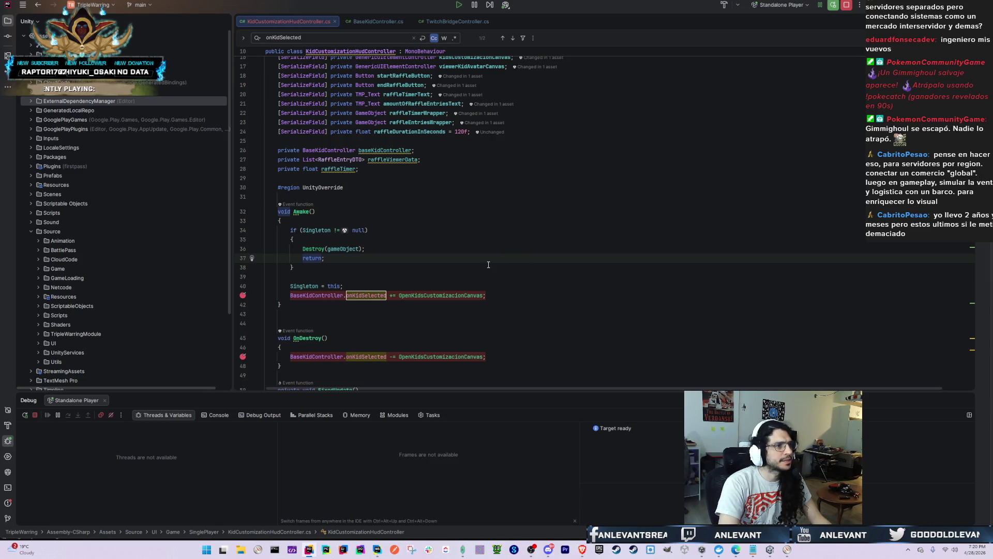
# Bring Unity to the front, maximize and restore the Console, and open the Hierarchy context menu
pyautogui.hotkey('alt', 'Tab')
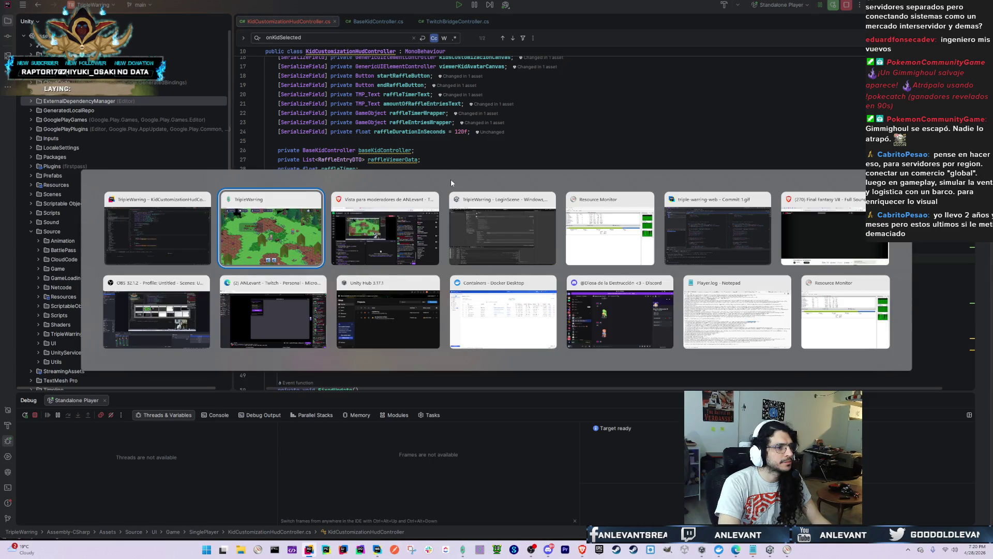
pyautogui.click(450, 217)
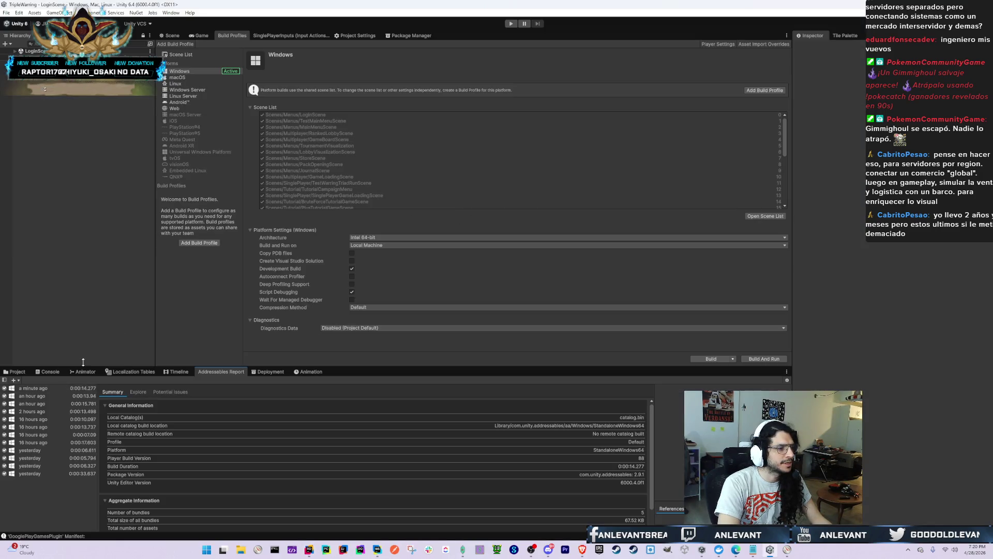
pyautogui.doubleClick(49, 371)
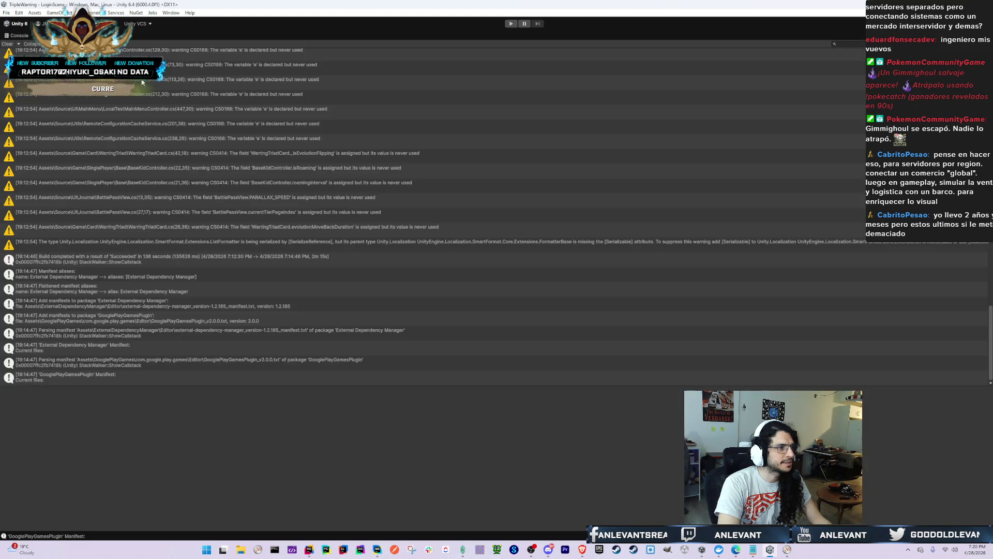
pyautogui.doubleClick(19, 35)
pyautogui.rightClick(67, 61)
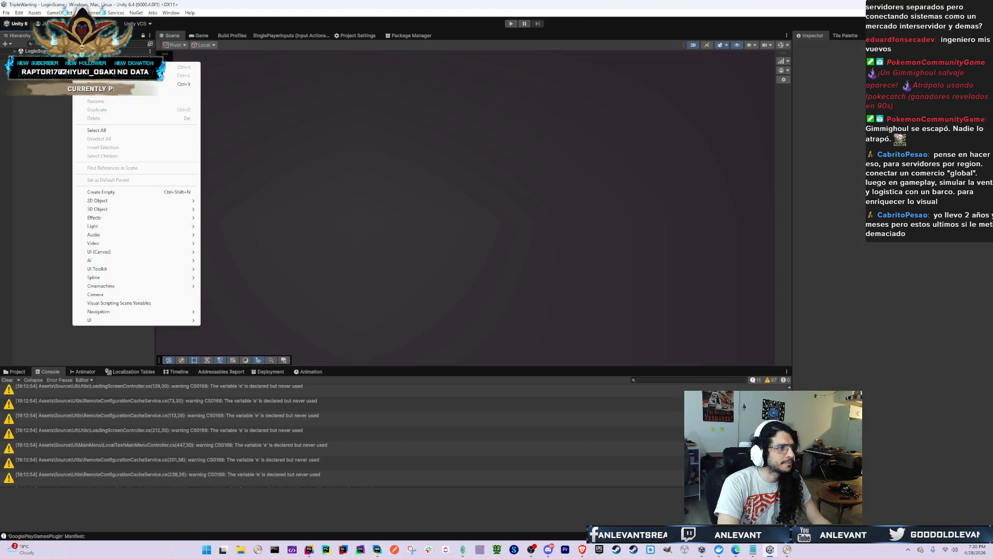
# Select Canvas > KidCustomizationWrapper in the Hierarchy and make it active
pyautogui.click(76, 125)
pyautogui.press('Up')
pyautogui.press('Up')
pyautogui.press('Up')
pyautogui.press('Right')
pyautogui.press('Down')
pyautogui.press('Down')
pyautogui.press('Down')
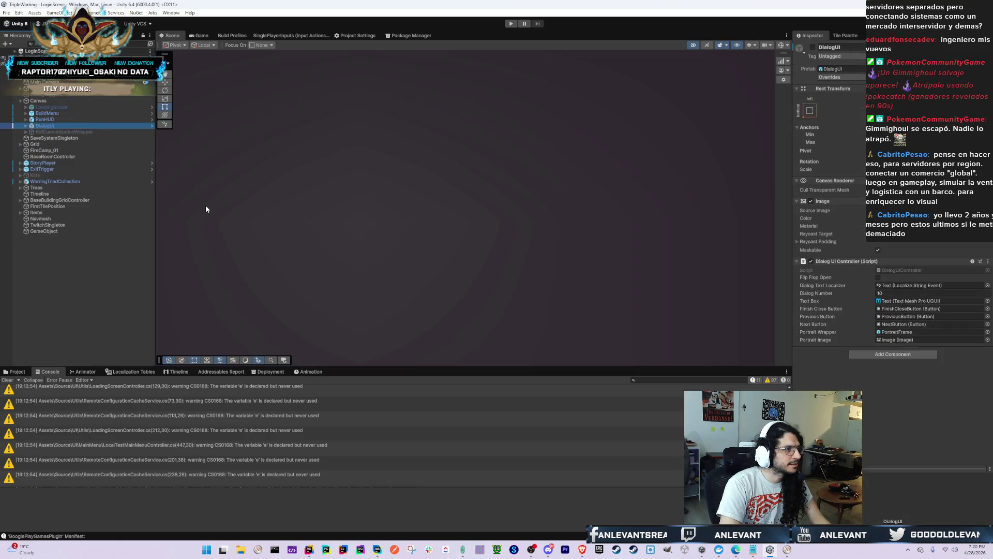
pyautogui.click(813, 47)
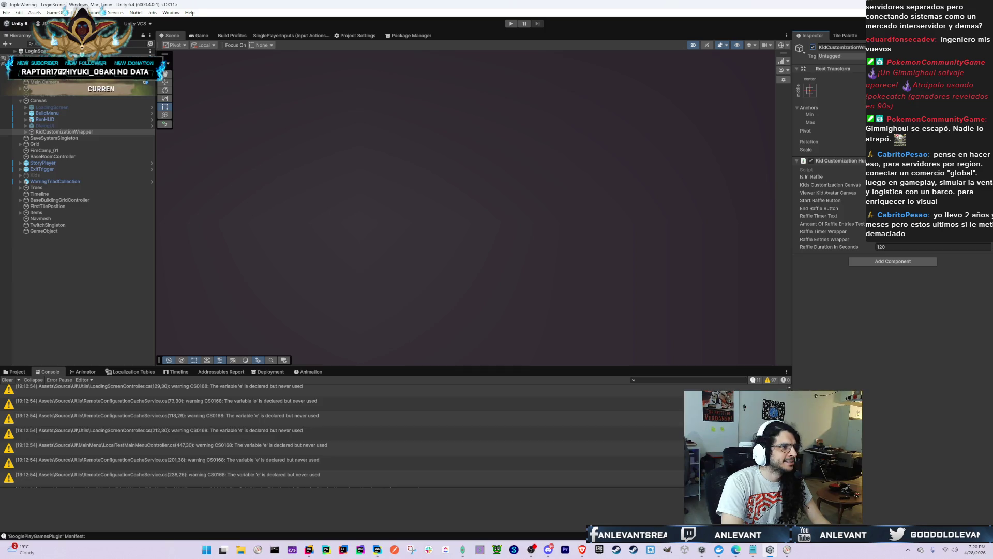
# Enter play mode to reach the login screen and clear the console log
pyautogui.rightClick(107, 96)
pyautogui.click(124, 160)
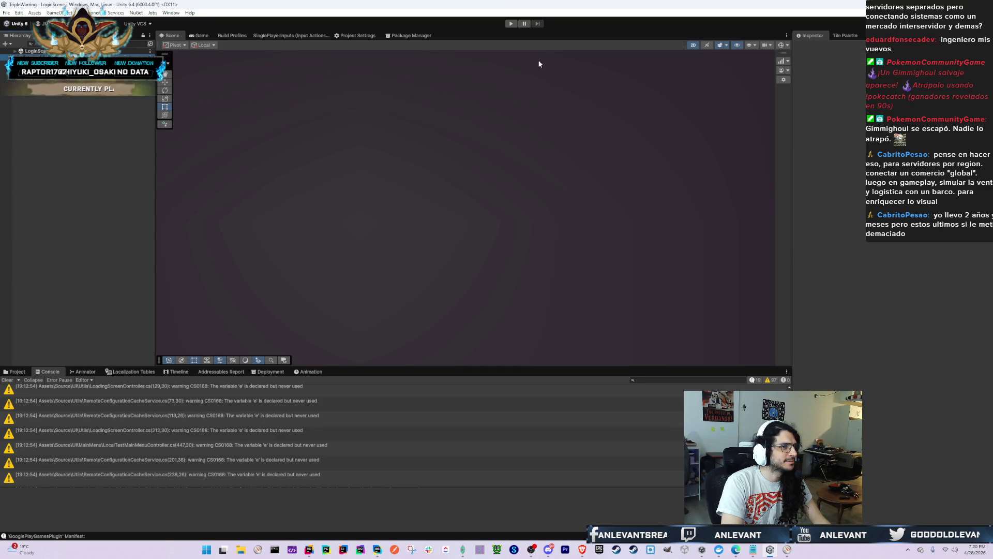
pyautogui.click(511, 23)
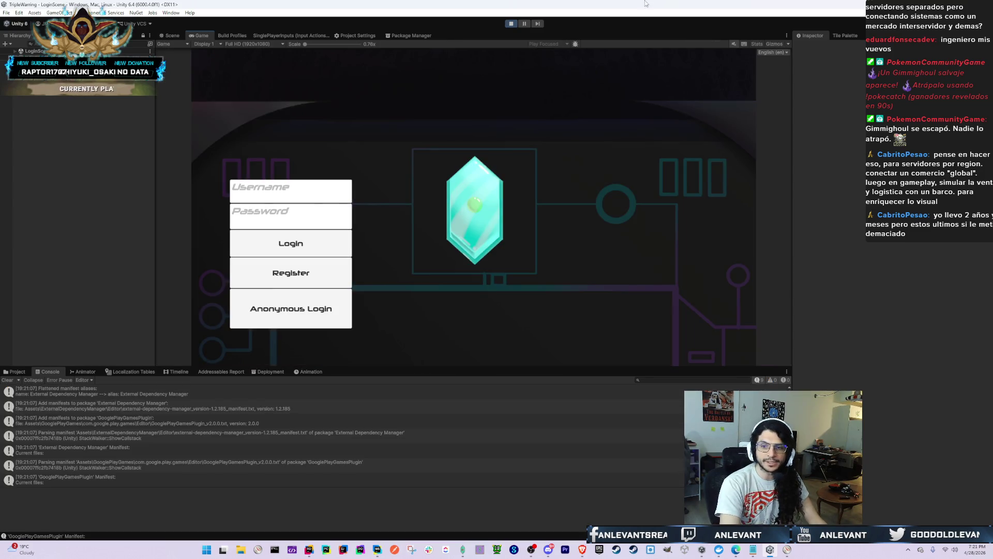
pyautogui.click(7, 380)
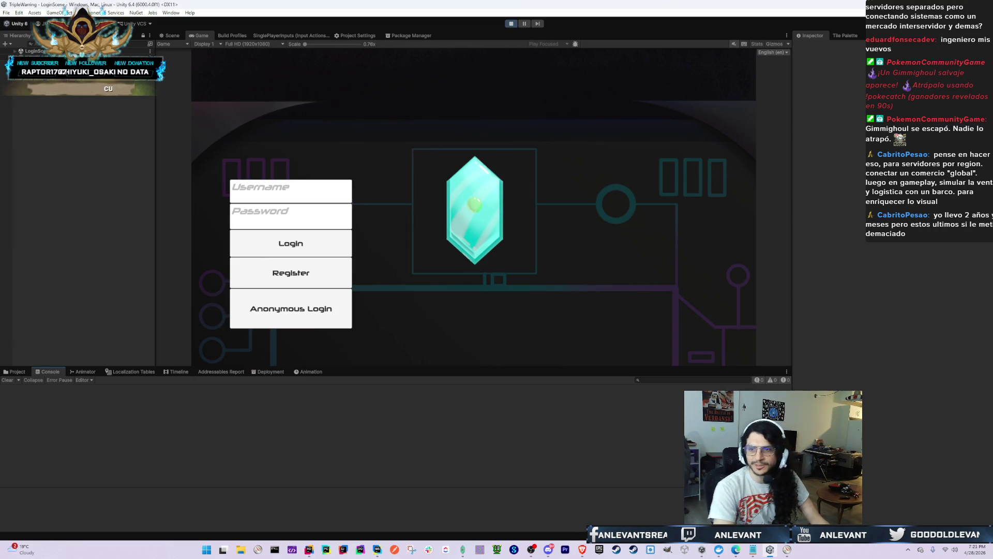
# Log in with the username and password, then clear the console log
pyautogui.click(301, 190)
pyautogui.write('n')
pyautogui.click(276, 218)
pyautogui.write('*')
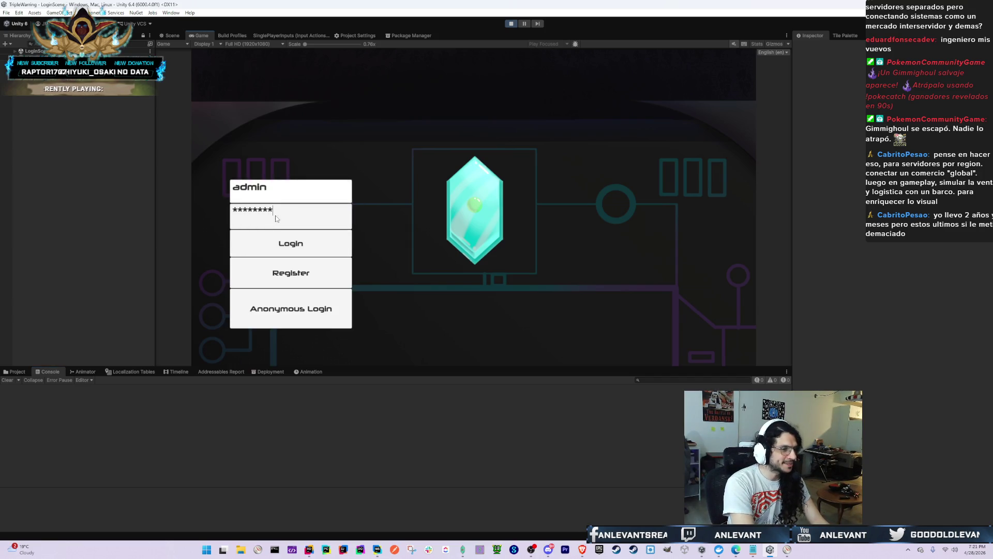
pyautogui.click(314, 247)
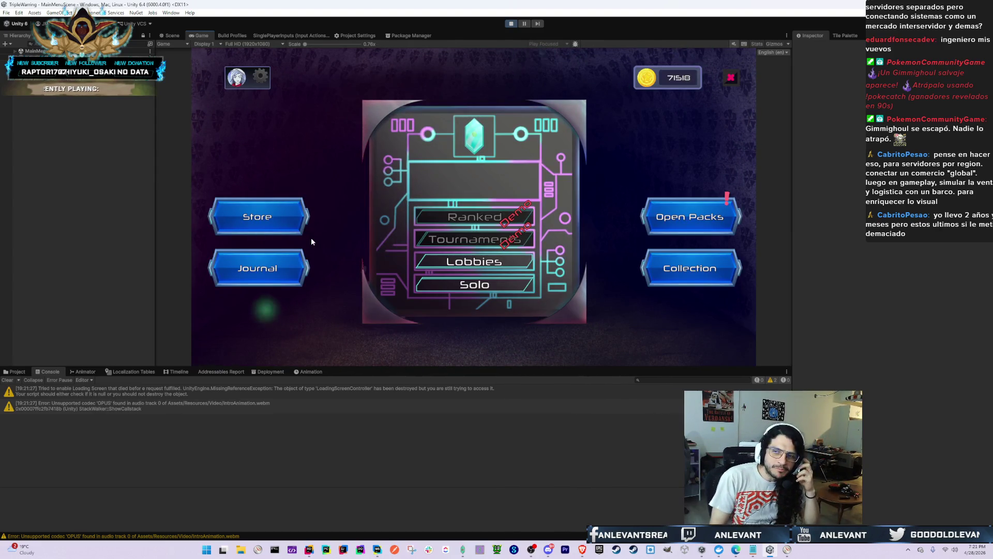
pyautogui.click(13, 383)
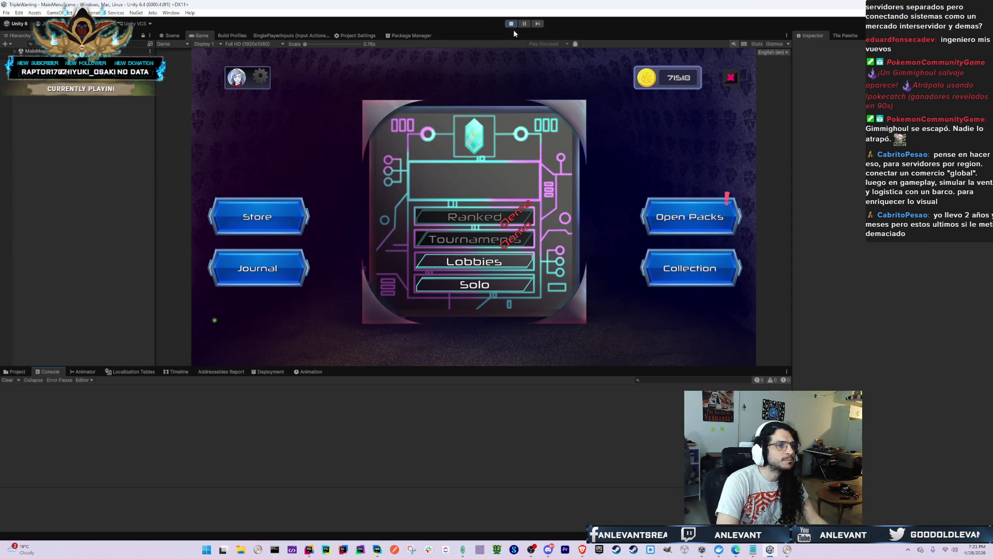
# Launch the campaign from the Solo menu, then stop play mode
pyautogui.click(472, 285)
pyautogui.click(481, 220)
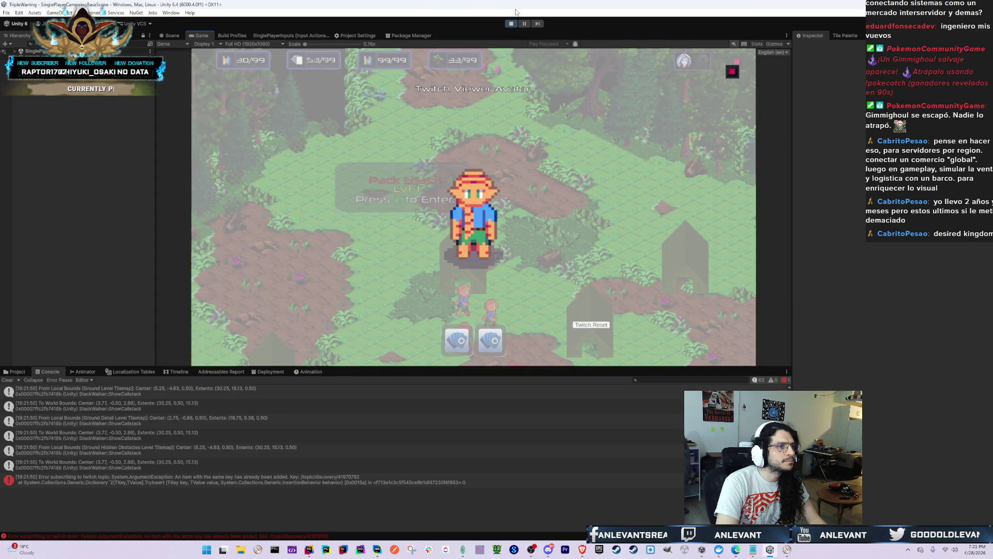
pyautogui.click(515, 24)
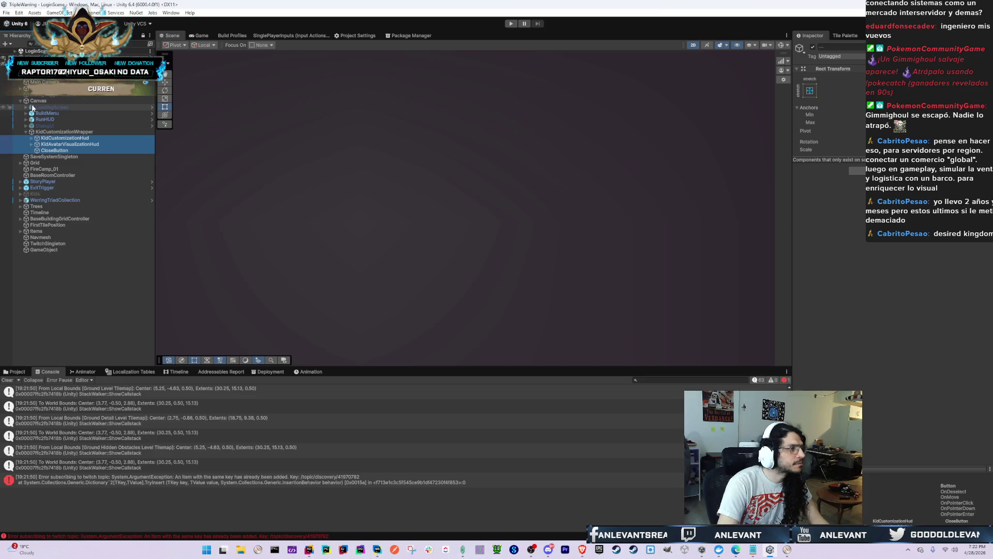
# Deactivate the three KidCustomizationWrapper children and move CloseButton under KidCustomizationHud
pyautogui.click(813, 47)
pyautogui.click(104, 137)
pyautogui.click(69, 150)
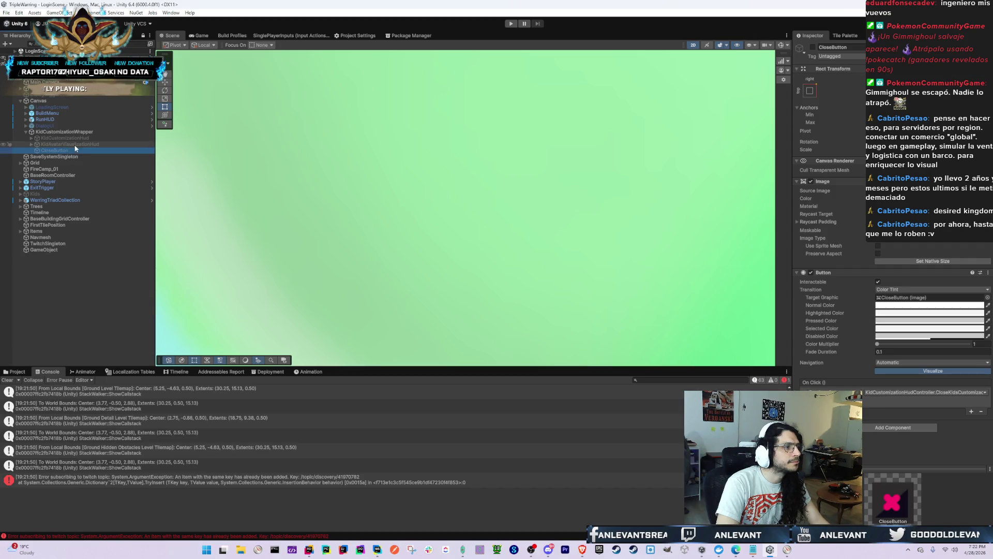
pyautogui.moveTo(87, 139)
pyautogui.mouseDown()
pyautogui.moveTo(100, 157)
pyautogui.moveTo(77, 162)
pyautogui.mouseUp()
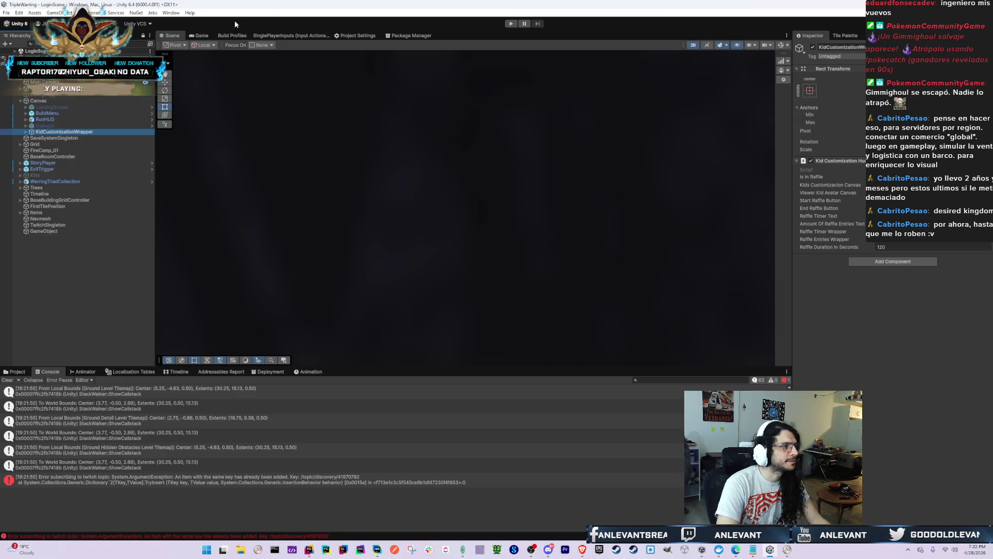
# Unload the open scene from the Hierarchy and start play mode again
pyautogui.rightClick(110, 52)
pyautogui.click(129, 130)
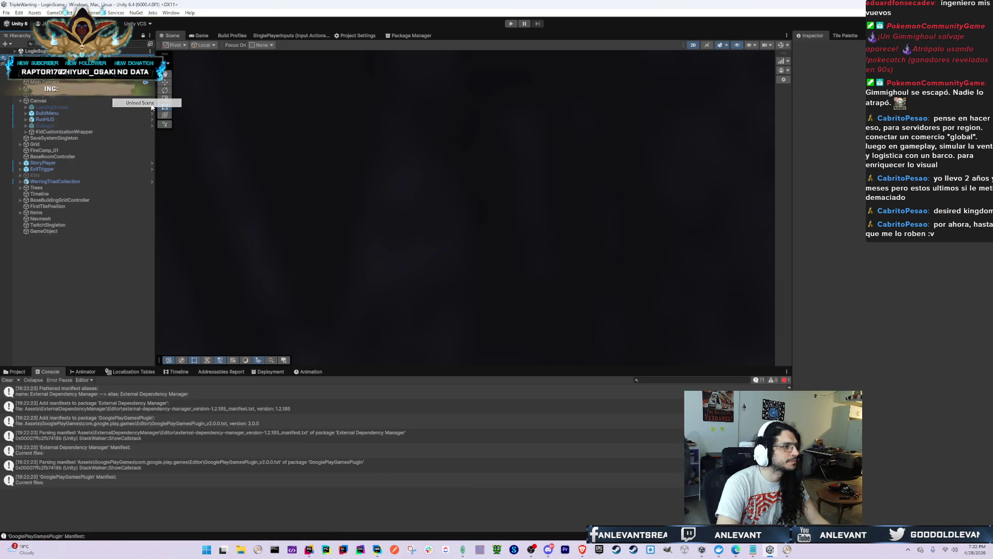
pyautogui.click(511, 23)
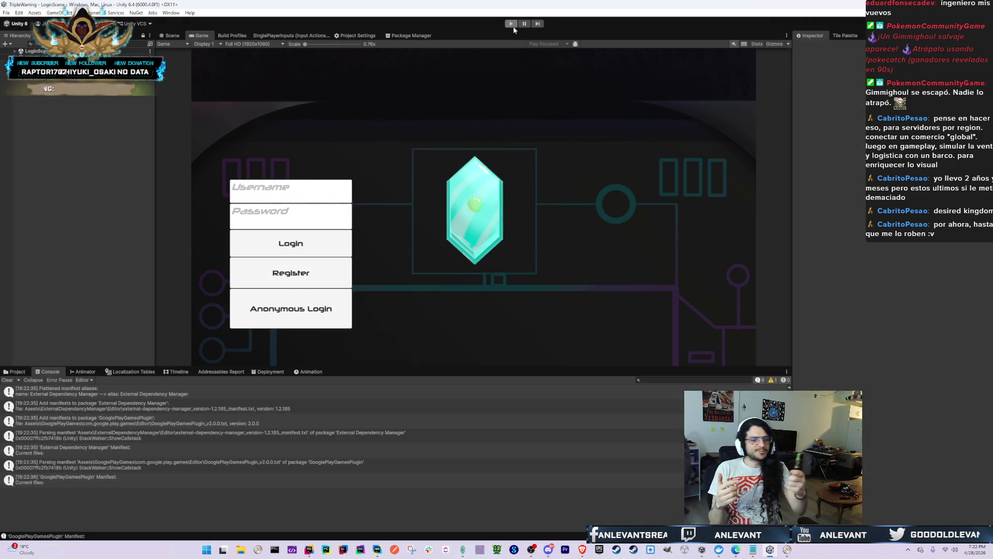
# Exit play mode, then switch windows with Alt+Tab
pyautogui.click(513, 26)
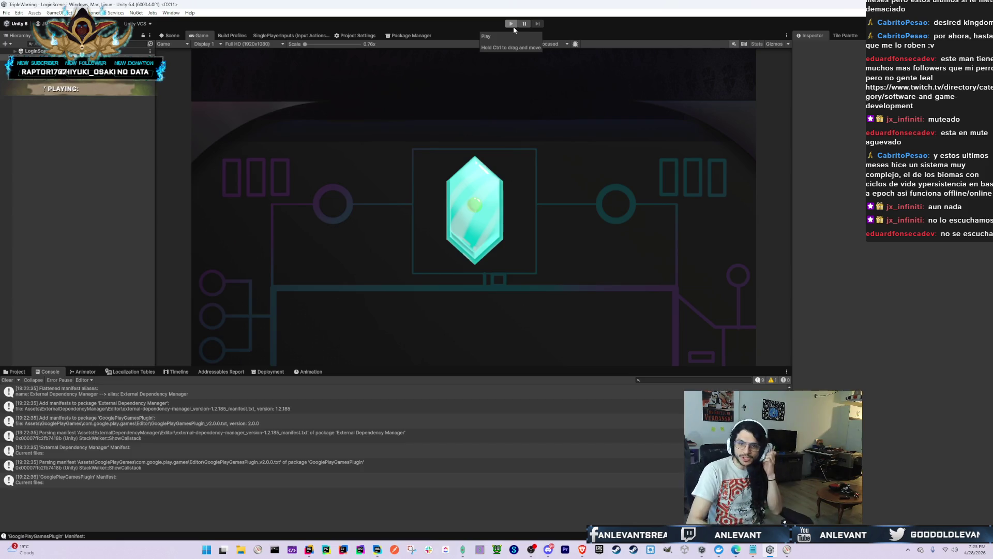
pyautogui.hotkey('alt', 'Tab')
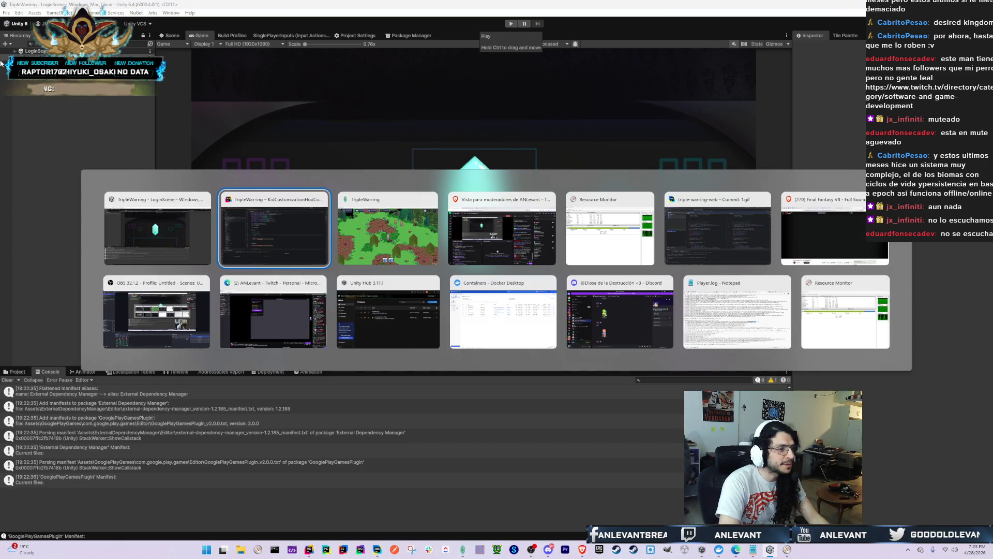
# Bring OBS Studio to the front
pyautogui.hotkey('alt', 'Tab')
pyautogui.hotkey('alt', 'Tab')
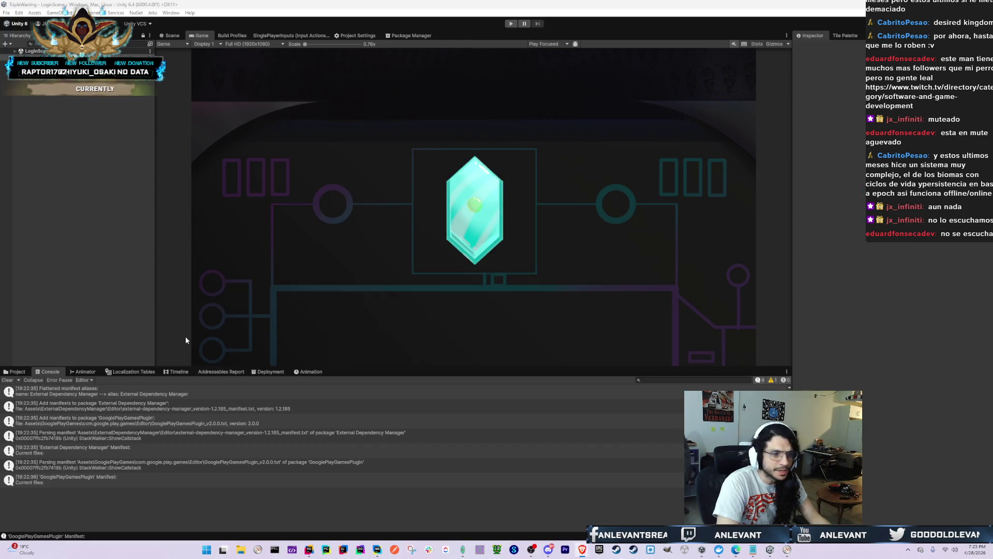
pyautogui.hotkey('alt', 'Tab')
pyautogui.hotkey('alt', 'Tab')
pyautogui.hotkey('alt', 'Tab')
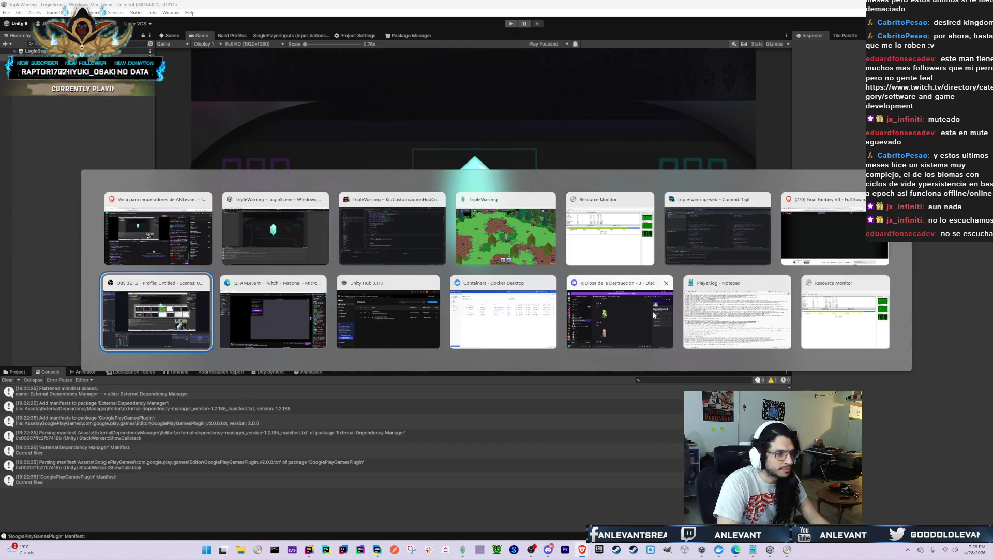
pyautogui.hotkey('alt', 'Tab')
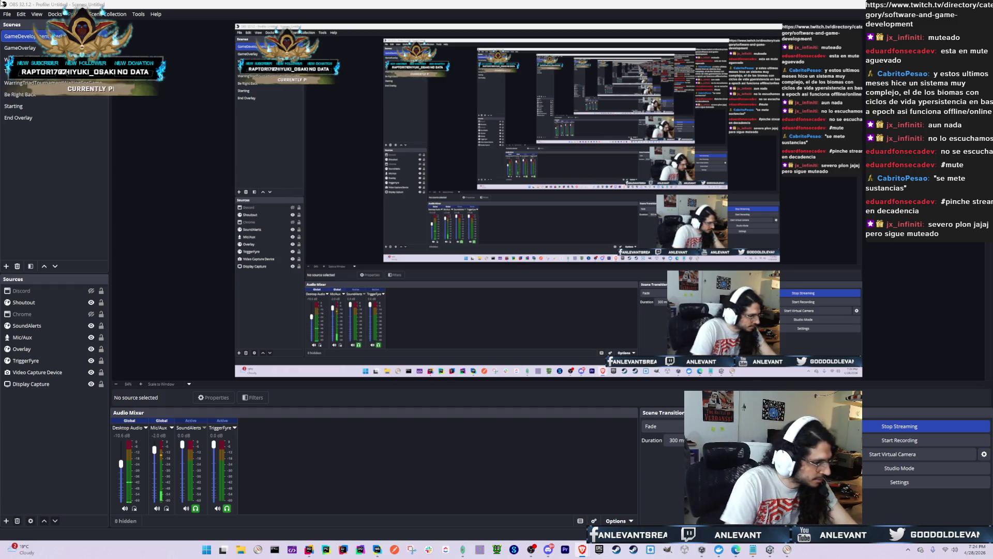
# Toggle Mic/Aux monitoring on and back off, then turn off Desktop Audio monitoring
pyautogui.click(166, 507)
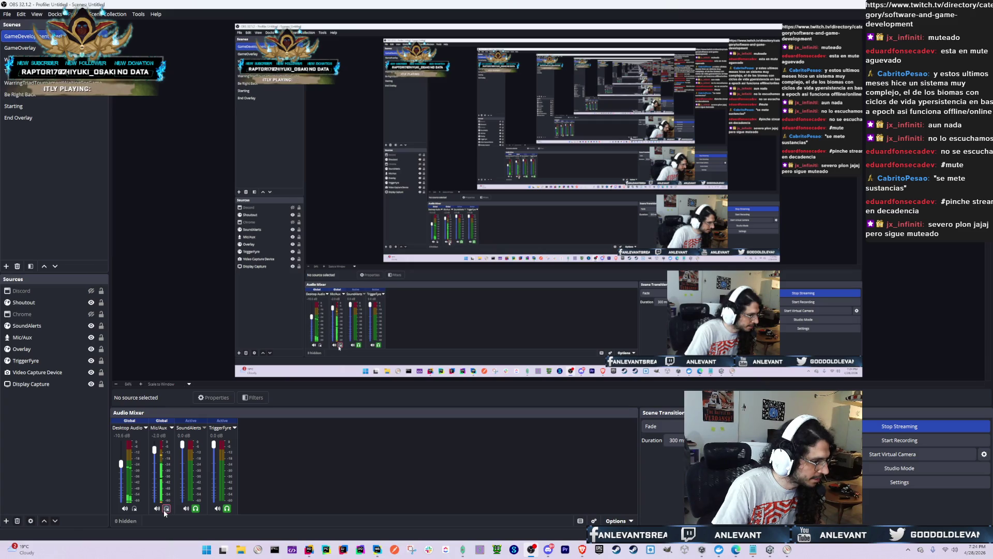
pyautogui.click(166, 509)
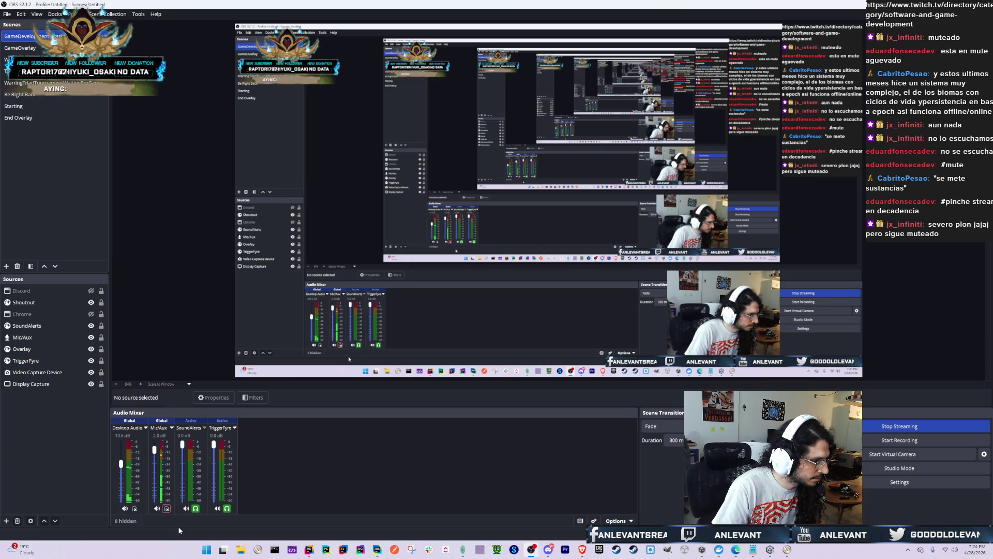
pyautogui.click(135, 508)
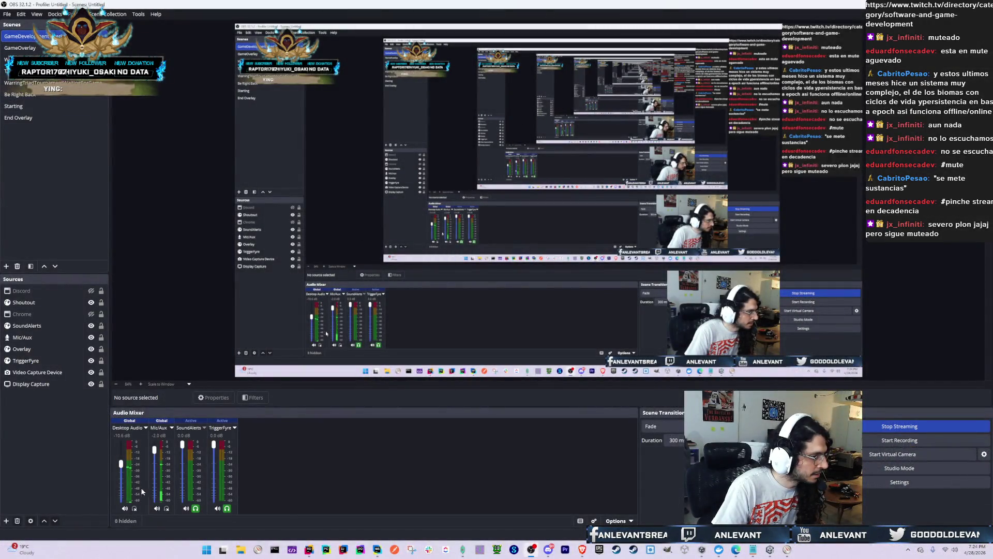
# Re-enable Desktop Audio monitoring in OBS, then return to Discord
pyautogui.click(134, 508)
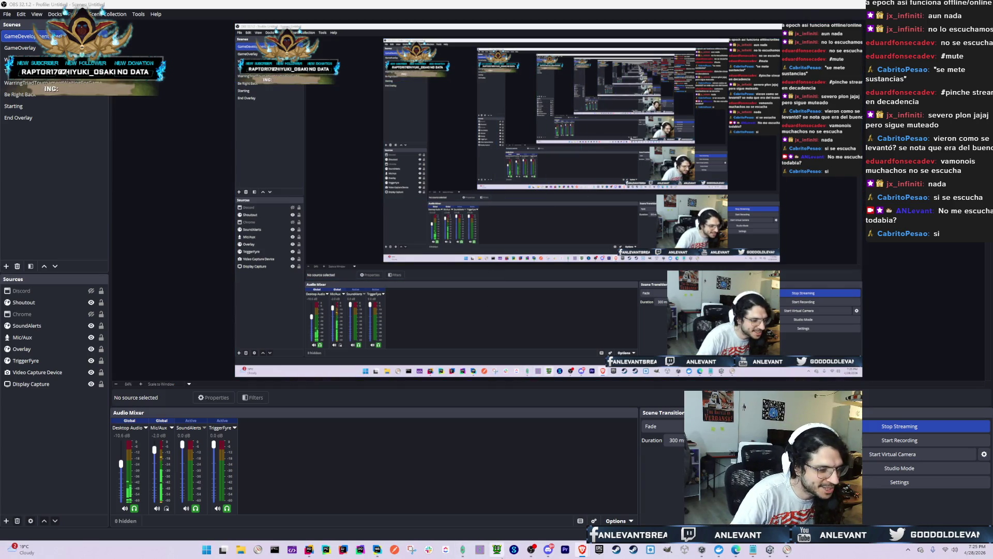
pyautogui.click(548, 549)
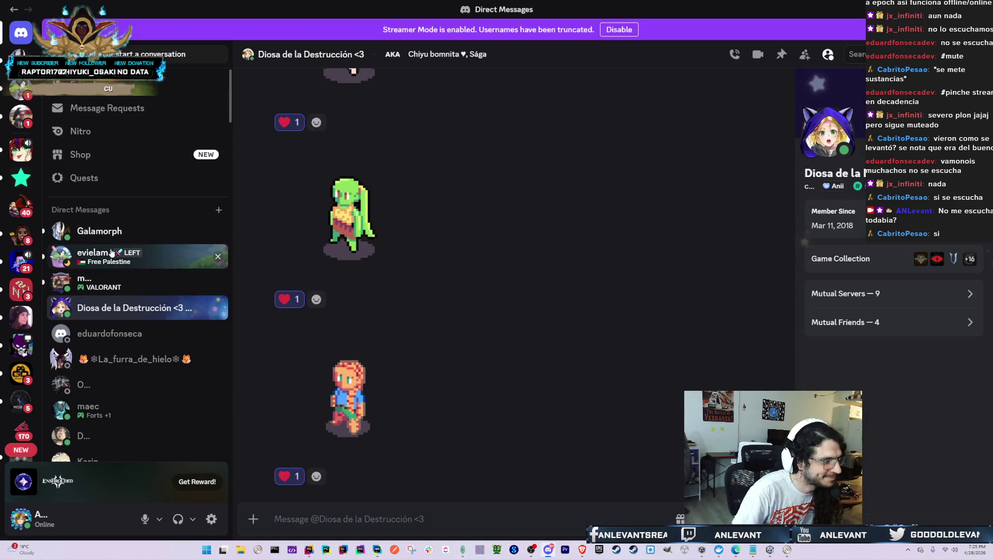
# Send 'Ahhh tenemos que ir a escalar' to one friend, then open the other friend's DM
pyautogui.click(106, 233)
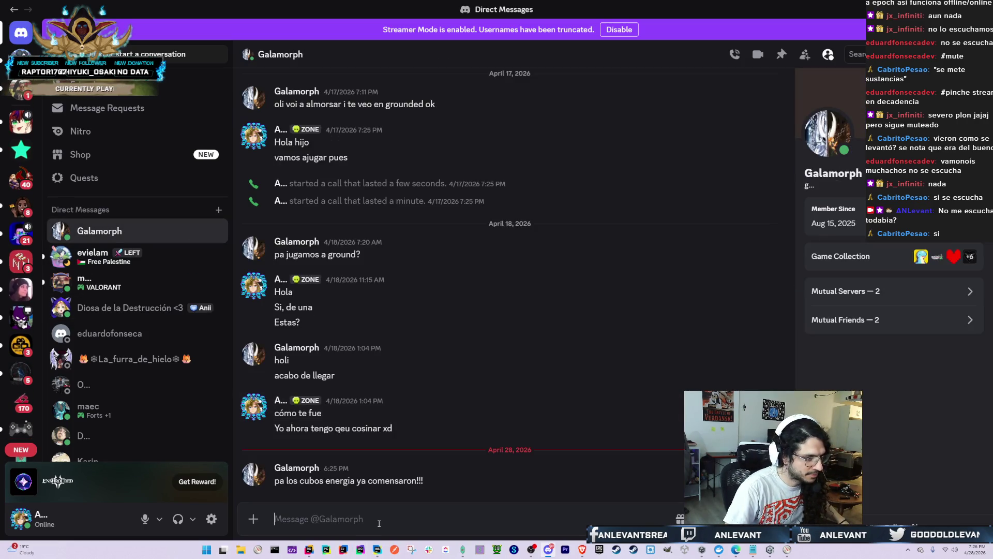
pyautogui.write('Ahhh tenemo')
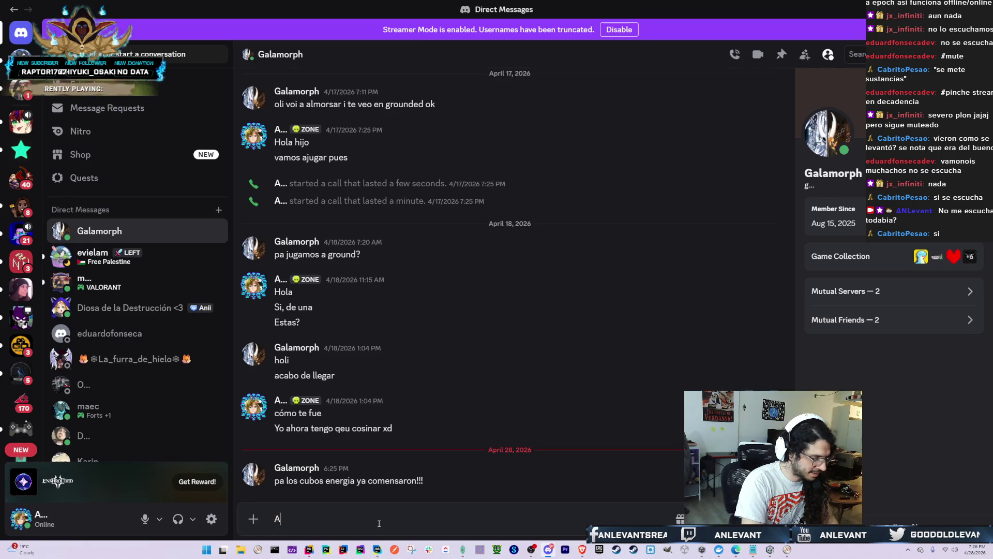
pyautogui.write('s que ir a escalar')
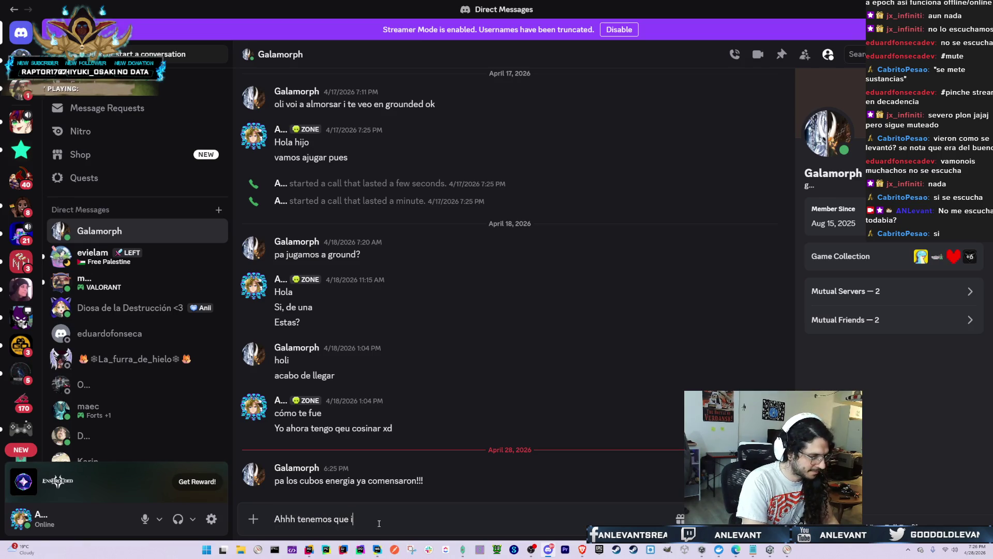
pyautogui.press('Return')
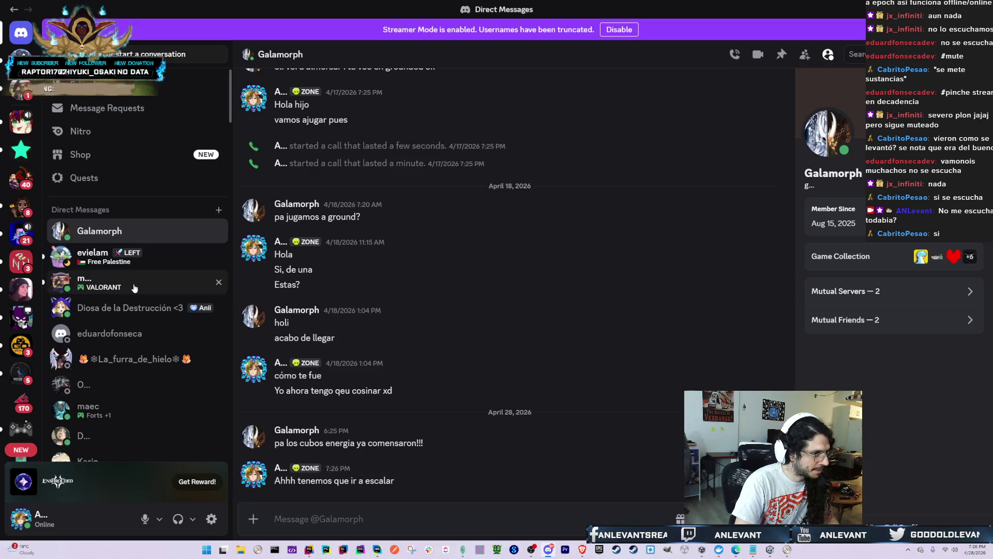
pyautogui.click(145, 309)
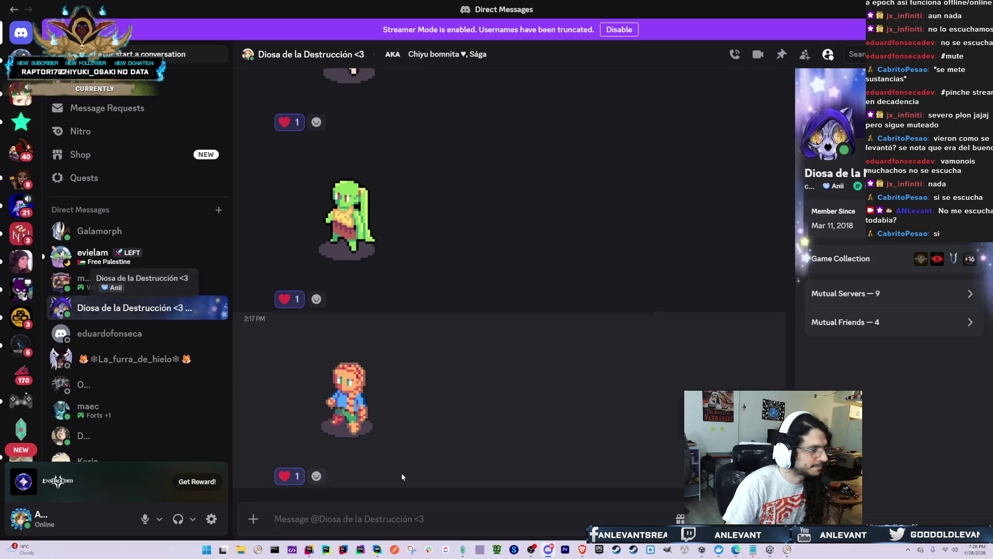
pyautogui.hotkey('alt', 'Tab')
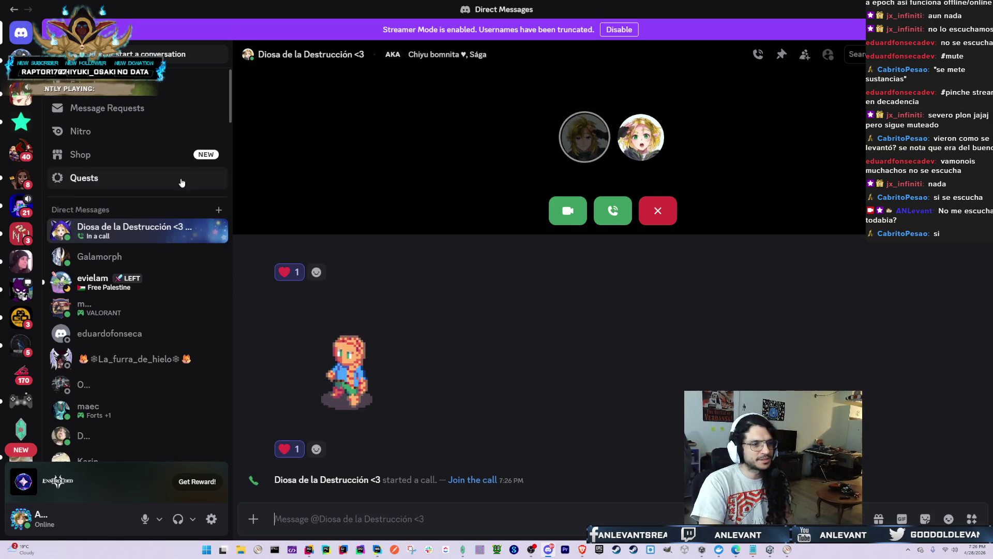
# Join the friend's voice call and expand their shared Unity screen to full size
pyautogui.click(613, 211)
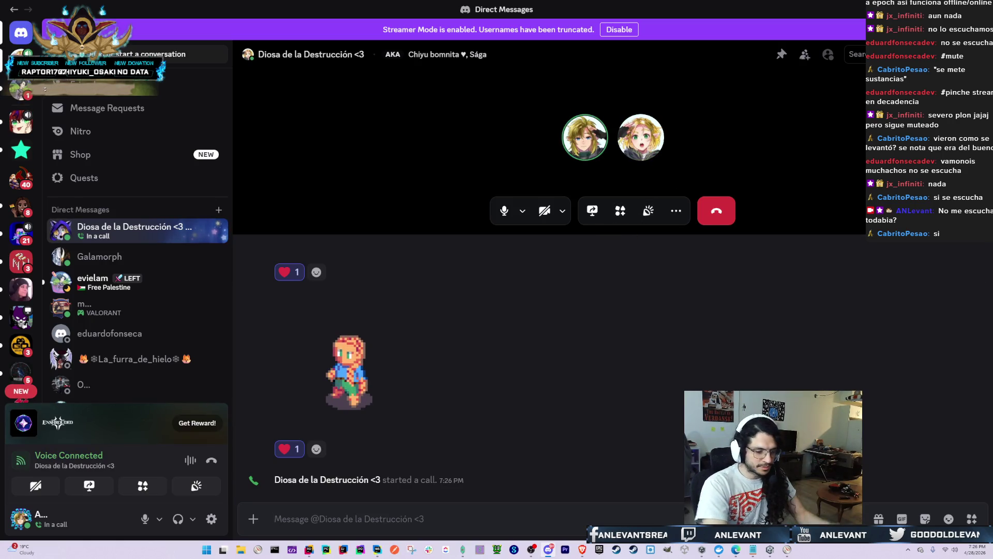
pyautogui.hotkey('alt', 'Tab')
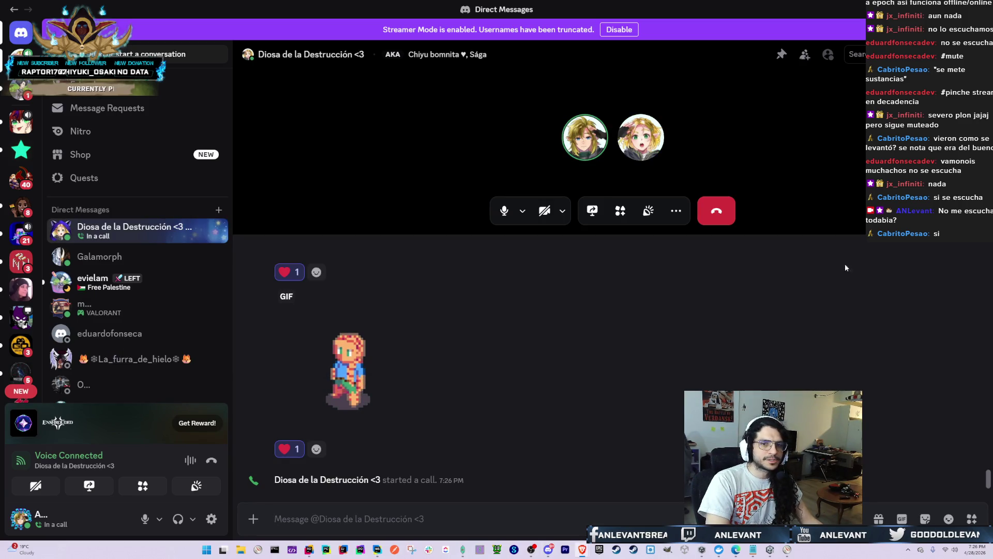
pyautogui.hotkey('alt', 'Tab')
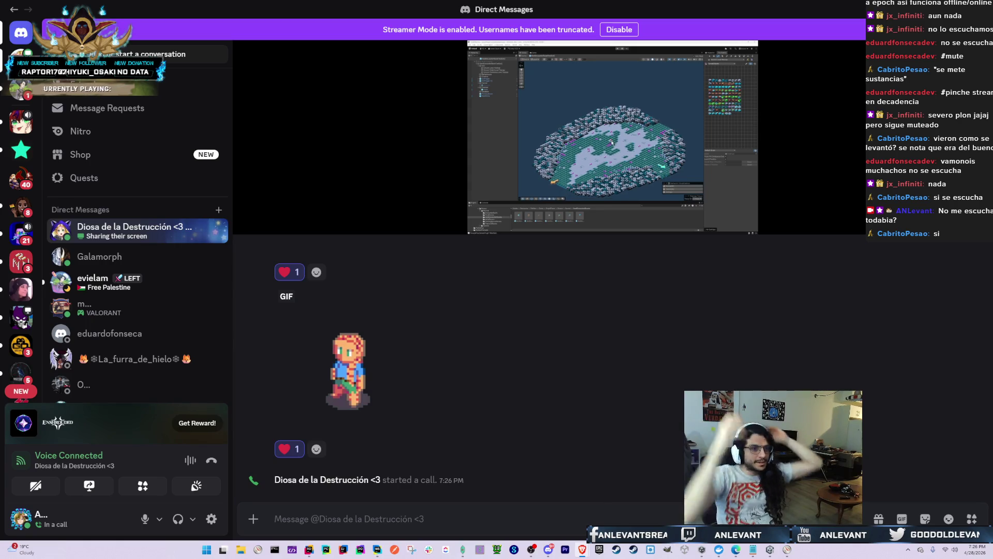
pyautogui.moveTo(810, 219)
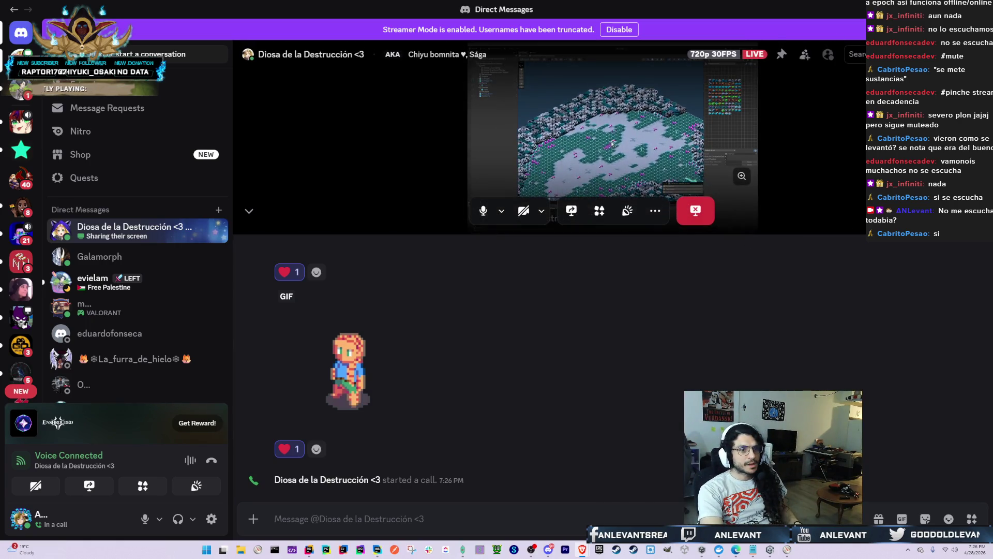
pyautogui.click(975, 210)
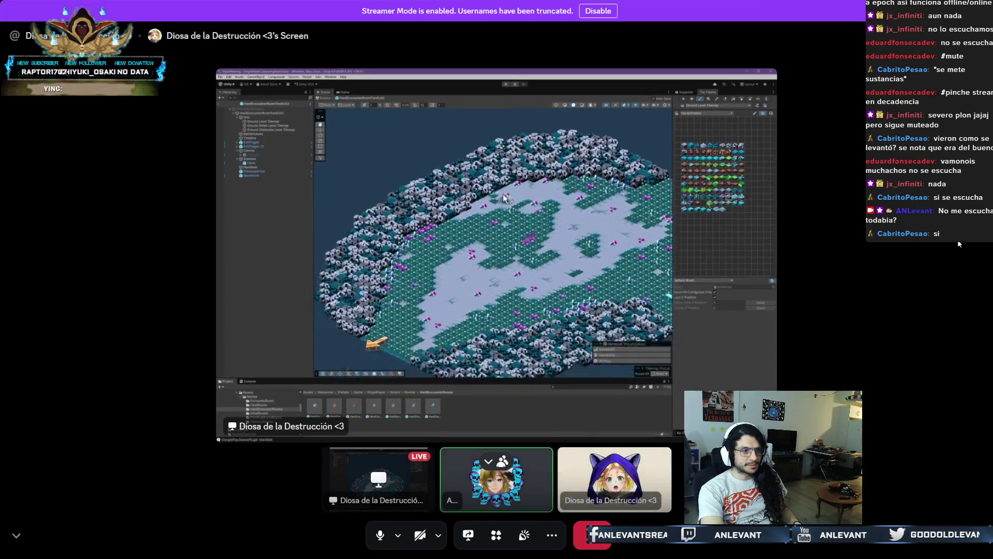